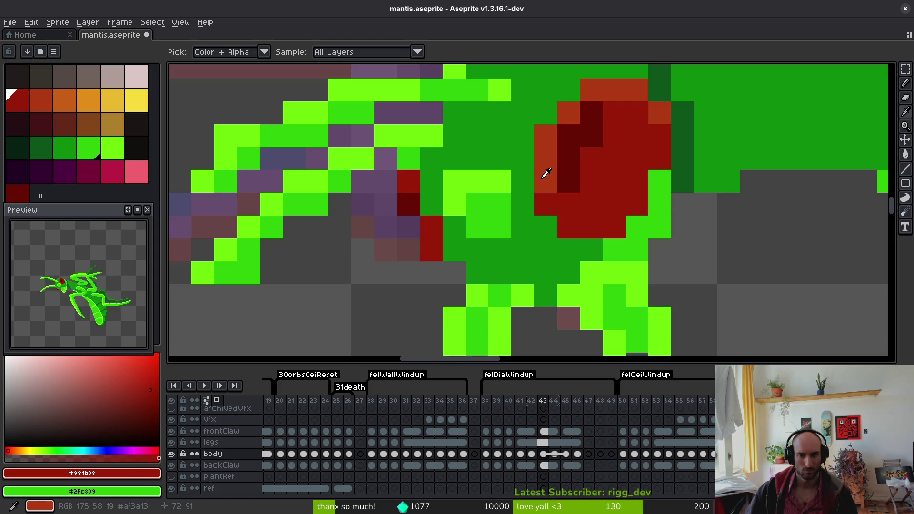
# - Repaint the three pixels beside the mantis's head in orange-red with the Pencil, then save
pyautogui.press('b')
pyautogui.keyDown('alt'); pyautogui.click(543, 174); pyautogui.keyUp('alt')
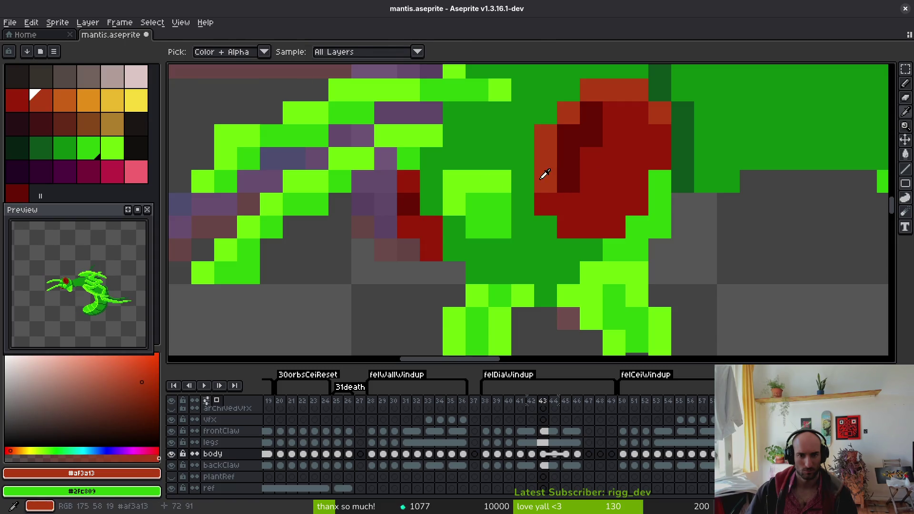
pyautogui.click(409, 227)
pyautogui.click(409, 181)
pyautogui.click(425, 209)
pyautogui.scroll(-3, 425, 210)
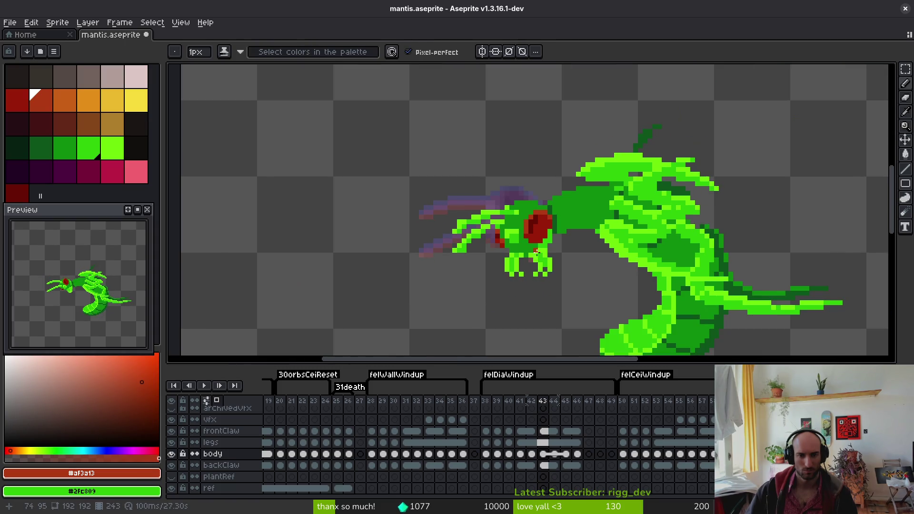
pyautogui.hotkey('ctrl', 's')
# - Paint the claw arm with a bright light green pixel and darker green pixels along it
pyautogui.scroll(2, 505, 196)
pyautogui.keyDown('alt'); pyautogui.click(505, 195); pyautogui.keyUp('alt')
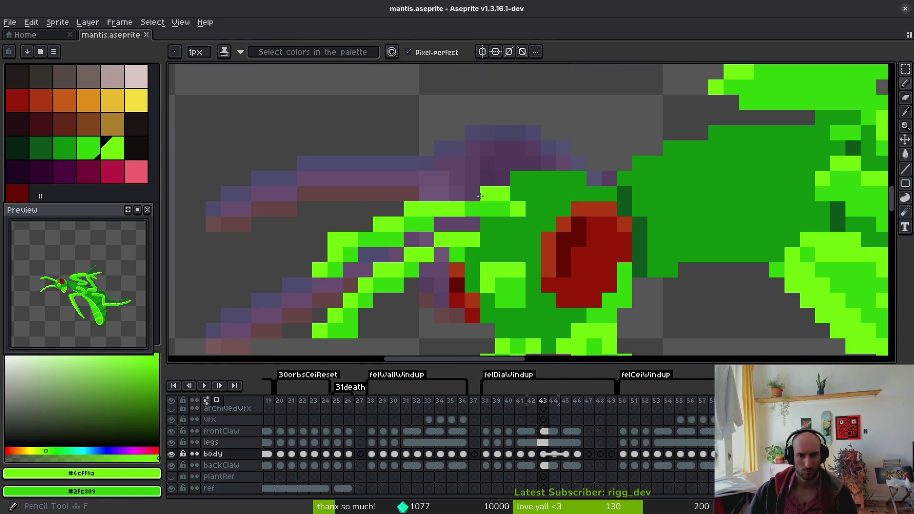
pyautogui.click(362, 228)
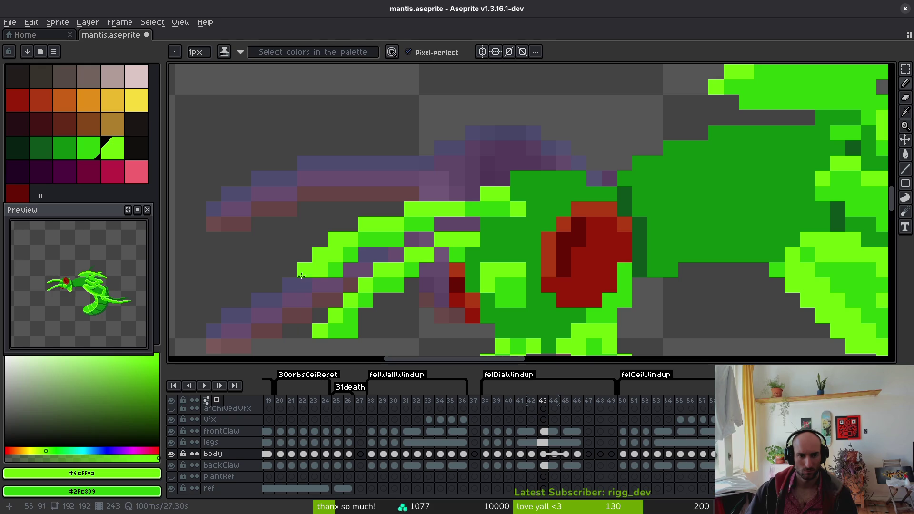
pyautogui.keyDown('alt'); pyautogui.click(336, 265); pyautogui.keyUp('alt')
pyautogui.click(320, 270)
pyautogui.click(335, 255)
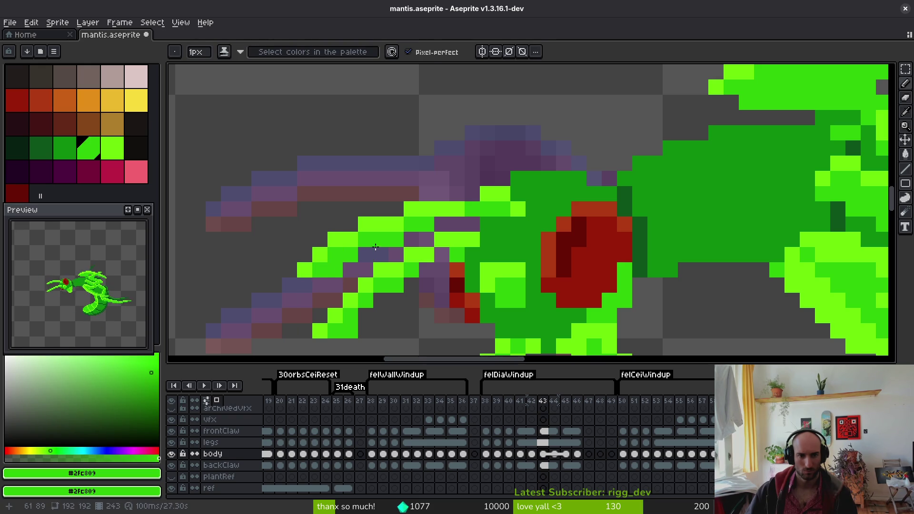
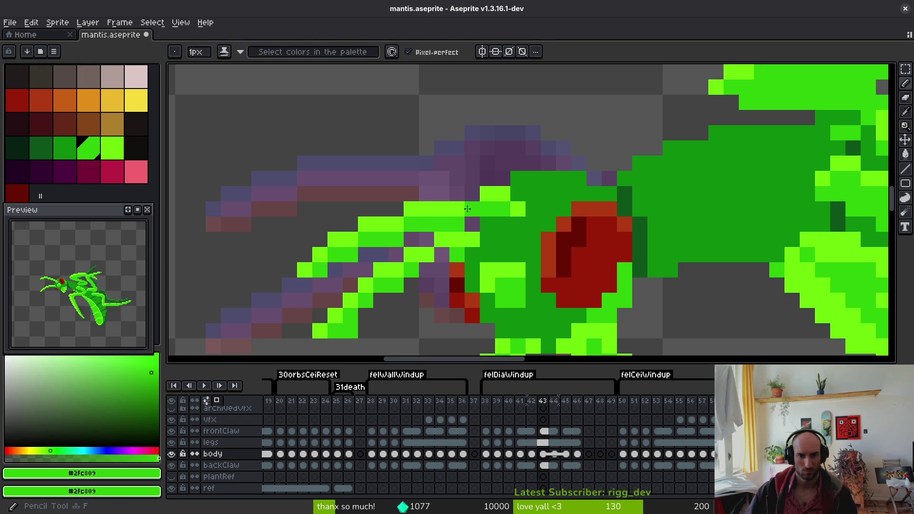
# - On frame 43, repaint head pixels around the red eye in light green #6cff0a and mid green #2fc809, then save
pyautogui.keyDown('alt'); pyautogui.click(468, 208); pyautogui.keyUp('alt')
pyautogui.click(470, 197)
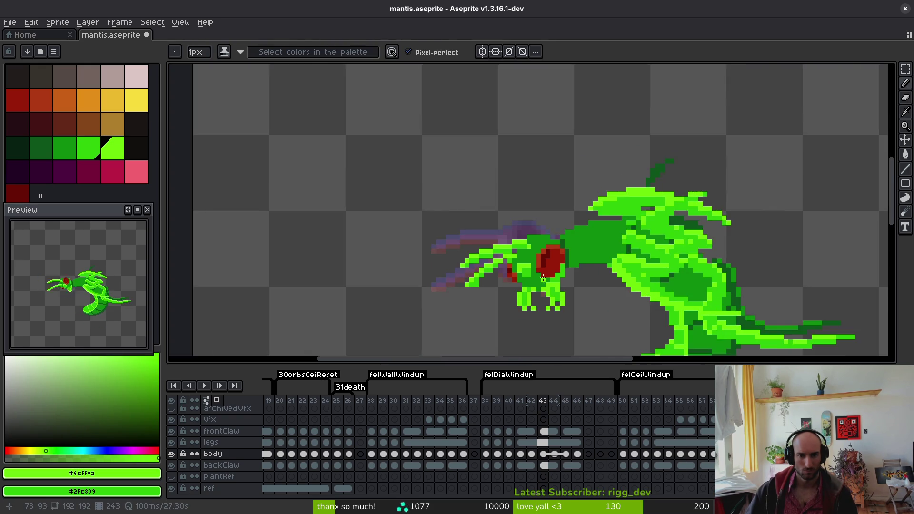
pyautogui.scroll(-5, 534, 238)
pyautogui.scroll(5, 528, 199)
pyautogui.keyDown('alt'); pyautogui.click(529, 207); pyautogui.keyUp('alt')
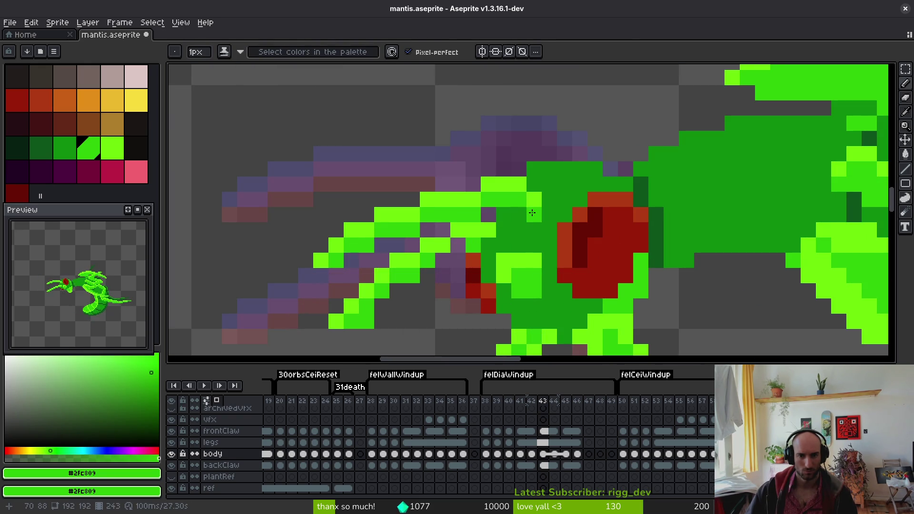
pyautogui.scroll(-4, 557, 230)
pyautogui.scroll(2, 566, 247)
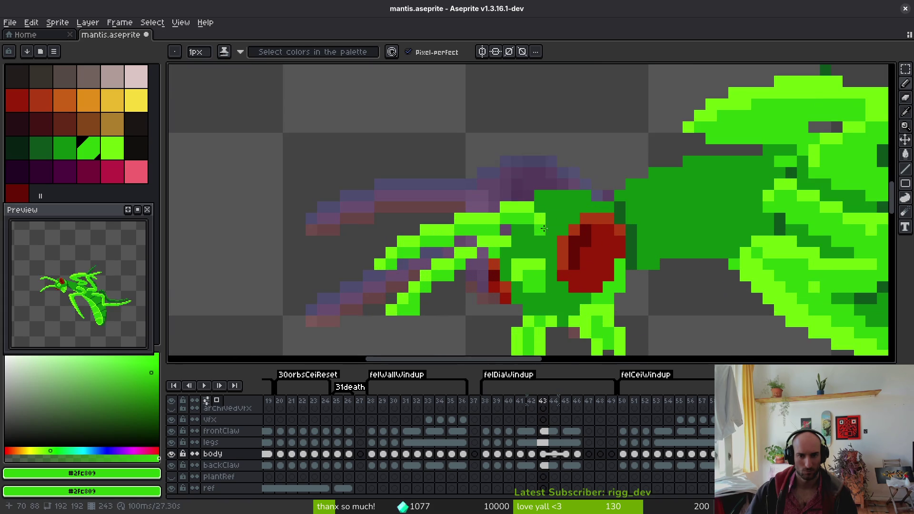
pyautogui.scroll(-2, 577, 271)
pyautogui.scroll(5, 566, 265)
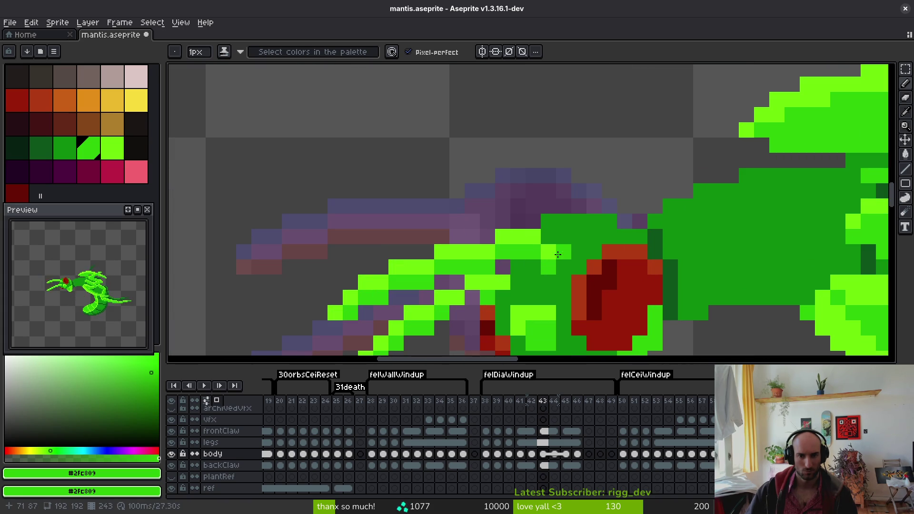
pyautogui.click(590, 278)
pyautogui.hotkey('ctrl', 's')
# - Paint over the purple pixel on the front claw in green
pyautogui.moveTo(590, 278); pyautogui.dragTo(579, 248)
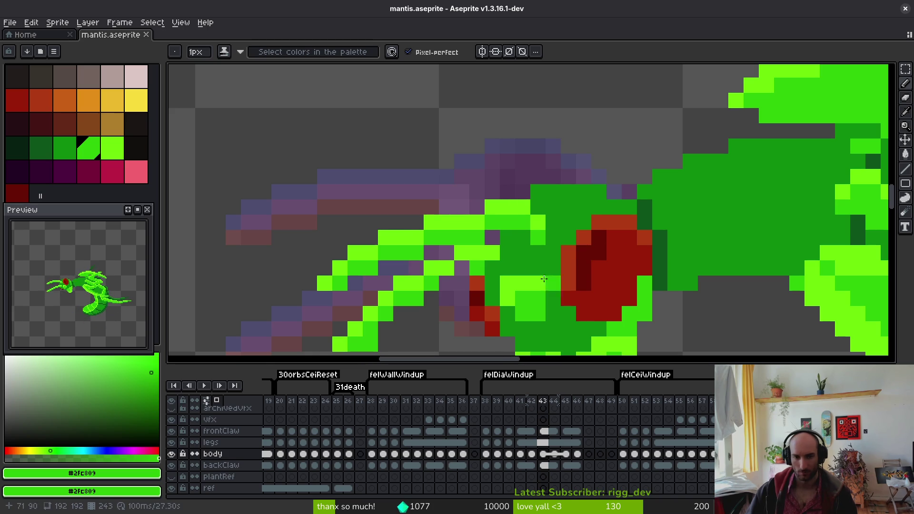
pyautogui.moveTo(473, 274); pyautogui.dragTo(528, 186)
pyautogui.click(501, 191)
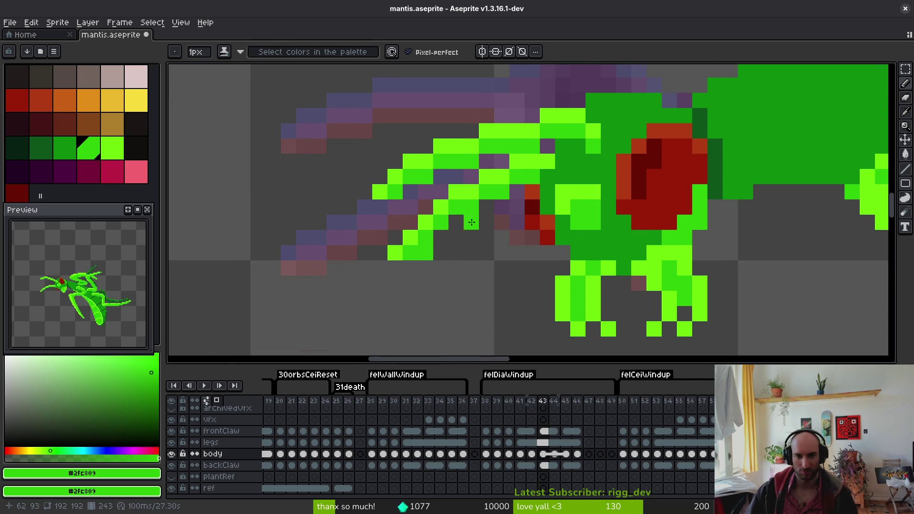
# - Save the mantis sprite with the claw fix
pyautogui.press('e')
pyautogui.hotkey('ctrl', 's')
pyautogui.scroll(-5, 573, 297)
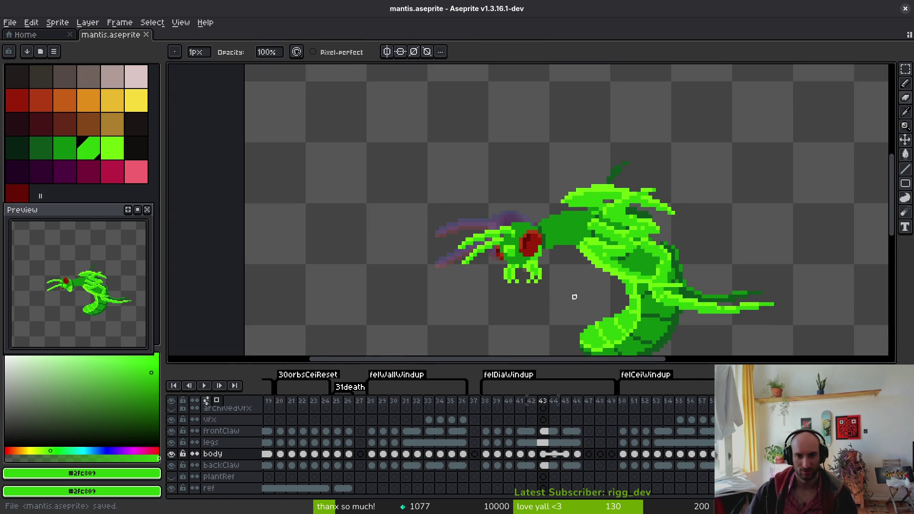
# - Flip back and forth between frames 42 and 43, then play the animation to review the motion
pyautogui.press('i')
pyautogui.press(',')
pyautogui.press('.')
pyautogui.press(',')
pyautogui.press('.')
pyautogui.press(',')
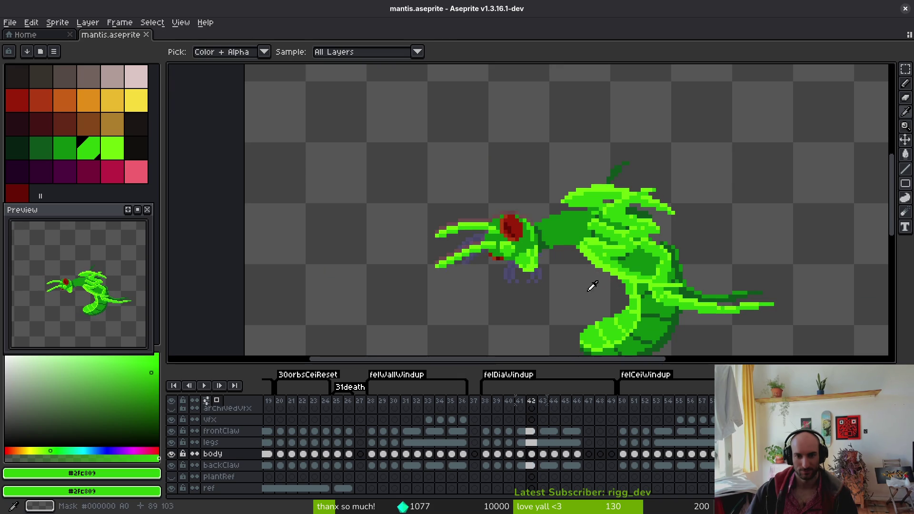
pyautogui.press('.')
pyautogui.press(',')
pyautogui.press('.')
pyautogui.scroll(1, 551, 291)
pyautogui.press(',')
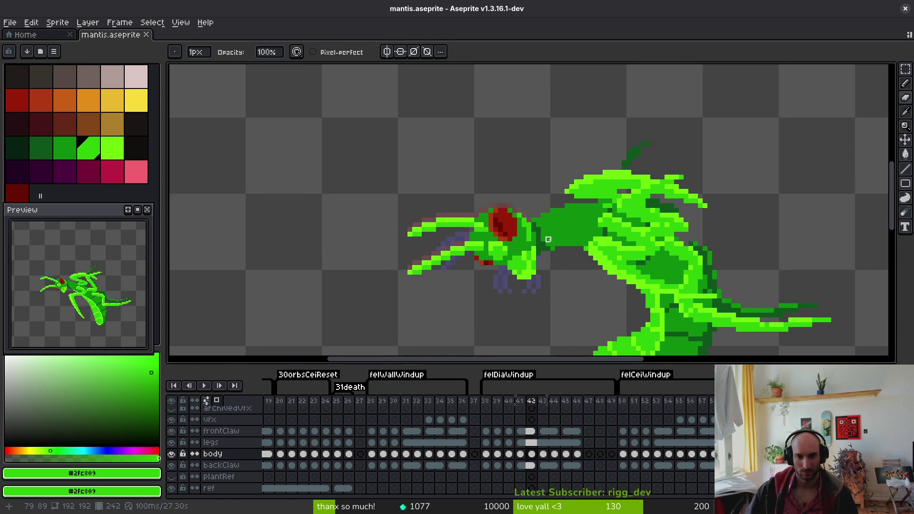
pyautogui.press('.')
pyautogui.press('Return')
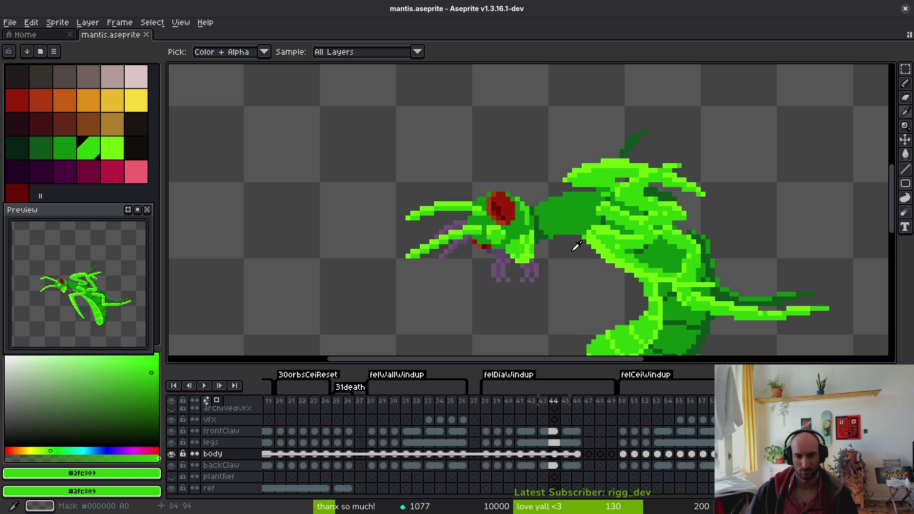
# - On frame 44's body cel, lasso the front claw and head area, then deselect
pyautogui.click(555, 455)
pyautogui.press('q')
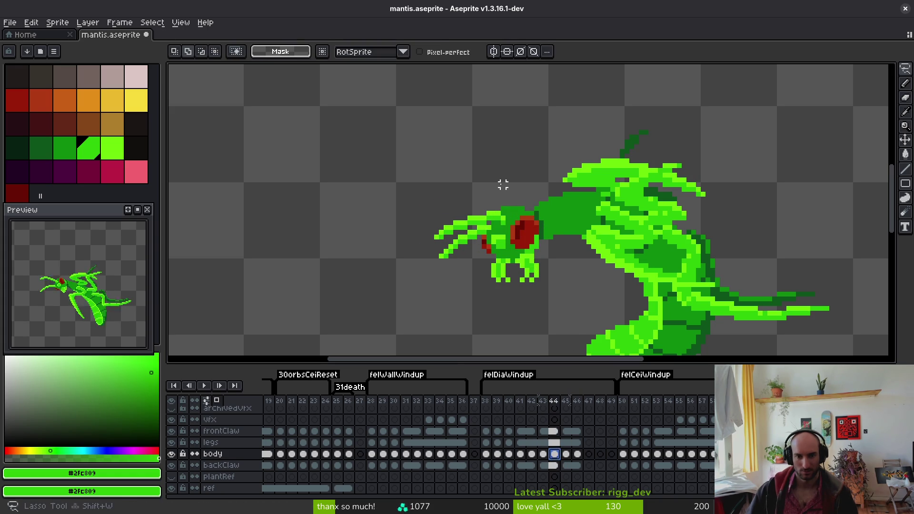
pyautogui.moveTo(501, 185); pyautogui.dragTo(502, 342)
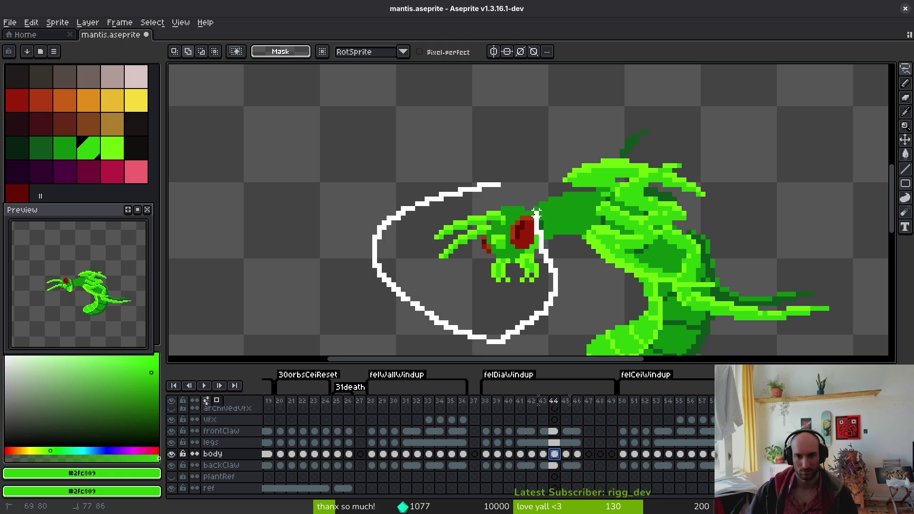
pyautogui.moveTo(536, 213); pyautogui.dragTo(495, 183)
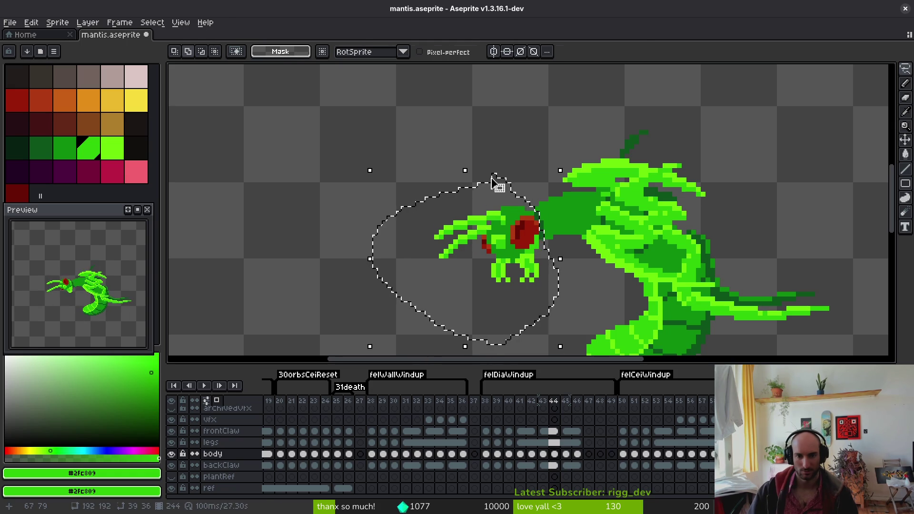
pyautogui.hotkey('ctrl', 'd')
# - Pick the dark green #0d541b from the body with the Pencil active
pyautogui.scroll(3, 521, 186)
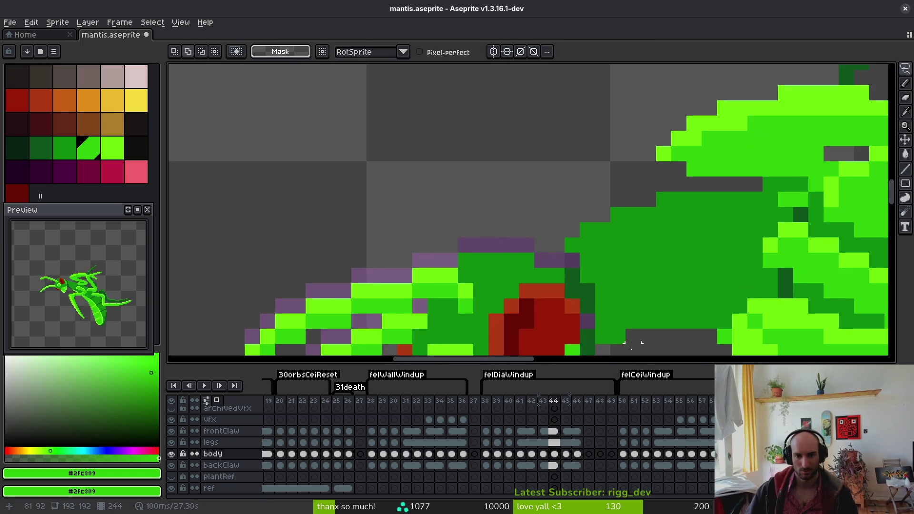
pyautogui.press('b')
pyautogui.keyDown('alt'); pyautogui.click(589, 328); pyautogui.keyUp('alt')
# - Sample green #0c8b0c from the body and undo a stray pencil stroke
pyautogui.click(557, 261)
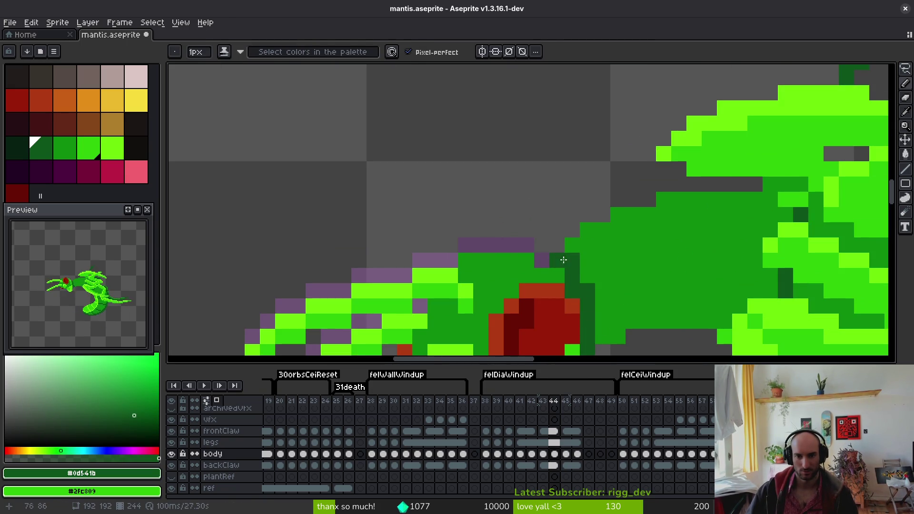
pyautogui.keyDown('alt'); pyautogui.click(560, 257); pyautogui.keyUp('alt')
pyautogui.scroll(-4, 561, 260)
pyautogui.hotkey('ctrl', 'z')
pyautogui.scroll(3, 633, 285)
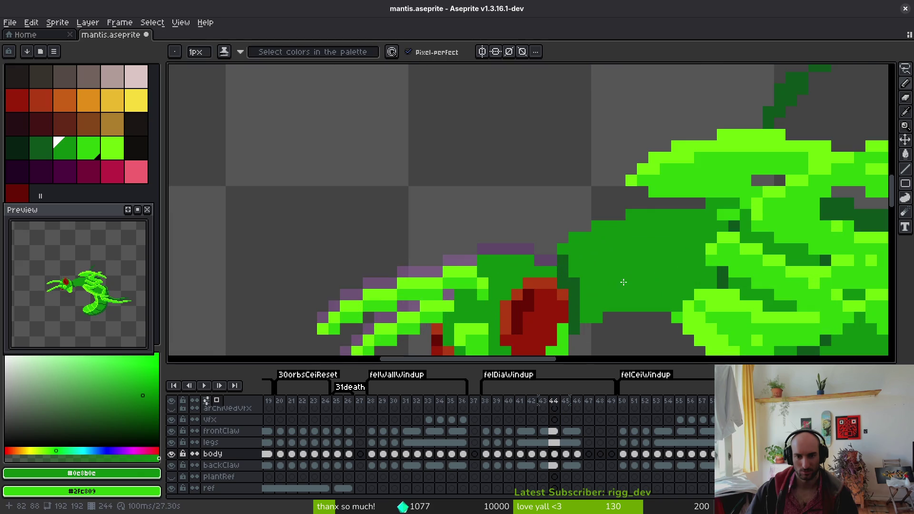
pyautogui.scroll(3, 619, 279)
# - Erase stray pixels along the neck and head outline and repaint a neck cell green
pyautogui.press('e')
pyautogui.moveTo(480, 172); pyautogui.dragTo(483, 197)
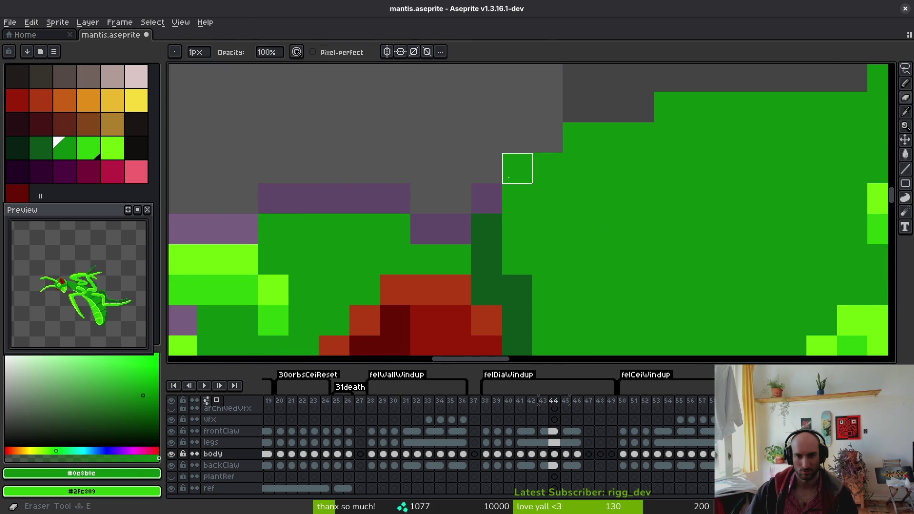
pyautogui.click(518, 168)
pyautogui.press('b')
pyautogui.click(486, 229)
pyautogui.press('e')
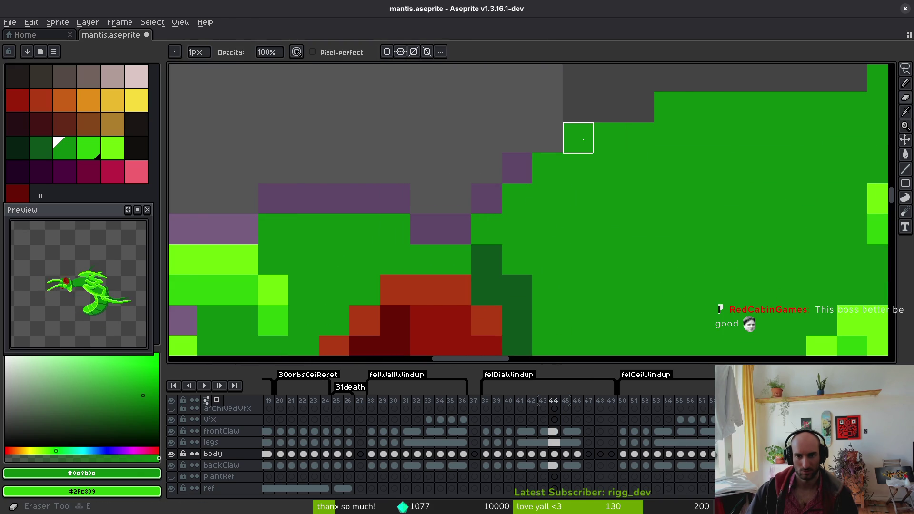
pyautogui.click(579, 138)
pyautogui.click(668, 107)
pyautogui.press('b')
pyautogui.scroll(-3, 724, 239)
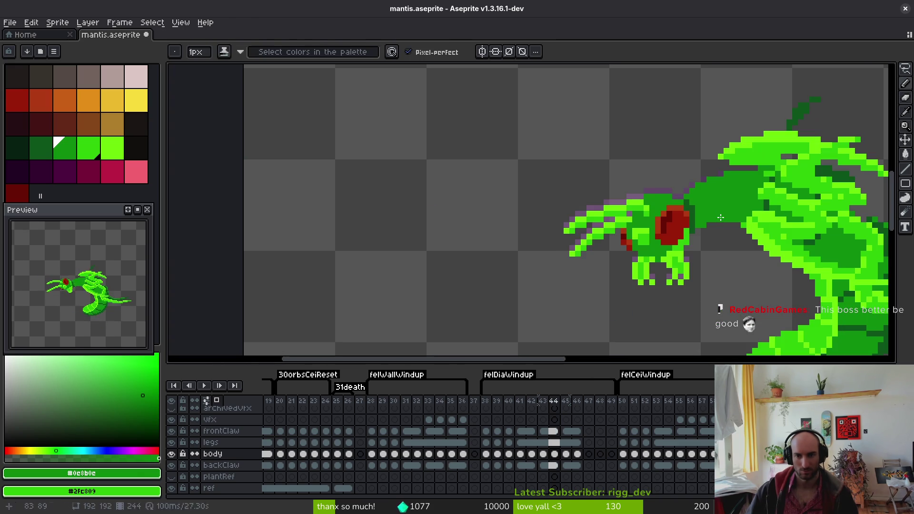
# - Compare frame 44 against frame 43, save, and step back to frame 42
pyautogui.press('alt')
pyautogui.press('Left')
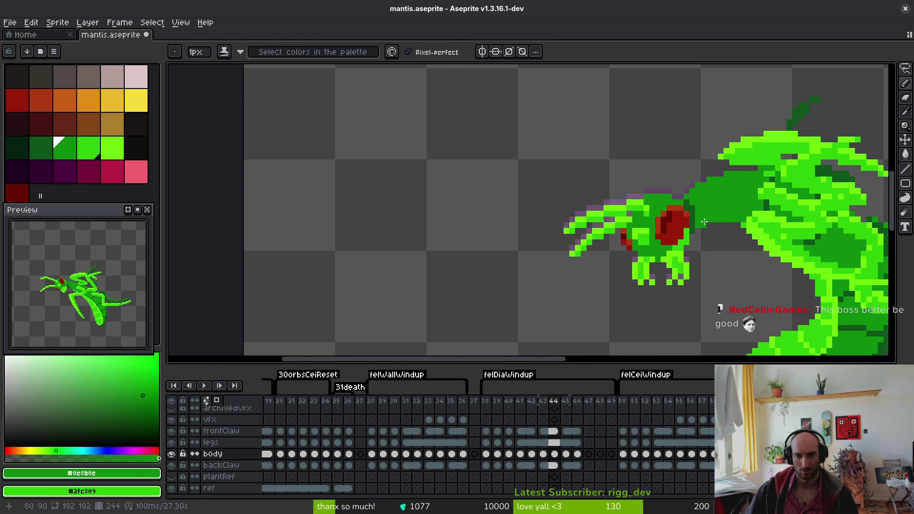
pyautogui.scroll(5, 712, 229)
pyautogui.press('Right')
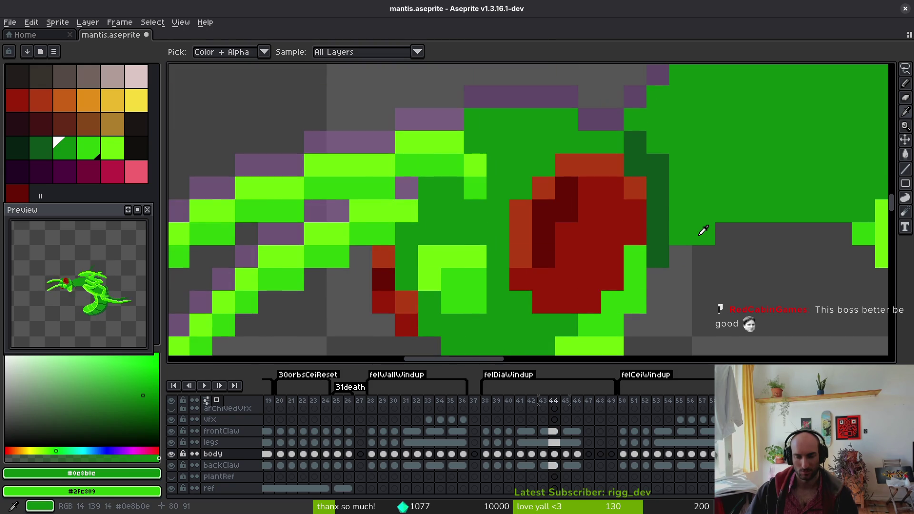
pyautogui.press('Left')
pyautogui.hotkey('ctrl', 's')
pyautogui.press('Left')
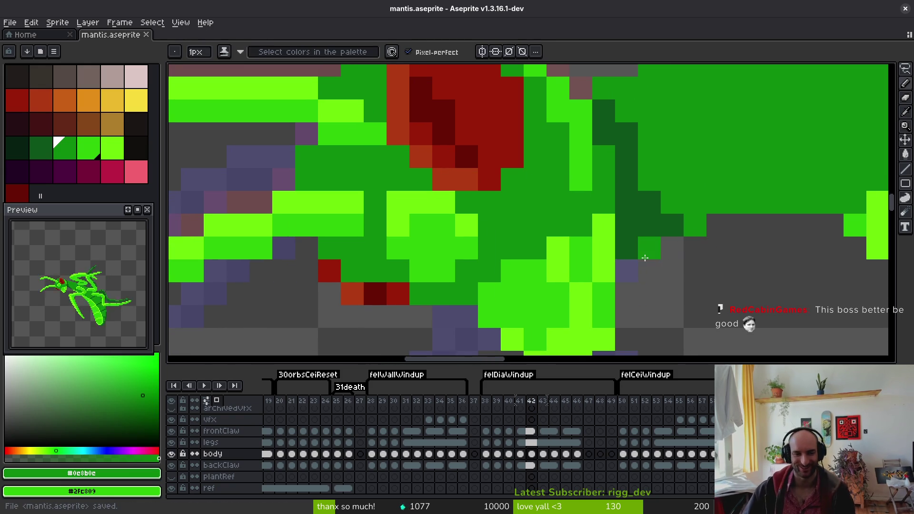
# - Flip between frames 42 and 43 to compare, settle on frame 42, and save again
pyautogui.scroll(-5, 631, 273)
pyautogui.press('Right')
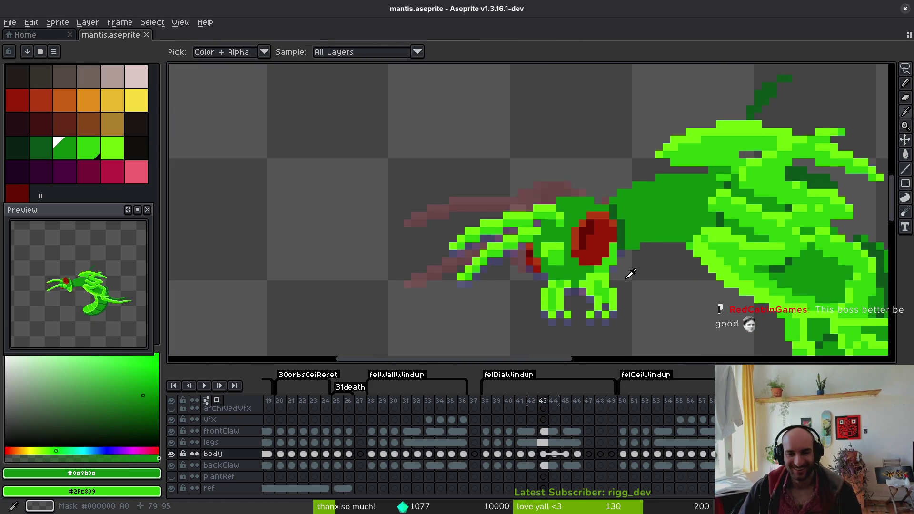
pyautogui.press('Left')
pyautogui.press('Right')
pyautogui.press('Left')
pyautogui.press('Right')
pyautogui.press('Left')
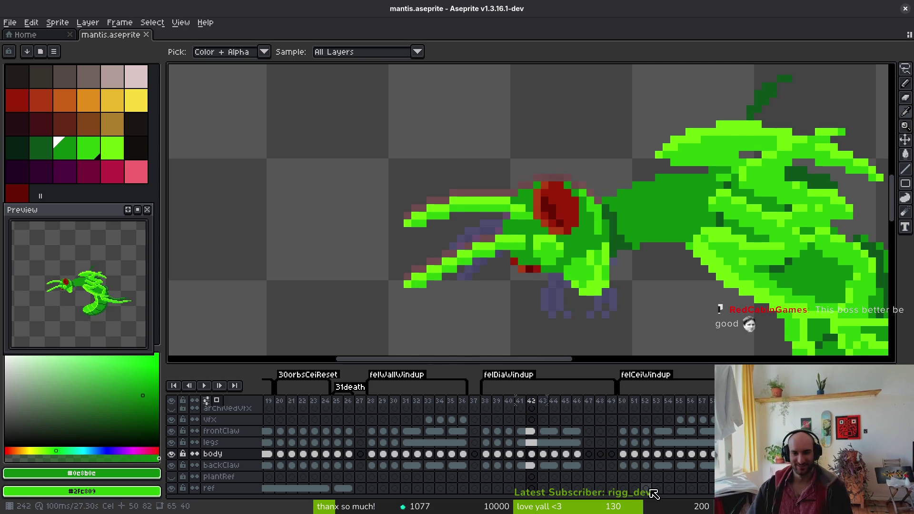
pyautogui.press('Right')
pyautogui.press('Right')
pyautogui.press('Left')
pyautogui.press('Left')
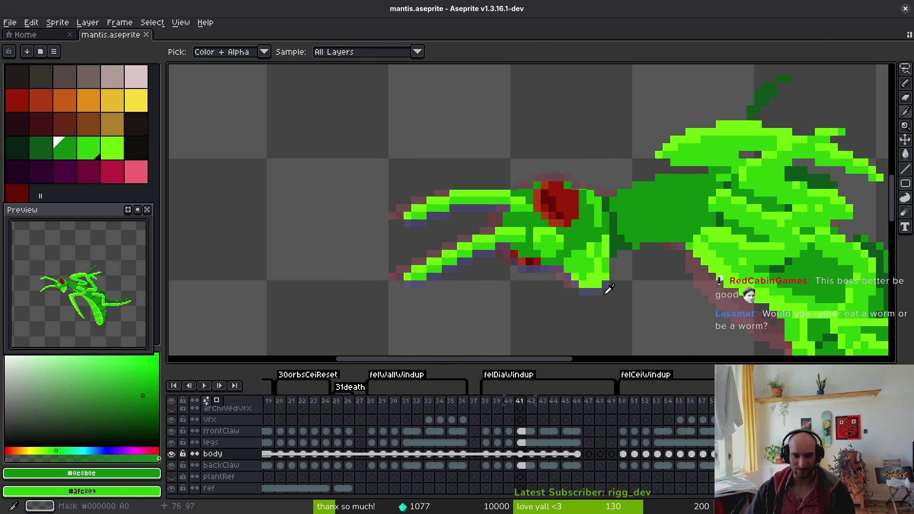
pyautogui.scroll(-1, 619, 284)
pyautogui.hotkey('ctrl', 's')
# - Review frames 41 and 39 for the pose, then return to frame 43
pyautogui.scroll(-1, 627, 281)
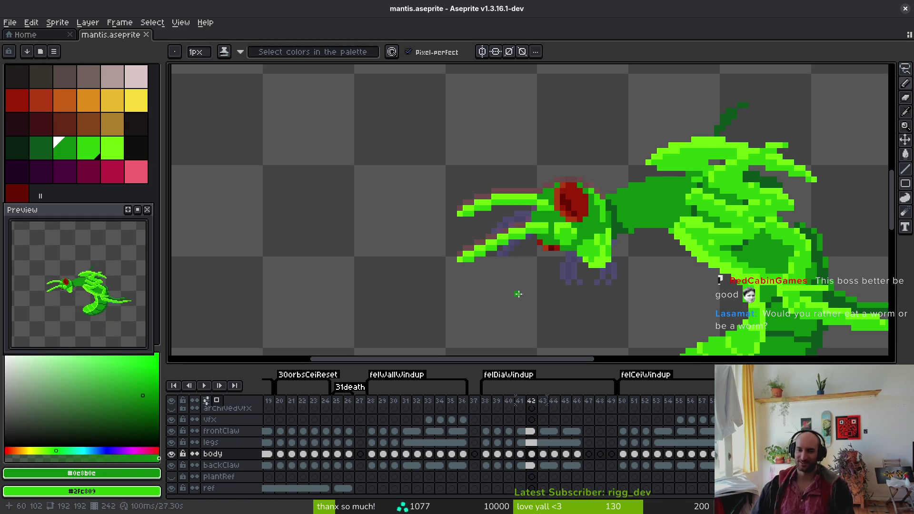
pyautogui.press('i')
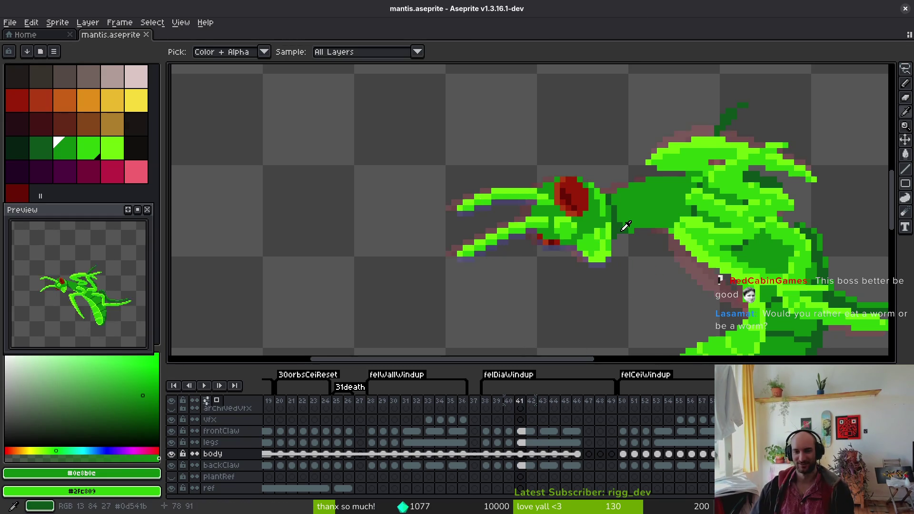
pyautogui.press('Left')
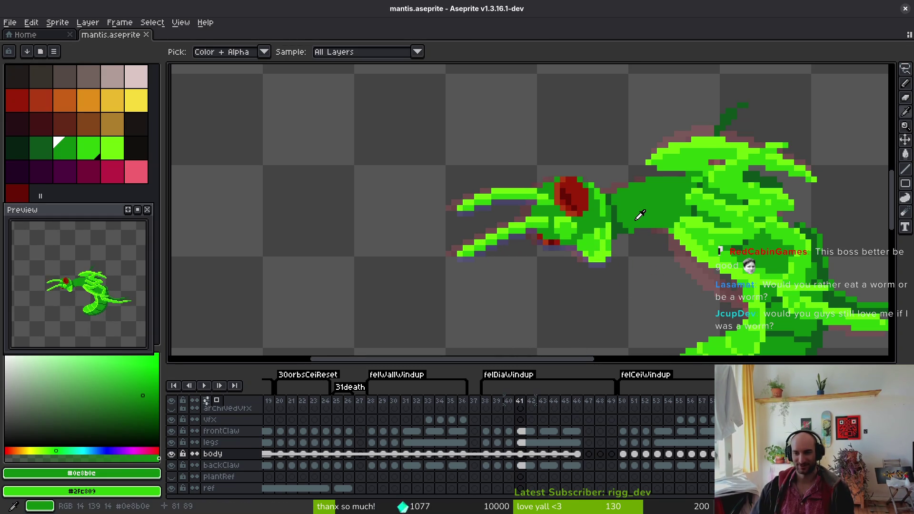
pyautogui.press('b')
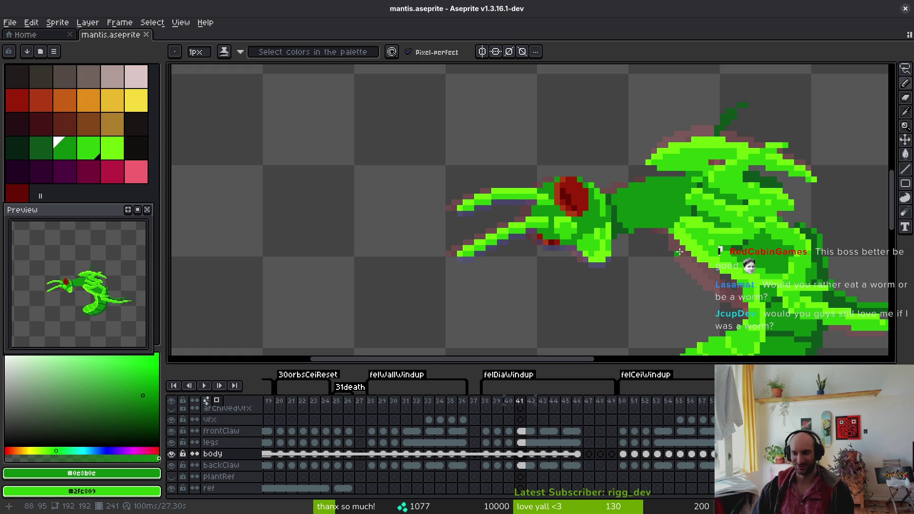
pyautogui.press('i')
pyautogui.press('Left')
pyautogui.press('Left')
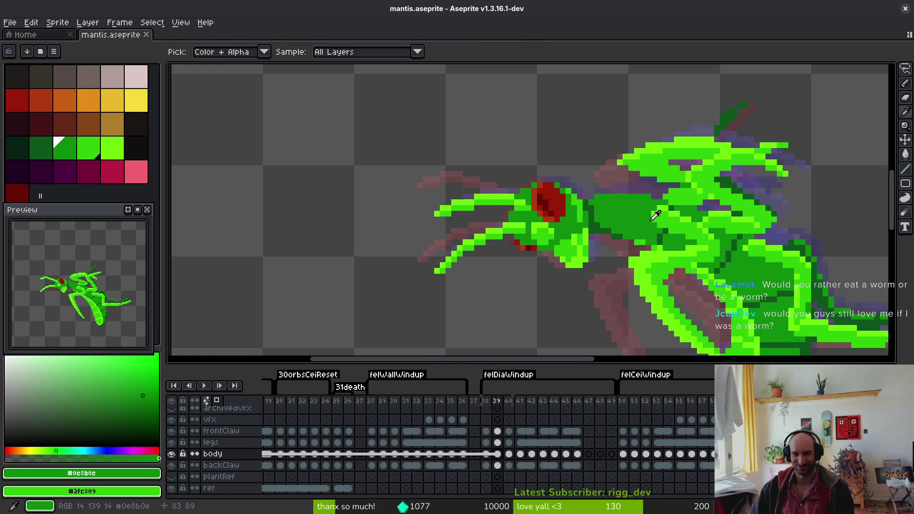
pyautogui.press('Right')
pyautogui.press('Right')
pyautogui.press('Right')
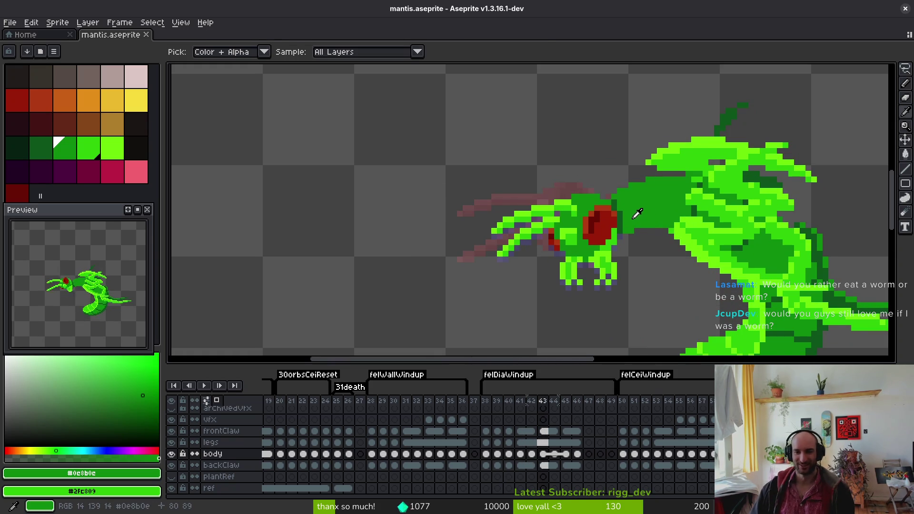
# - Sample the body's dark green and paint dark green pixels onto the mantis neck
pyautogui.click(637, 214)
pyautogui.press('b')
pyautogui.scroll(3, 634, 224)
pyautogui.moveTo(631, 257)
pyautogui.mouseDown()
pyautogui.moveTo(617, 246)
pyautogui.moveTo(638, 229)
pyautogui.mouseUp()
pyautogui.scroll(-4, 707, 304)
# - Compare frame 44 with the previous frame and save the mantis file
pyautogui.press('i')
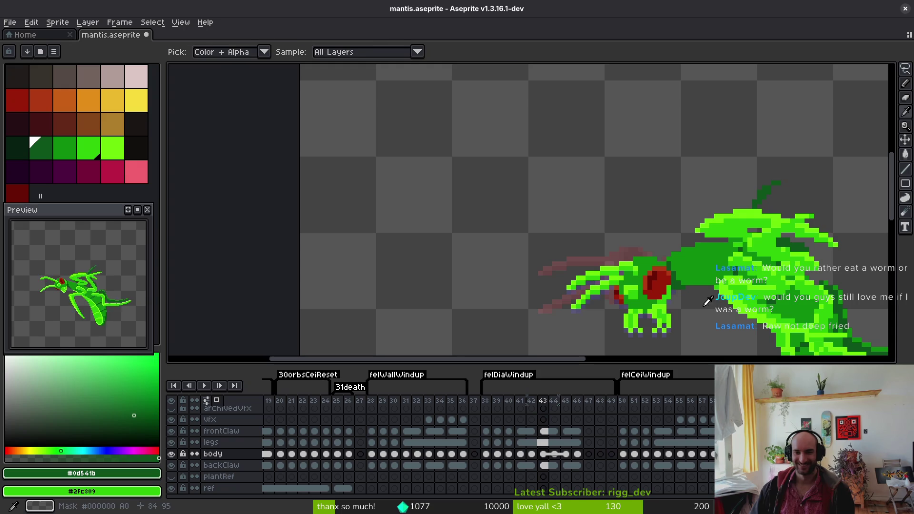
pyautogui.press('b')
pyautogui.press('Right')
pyautogui.scroll(4, 678, 281)
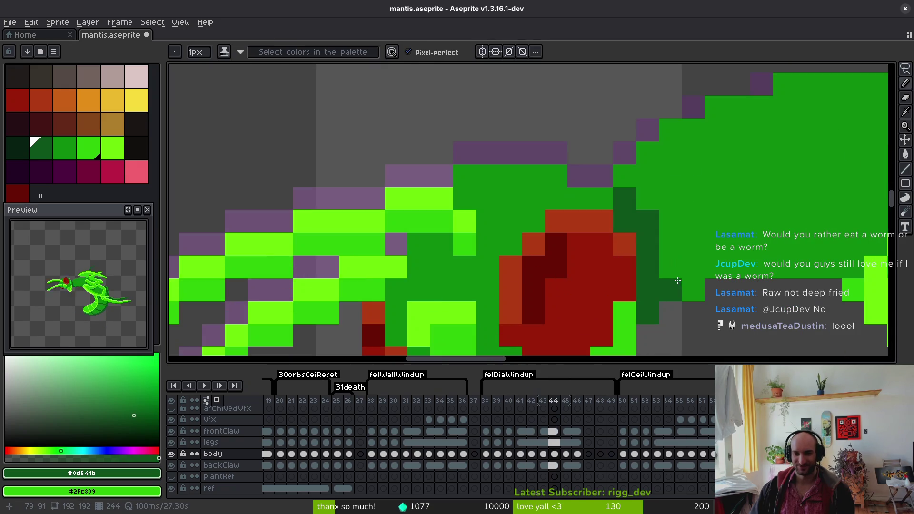
pyautogui.press('Left')
pyautogui.press('Right')
pyautogui.scroll(-4, 687, 288)
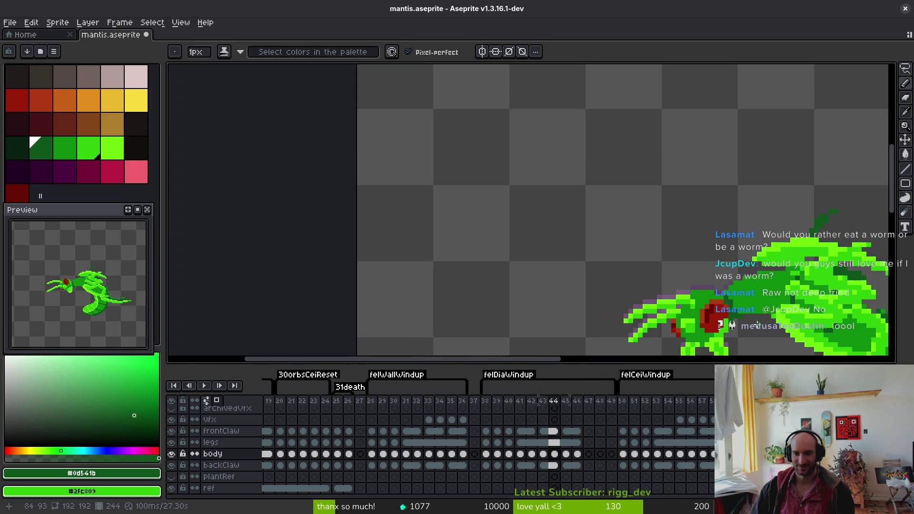
pyautogui.scroll(1, 705, 281)
pyautogui.moveTo(719, 272); pyautogui.dragTo(683, 228)
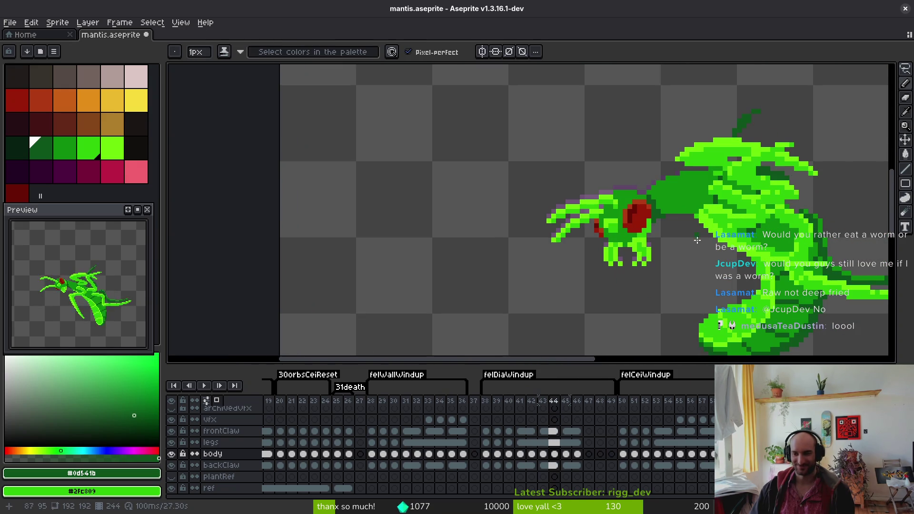
pyautogui.hotkey('ctrl', 's')
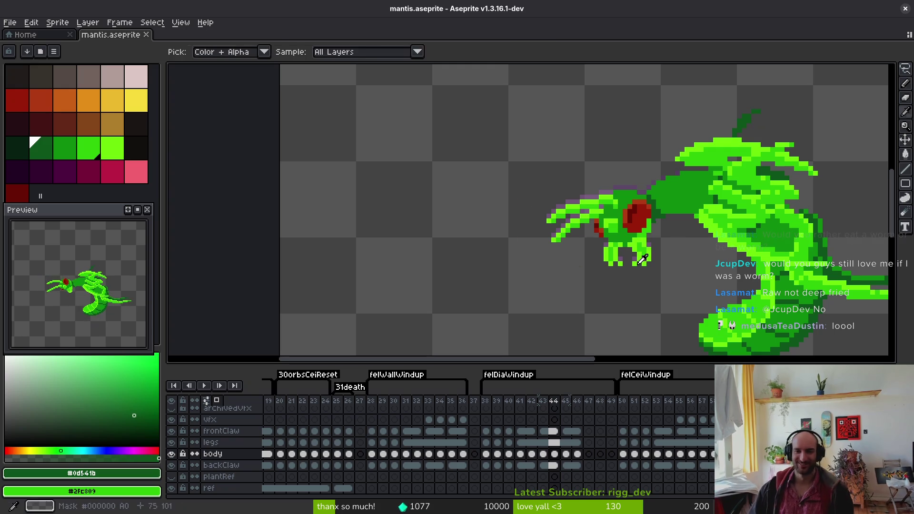
# - Back on frame 43, sample the lime green and paint a lime highlight on the front leg
pyautogui.press(',')
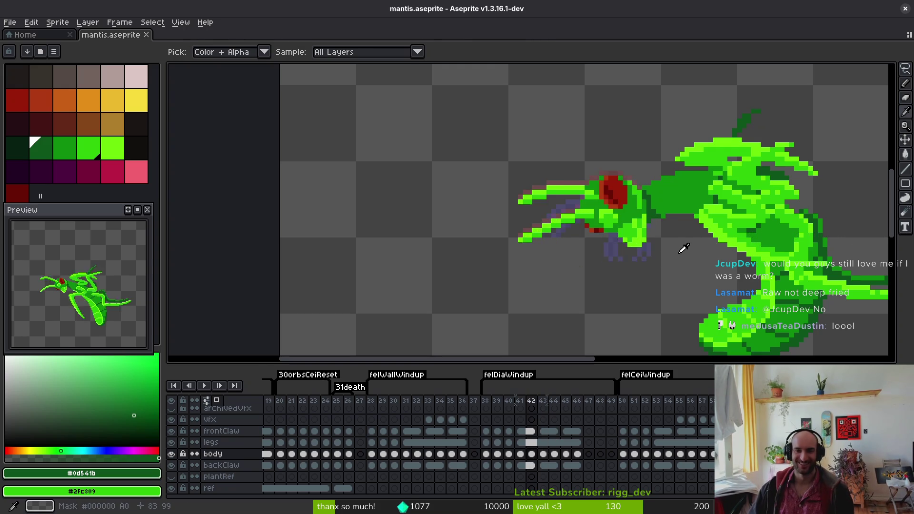
pyautogui.scroll(3, 659, 232)
pyautogui.keyDown('alt'); pyautogui.click(547, 215); pyautogui.keyUp('alt')
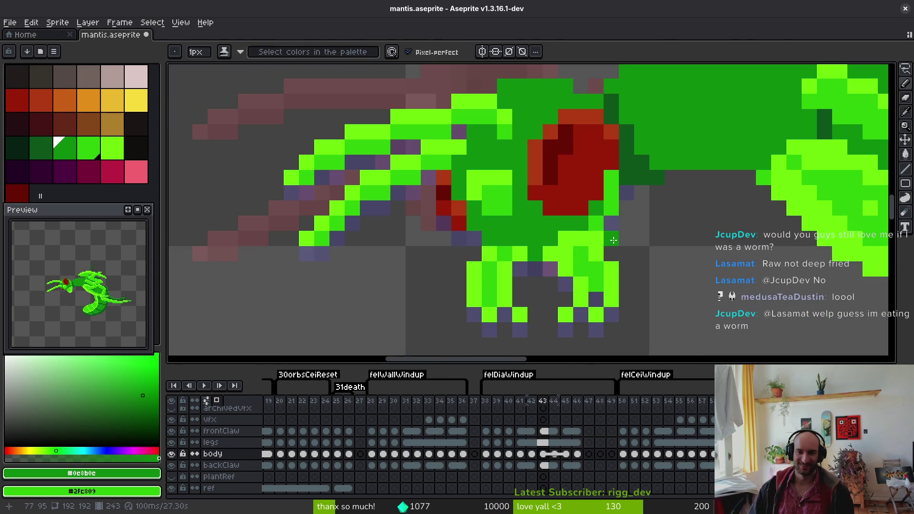
pyautogui.keyDown('alt'); pyautogui.click(600, 240); pyautogui.keyUp('alt')
pyautogui.keyDown('alt'); pyautogui.click(601, 239); pyautogui.keyUp('alt')
pyautogui.click(609, 238)
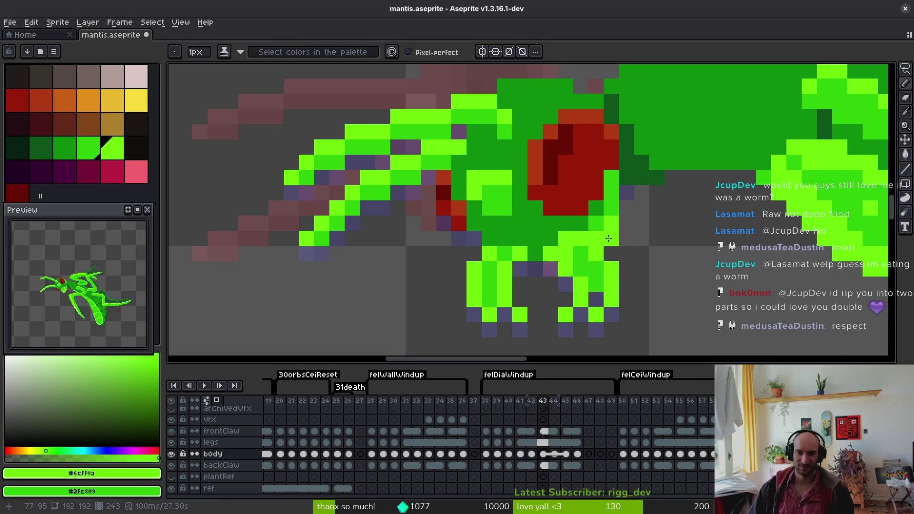
pyautogui.scroll(-5, 659, 259)
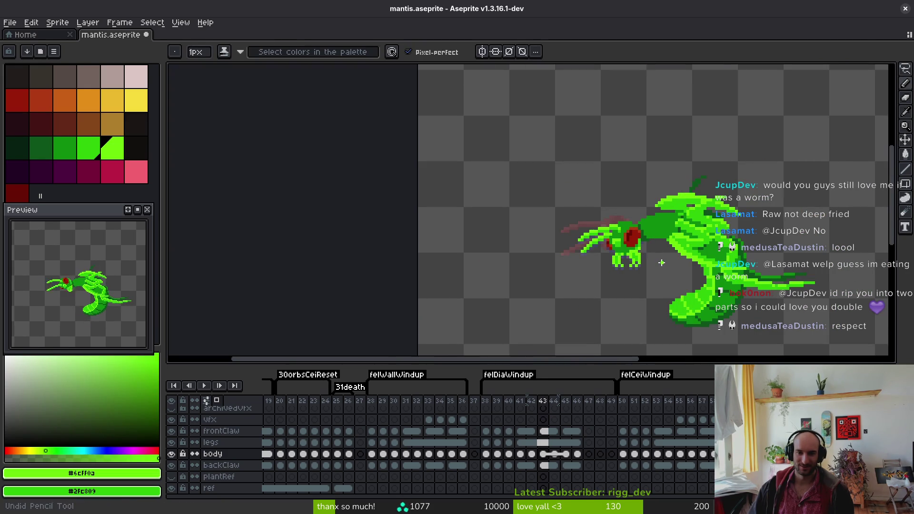
pyautogui.scroll(3, 659, 259)
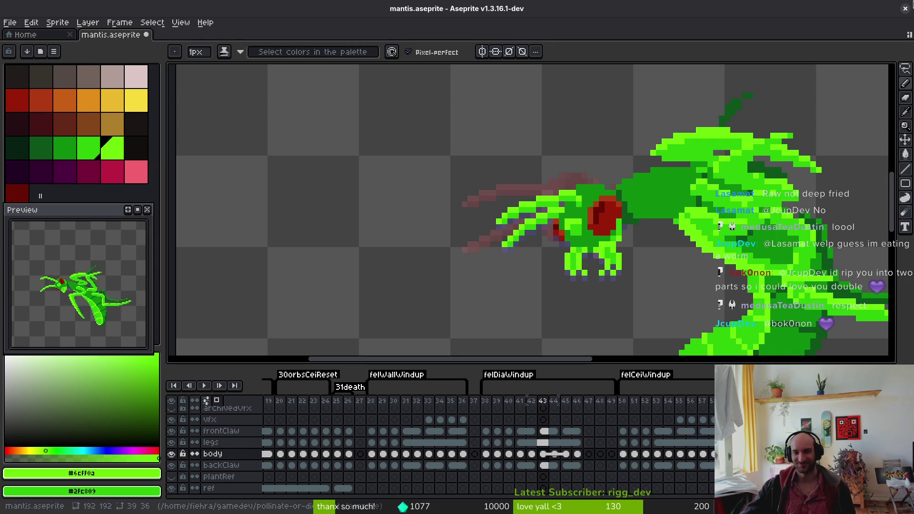
# - Compare the claw pose across frames 42, 43 and 44, ending on frame 42
pyautogui.scroll(-3, 637, 281)
pyautogui.press('Left')
pyautogui.press('i')
pyautogui.press('Right')
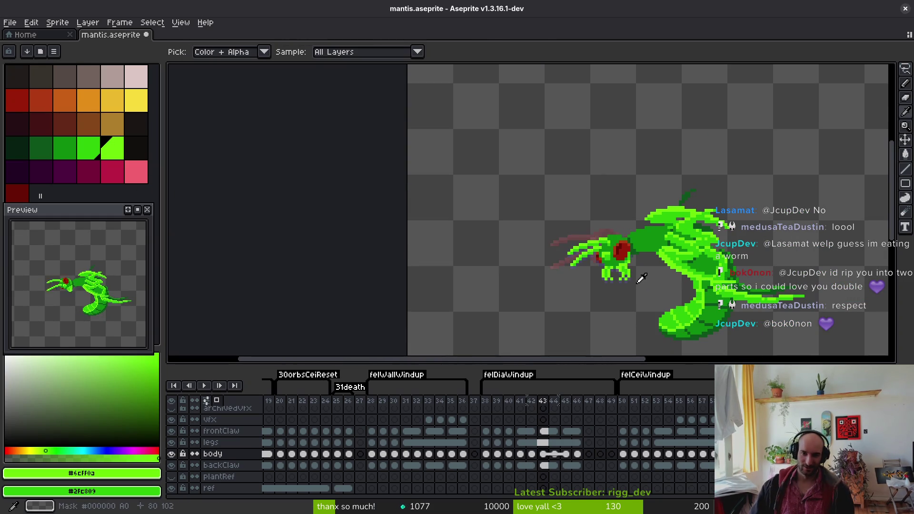
pyautogui.press('Right')
pyautogui.press('Left')
pyautogui.press('b')
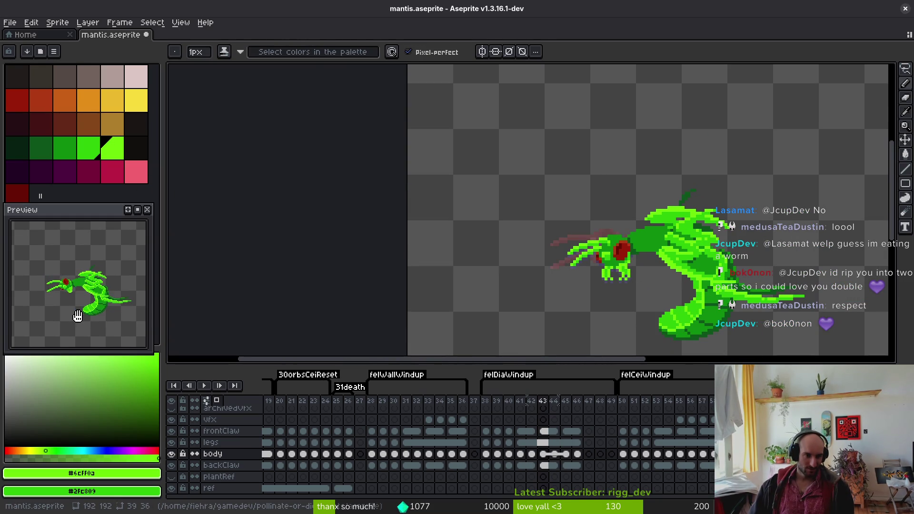
pyautogui.press('i')
pyautogui.press('Left')
pyautogui.press('b')
pyautogui.scroll(2, 642, 248)
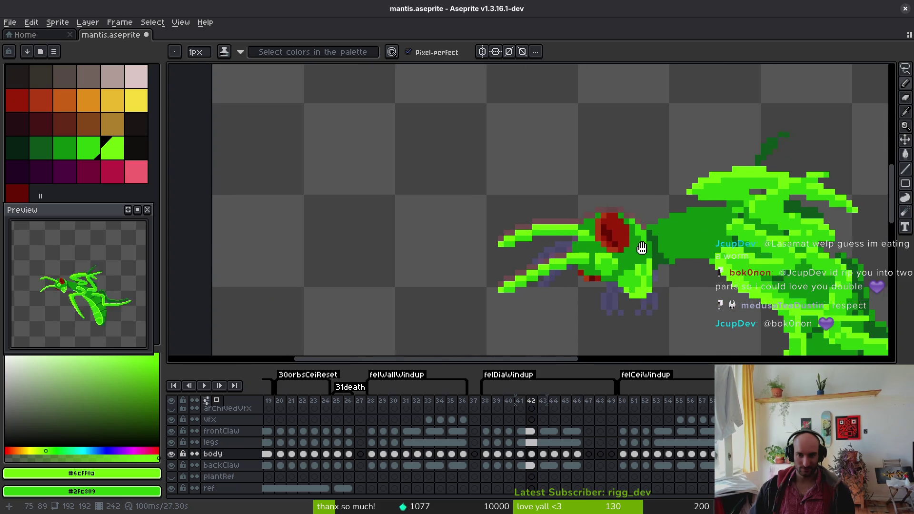
pyautogui.moveTo(642, 248); pyautogui.dragTo(612, 206)
pyautogui.press('i')
pyautogui.press('Right')
pyautogui.press('b')
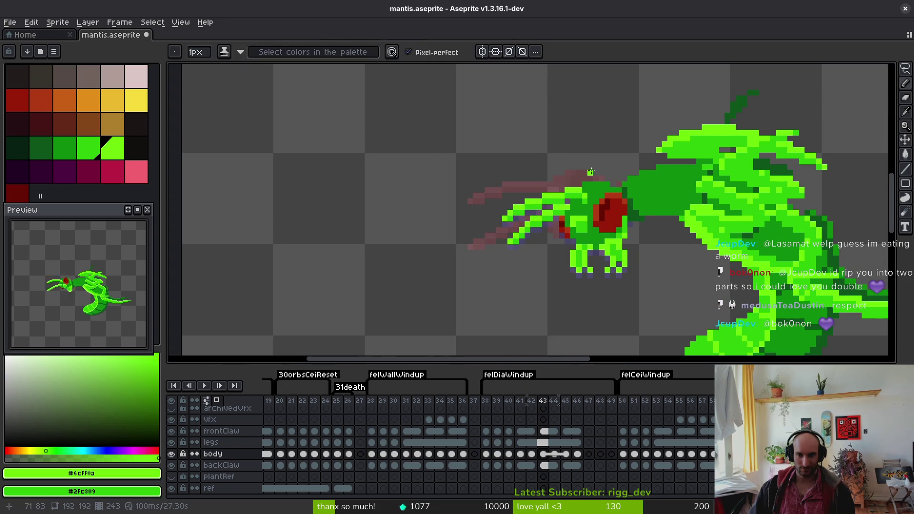
pyautogui.press('Left')
# - Lasso the head and front claw, rotate them about 16° upward, nudge slightly, and commit
pyautogui.press('q')
pyautogui.moveTo(593, 154)
pyautogui.mouseDown()
pyautogui.moveTo(455, 197)
pyautogui.moveTo(613, 276)
pyautogui.mouseUp()
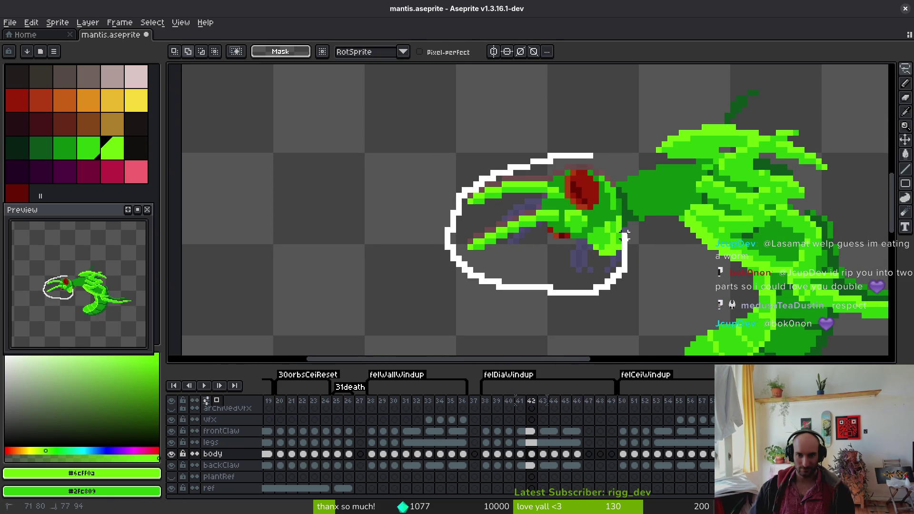
pyautogui.moveTo(608, 178); pyautogui.dragTo(601, 164)
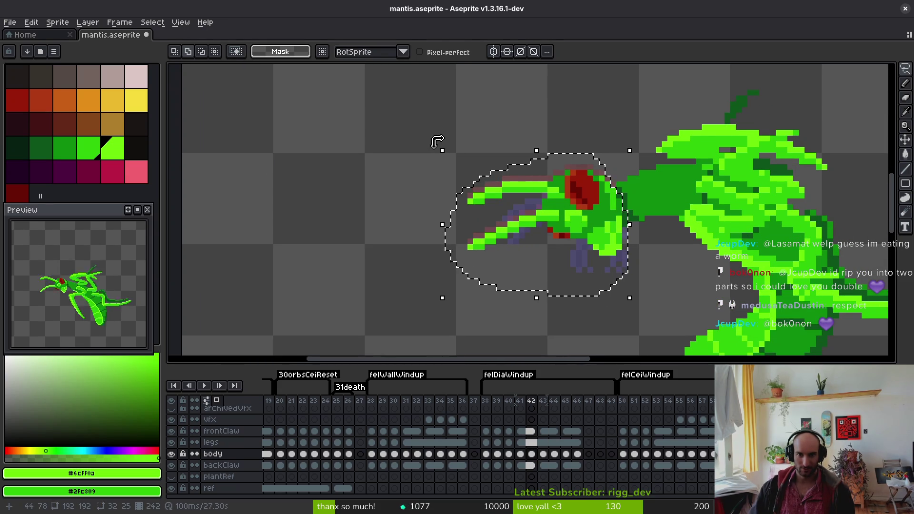
pyautogui.moveTo(435, 161); pyautogui.dragTo(465, 118)
pyautogui.moveTo(608, 214); pyautogui.dragTo(611, 221)
pyautogui.press('Return')
pyautogui.scroll(2, 574, 208)
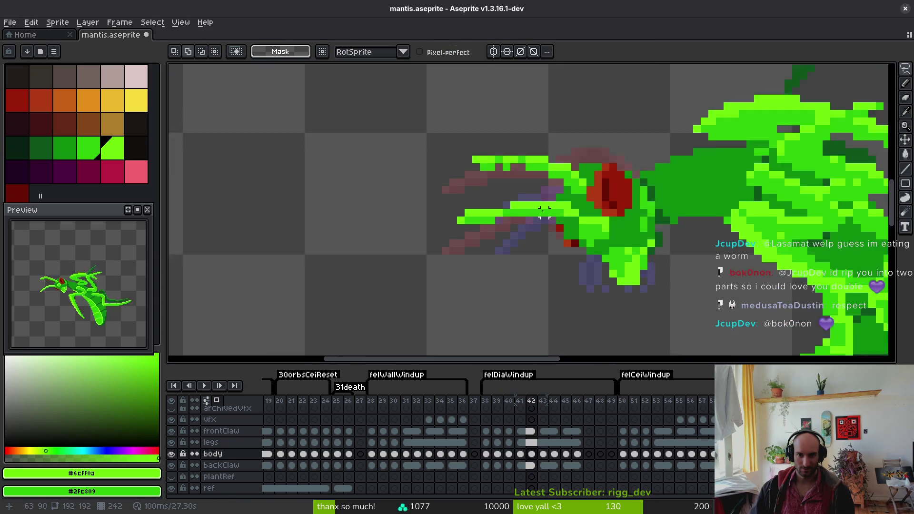
# - Draw the lower front claw as a bright green line angling down-left with darker green shading
pyautogui.press('f')
pyautogui.moveTo(575, 208); pyautogui.dragTo(550, 213)
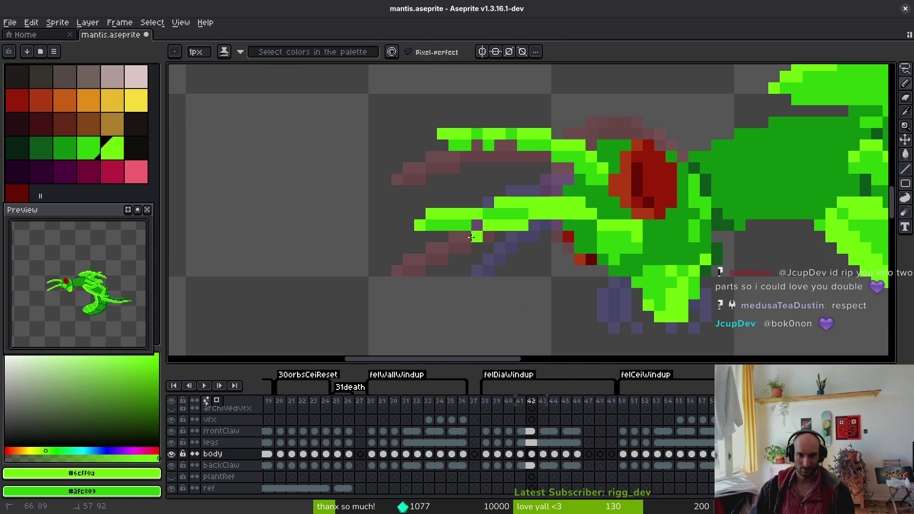
pyautogui.moveTo(472, 237); pyautogui.dragTo(442, 269)
pyautogui.moveTo(481, 235); pyautogui.dragTo(430, 270)
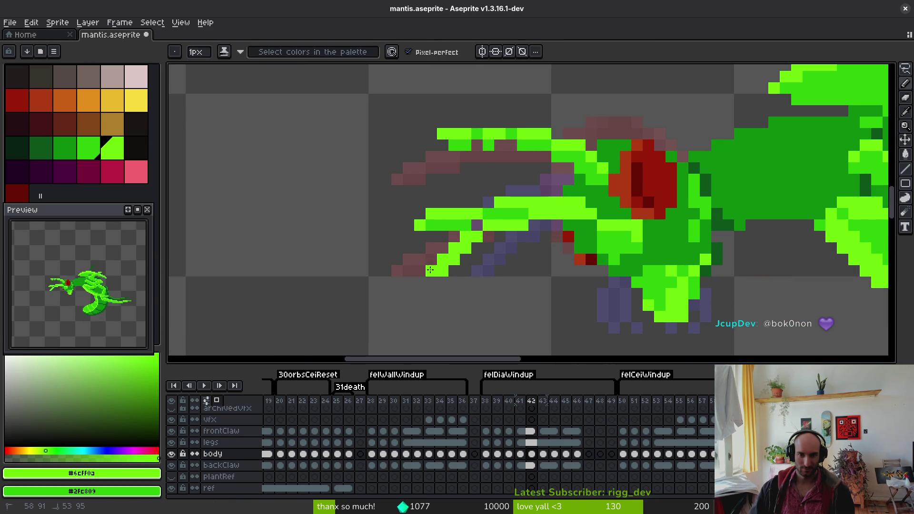
pyautogui.keyDown('alt'); pyautogui.click(512, 214); pyautogui.keyUp('alt')
pyautogui.moveTo(491, 238); pyautogui.dragTo(579, 222)
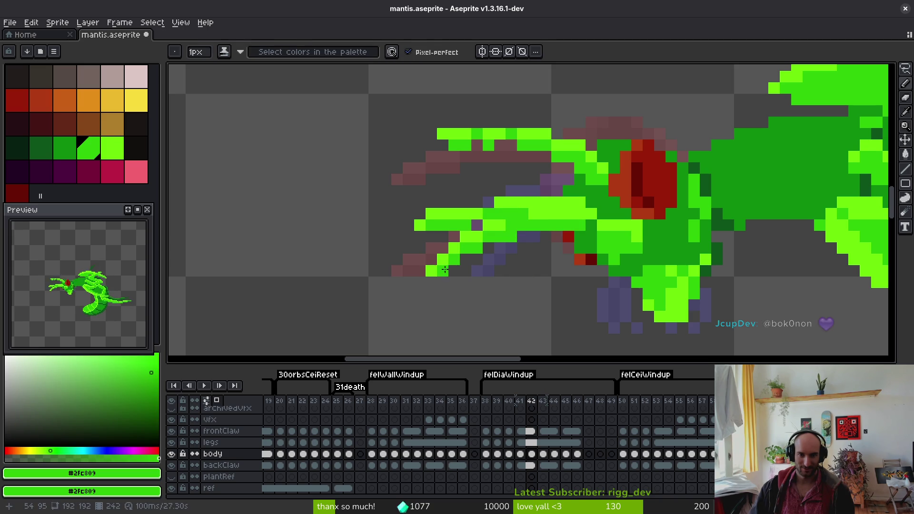
# - Erase the old claw tips and leftover rows, then re-pick the lime and mid greens
pyautogui.press('e')
pyautogui.moveTo(478, 226)
pyautogui.mouseDown()
pyautogui.moveTo(496, 212)
pyautogui.moveTo(375, 214)
pyautogui.mouseUp()
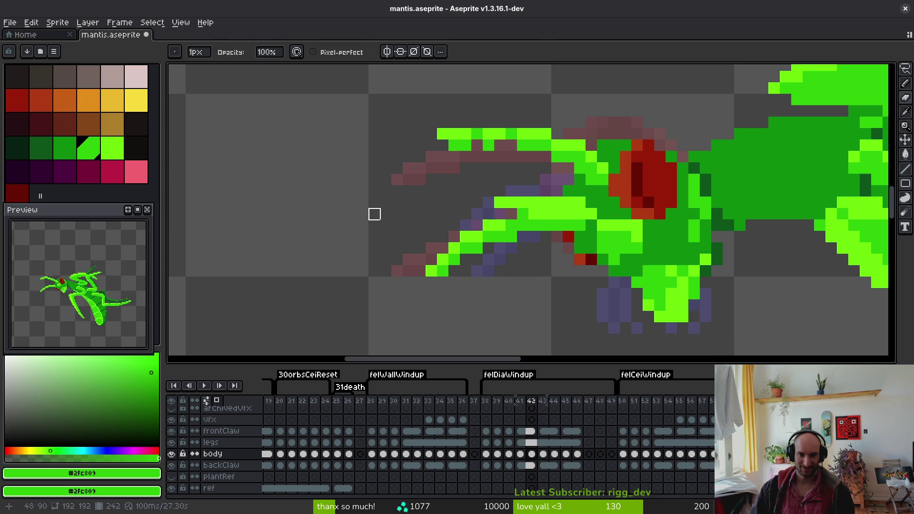
pyautogui.moveTo(580, 202); pyautogui.dragTo(510, 203)
pyautogui.keyDown('alt'); pyautogui.click(526, 212); pyautogui.keyUp('alt')
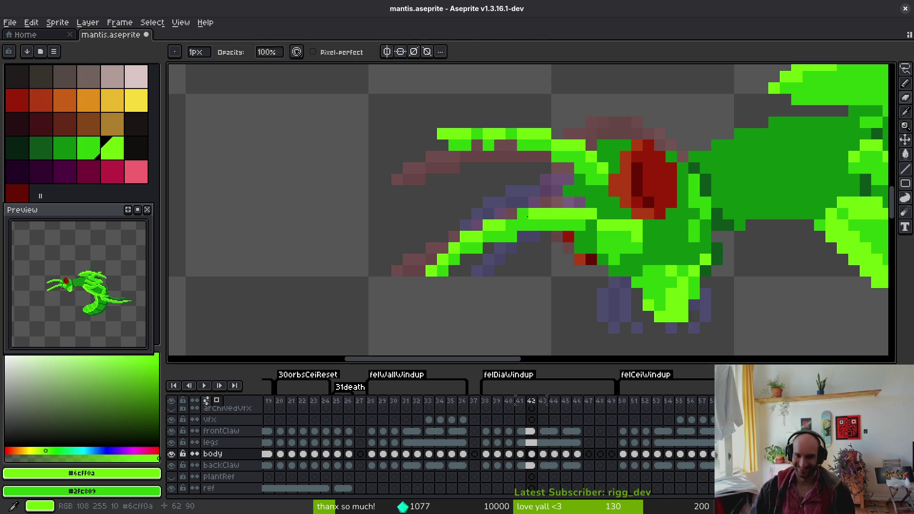
pyautogui.press('b')
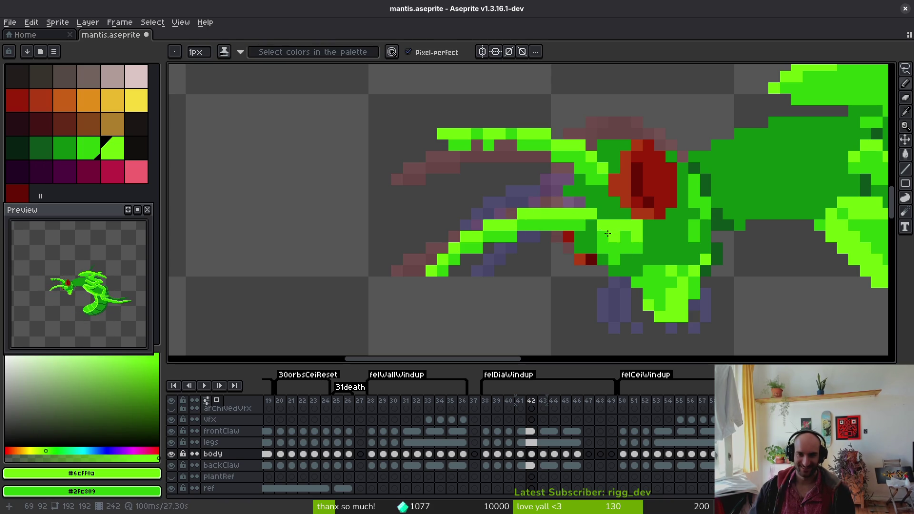
pyautogui.keyDown('alt'); pyautogui.click(612, 246); pyautogui.keyUp('alt')
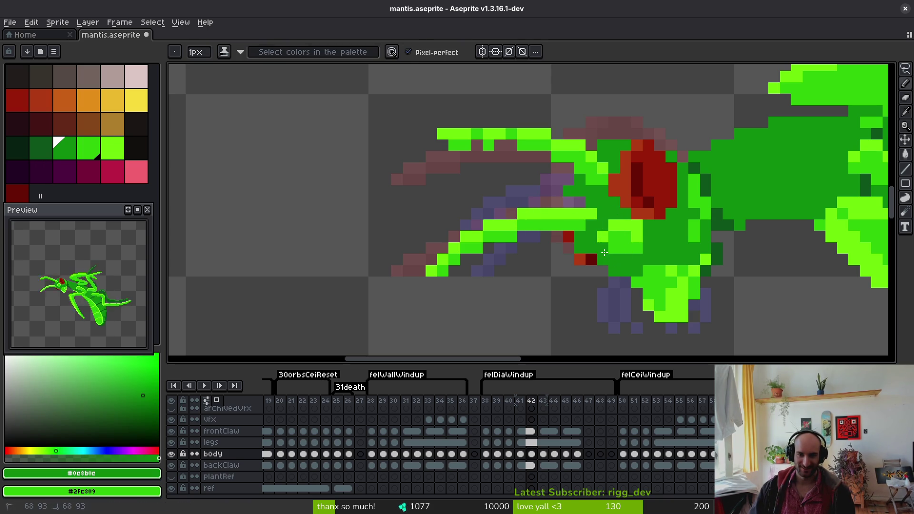
pyautogui.scroll(-3, 670, 247)
# - Compare frame 42 with frame 43, then add a lime-green pixel at the leg tip
pyautogui.scroll(2, 670, 247)
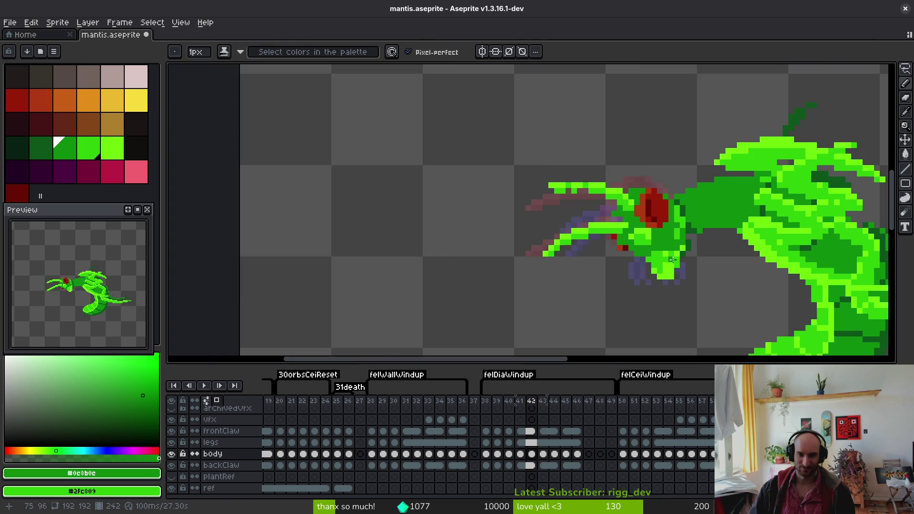
pyautogui.press('Right')
pyautogui.press('Left')
pyautogui.scroll(4, 676, 247)
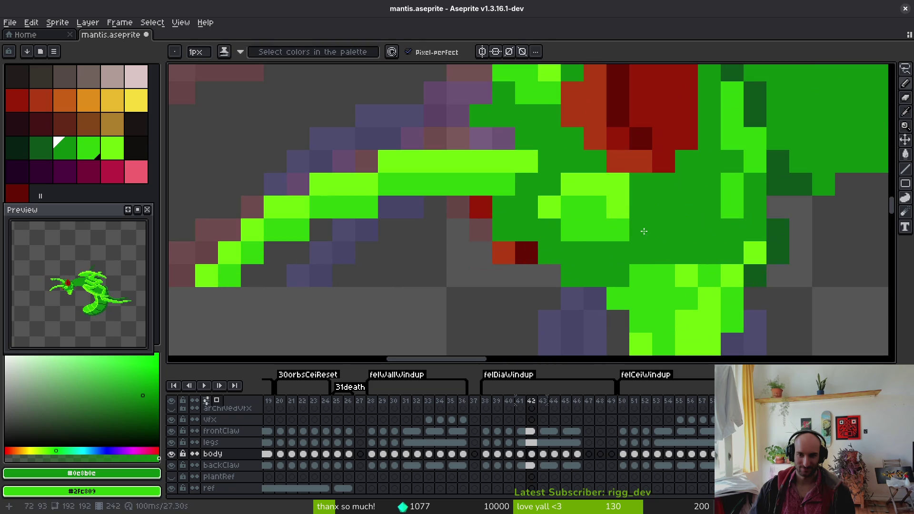
pyautogui.scroll(-5, 675, 247)
pyautogui.scroll(2, 675, 248)
pyautogui.keyDown('alt'); pyautogui.click(674, 248); pyautogui.keyUp('alt')
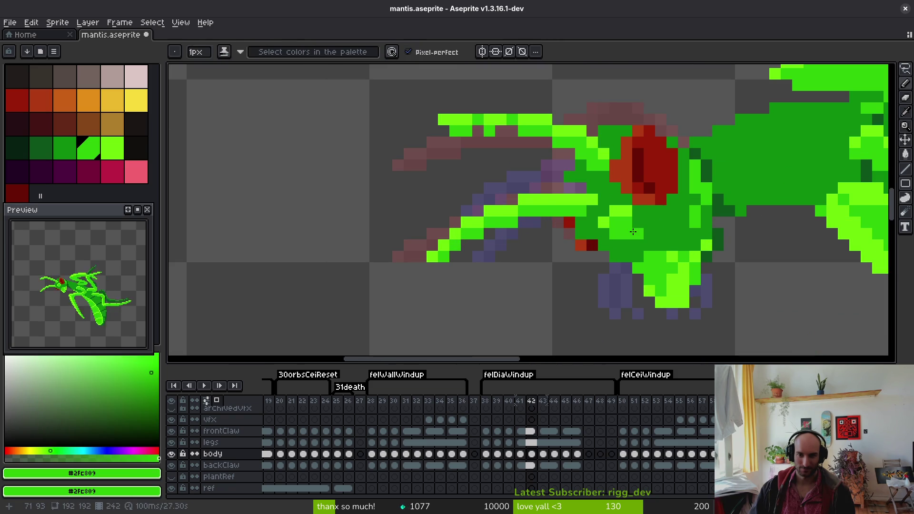
pyautogui.scroll(-3, 671, 248)
pyautogui.scroll(5, 668, 244)
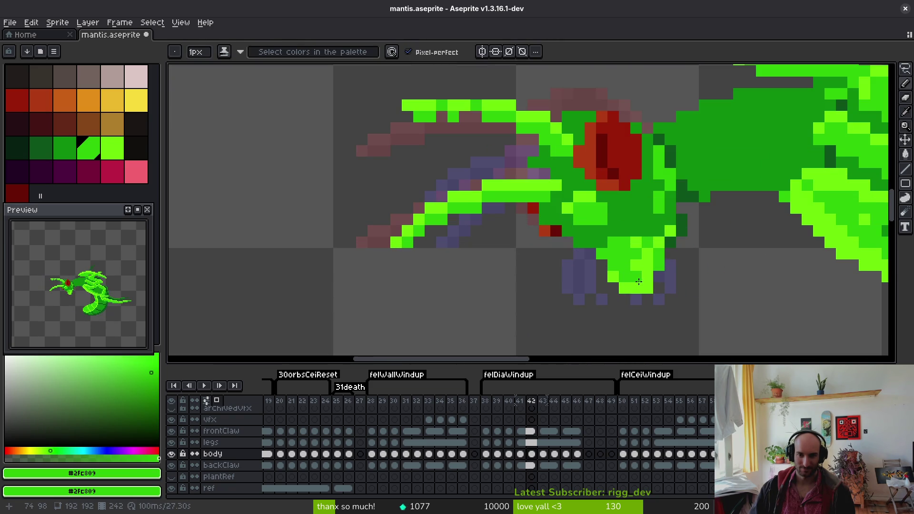
pyautogui.keyDown('alt'); pyautogui.click(646, 281); pyautogui.keyUp('alt')
pyautogui.click(671, 299)
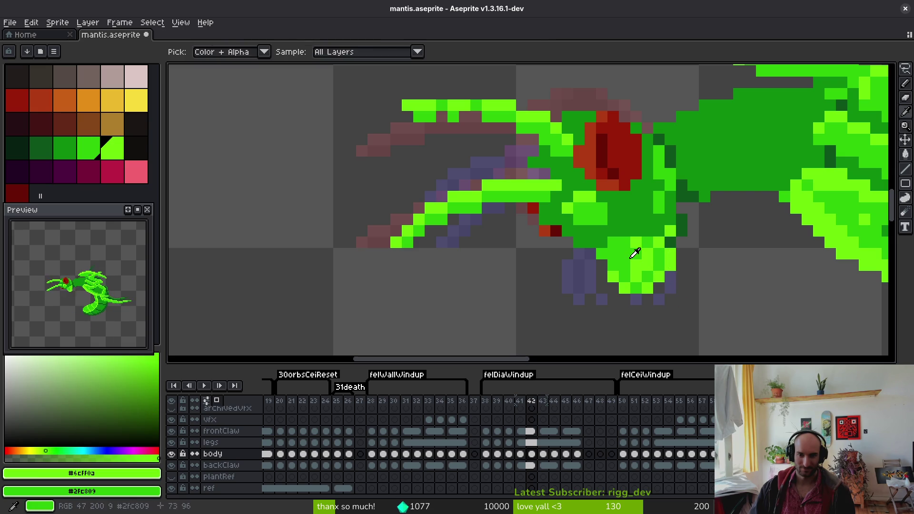
# - Pick up the head's mid green and add a green pixel below the mantis head
pyautogui.keyDown('alt'); pyautogui.click(665, 261); pyautogui.keyUp('alt')
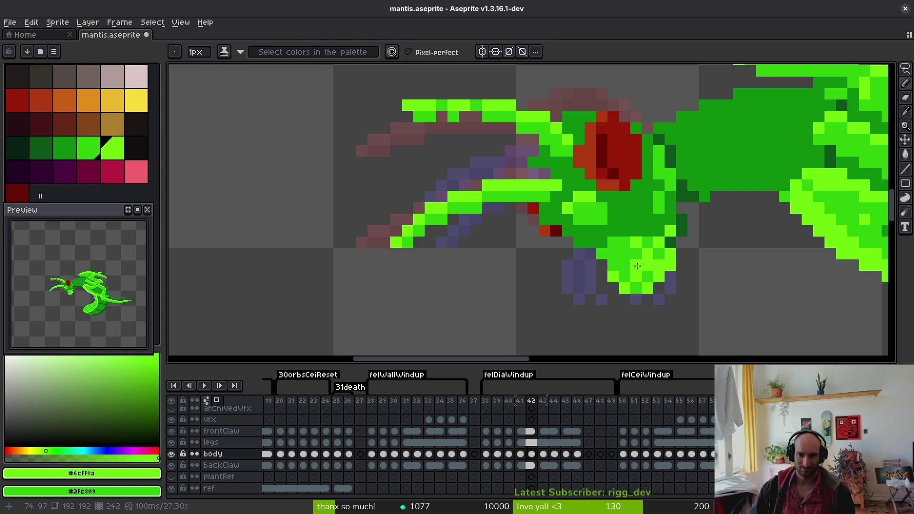
pyautogui.keyDown('alt'); pyautogui.click(649, 263); pyautogui.keyUp('alt')
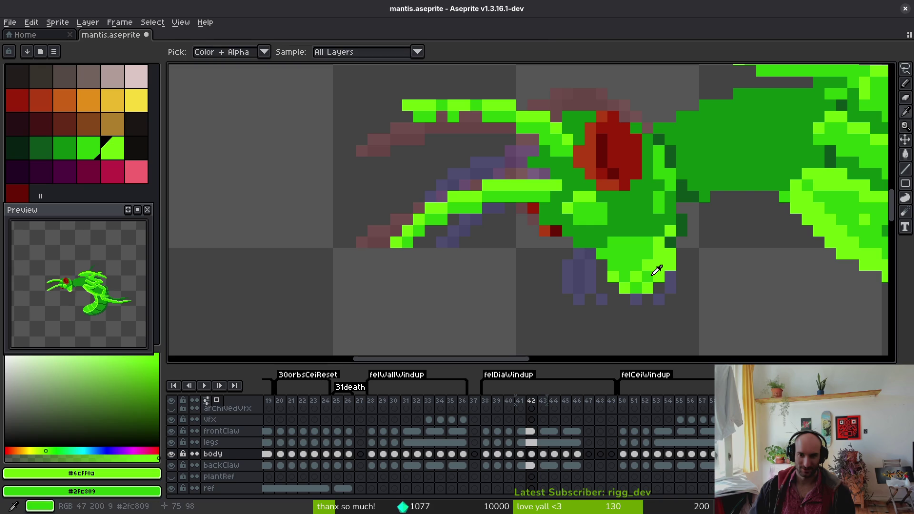
pyautogui.keyDown('alt'); pyautogui.click(659, 264); pyautogui.keyUp('alt')
pyautogui.scroll(-3, 671, 270)
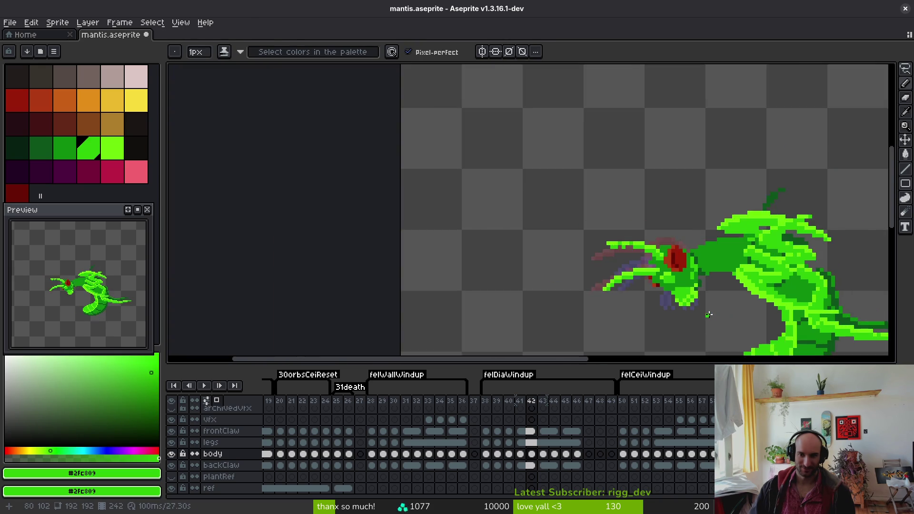
pyautogui.scroll(4, 677, 307)
pyautogui.click(678, 307)
pyautogui.scroll(-3, 705, 242)
pyautogui.scroll(3, 618, 200)
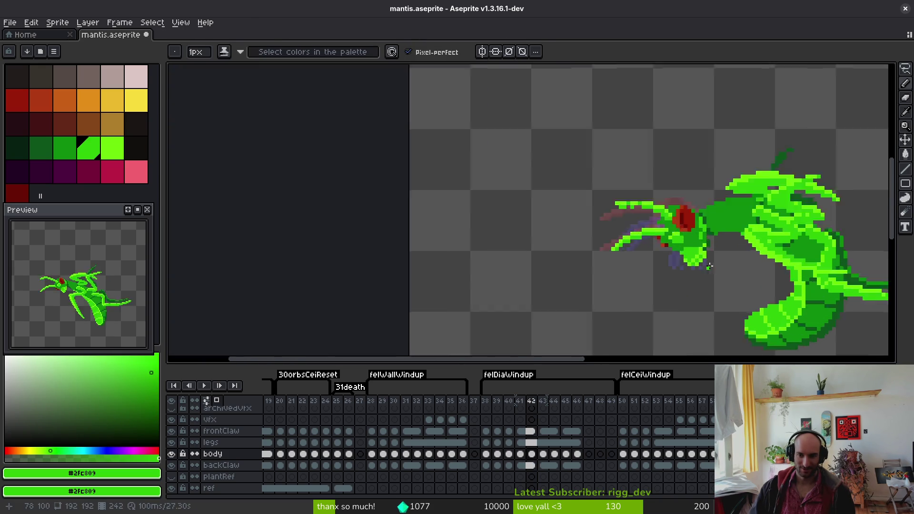
# - Pick the body's dark green and check frame 43 before returning to frame 42
pyautogui.keyDown('alt'); pyautogui.click(614, 196); pyautogui.keyUp('alt')
pyautogui.scroll(-4, 681, 266)
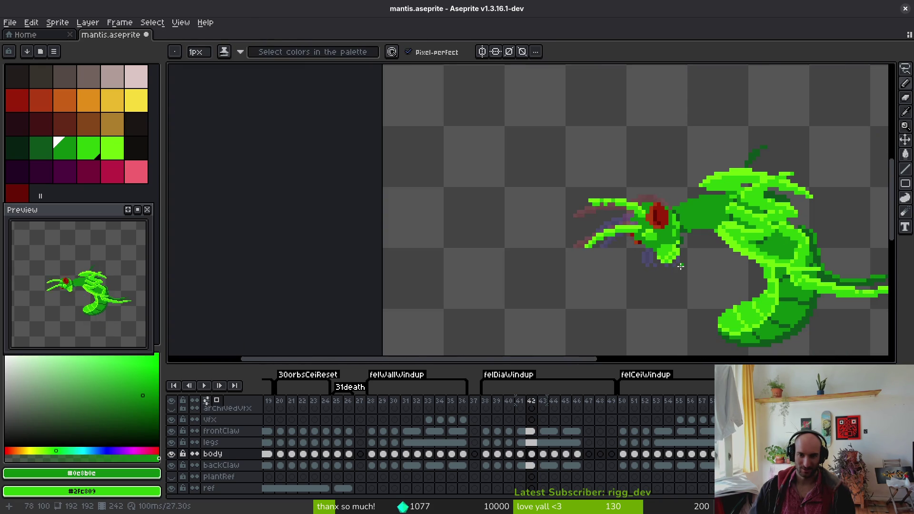
pyautogui.press('i')
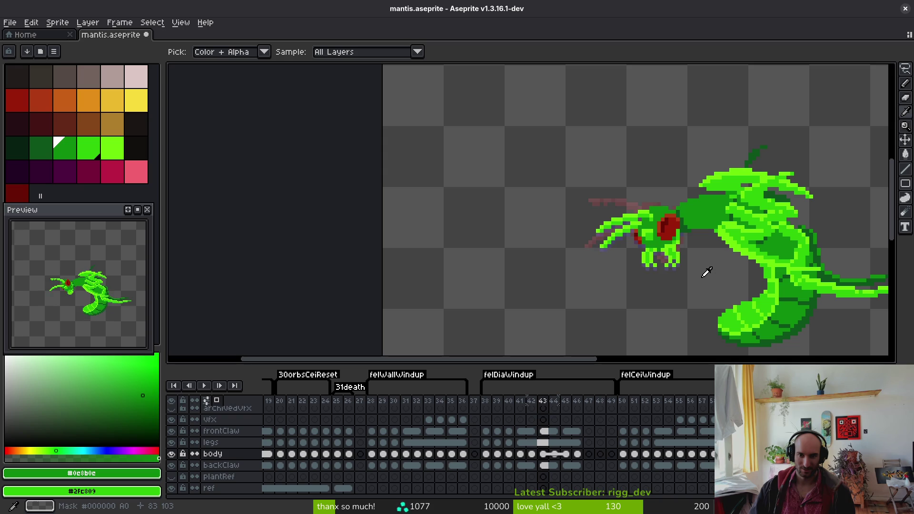
pyautogui.press('Right')
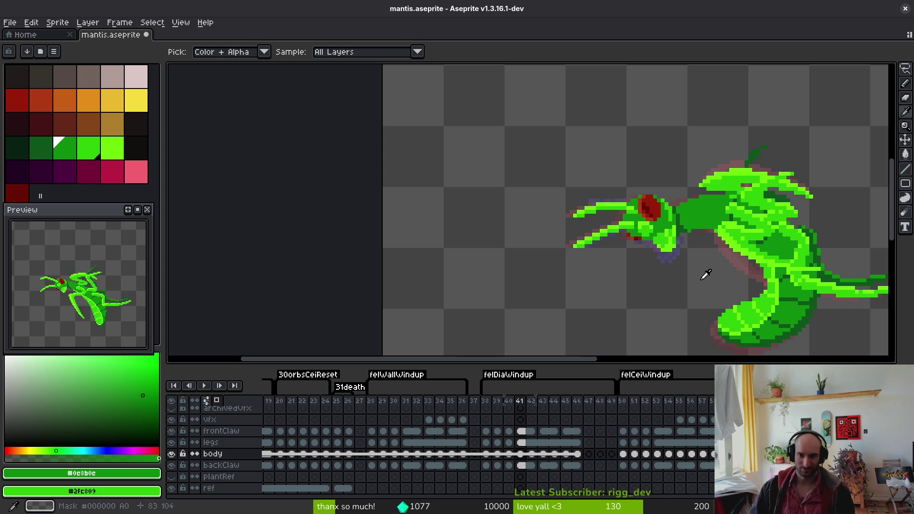
pyautogui.press('Left')
# - Extend the upper claw leftward with a lime-green stroke and a lime tip pixel
pyautogui.press('b')
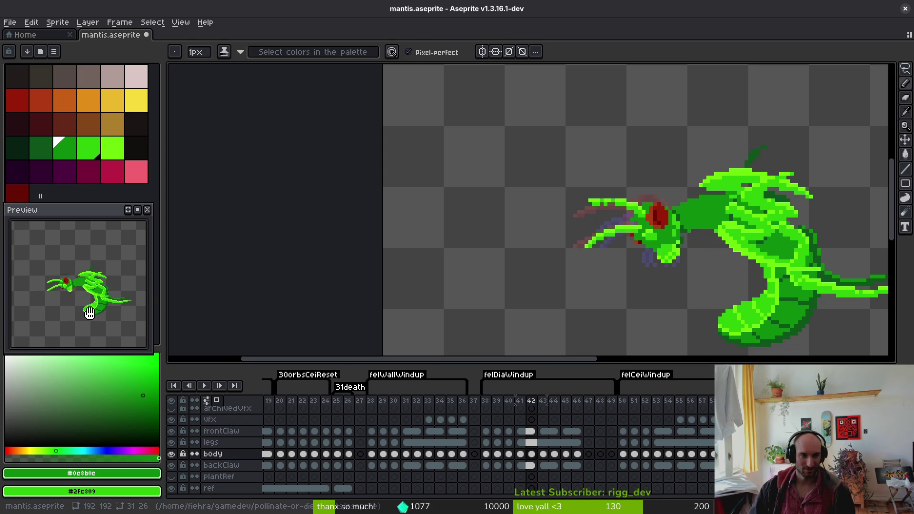
pyautogui.scroll(5, 615, 201)
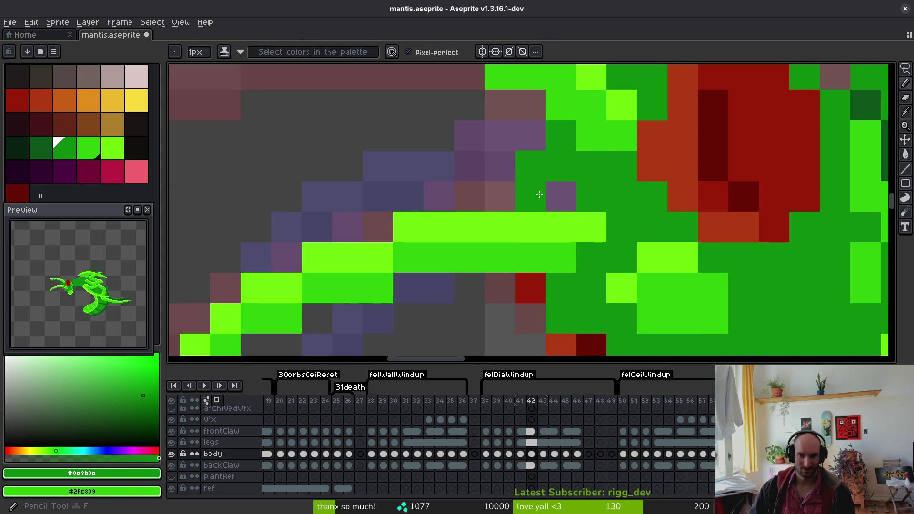
pyautogui.scroll(-4, 604, 214)
pyautogui.scroll(4, 610, 211)
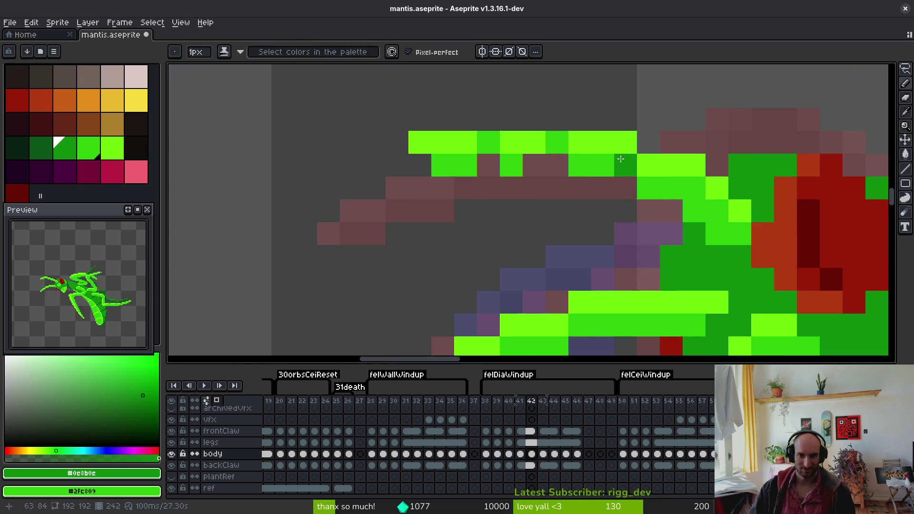
pyautogui.scroll(-2, 715, 216)
pyautogui.scroll(2, 736, 219)
pyautogui.keyDown('alt'); pyautogui.click(767, 230); pyautogui.keyUp('alt')
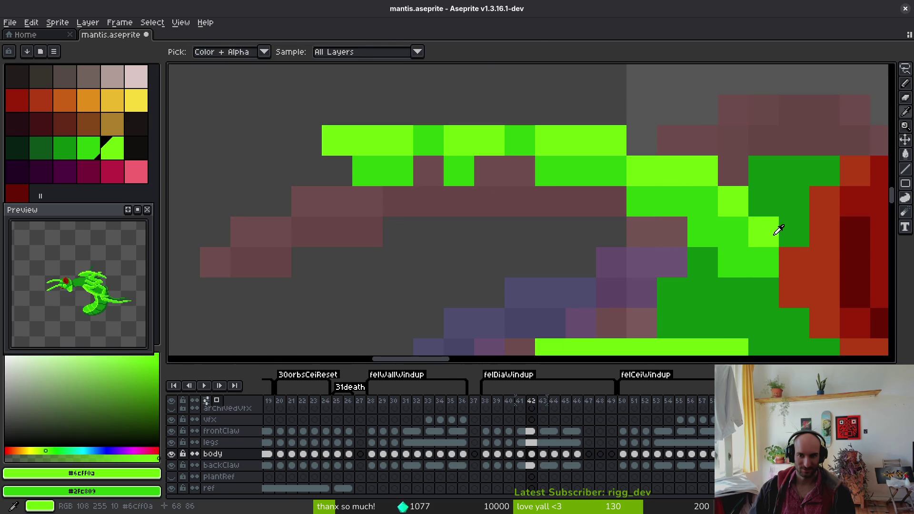
pyautogui.moveTo(759, 231)
pyautogui.mouseDown()
pyautogui.moveTo(595, 217)
pyautogui.moveTo(247, 270)
pyautogui.moveTo(216, 293)
pyautogui.mouseUp()
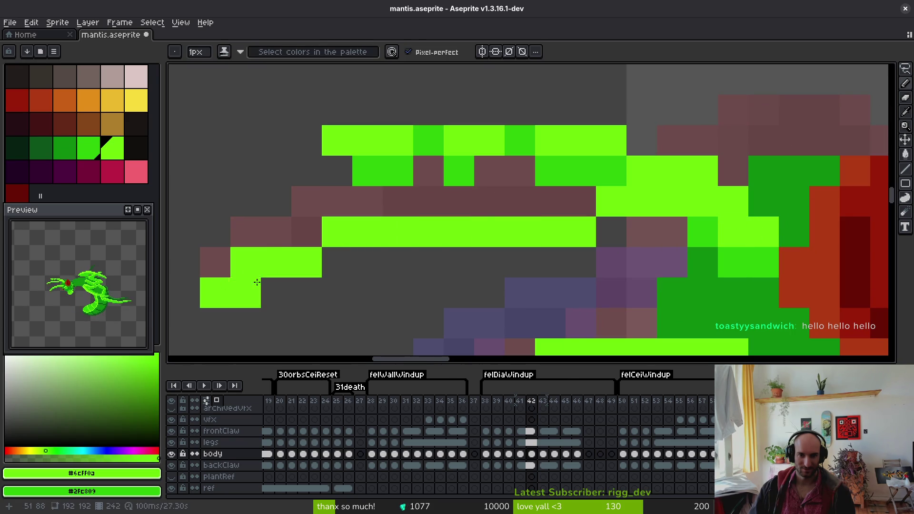
pyautogui.moveTo(419, 109); pyautogui.dragTo(503, 98)
# - Fill the claw's inner row with mid green and erase stray green pixels along its top
pyautogui.keyDown('alt'); pyautogui.click(472, 160); pyautogui.keyUp('alt')
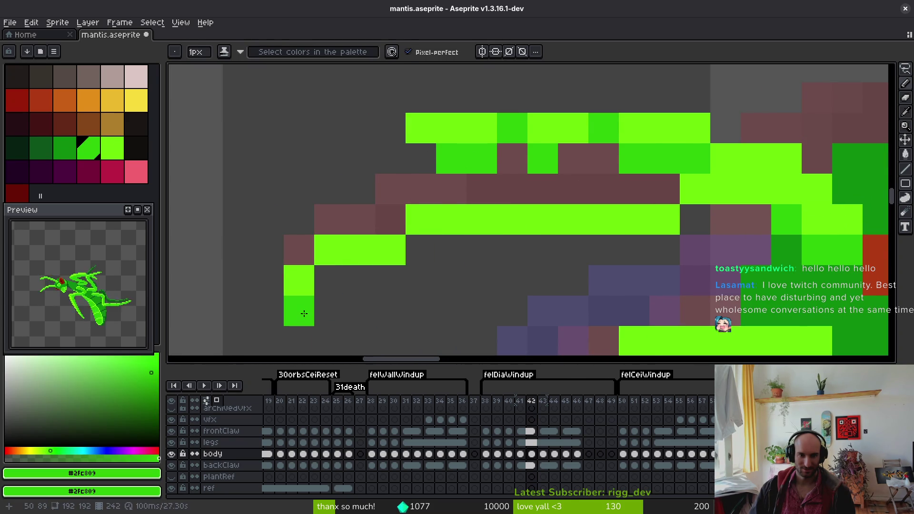
pyautogui.moveTo(355, 280)
pyautogui.mouseDown()
pyautogui.moveTo(347, 280)
pyautogui.moveTo(419, 249)
pyautogui.moveTo(750, 233)
pyautogui.mouseUp()
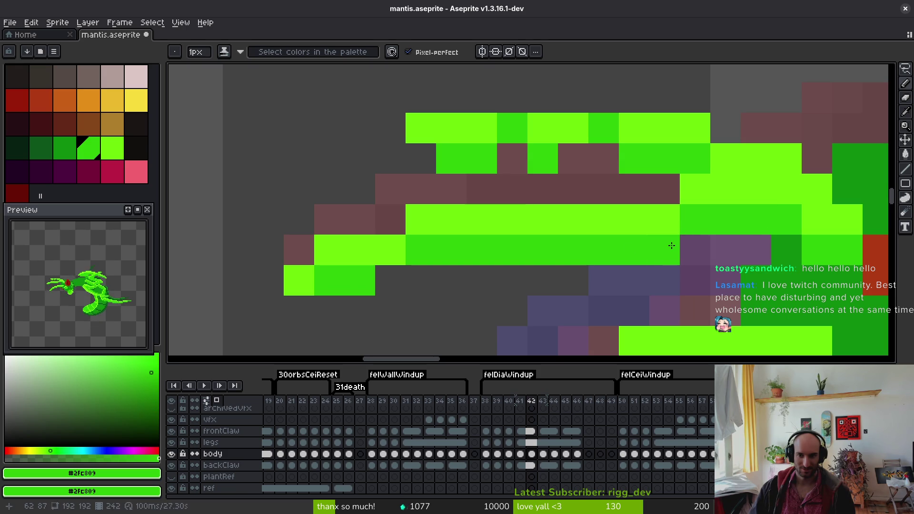
pyautogui.press('e')
pyautogui.moveTo(786, 158)
pyautogui.mouseDown()
pyautogui.moveTo(422, 129)
pyautogui.moveTo(457, 160)
pyautogui.mouseUp()
pyautogui.moveTo(817, 191); pyautogui.dragTo(605, 171)
pyautogui.press('b')
pyautogui.keyDown('alt'); pyautogui.click(562, 164); pyautogui.keyUp('alt')
# - Paint two of the eye's pixels with its dark red
pyautogui.scroll(-2, 547, 181)
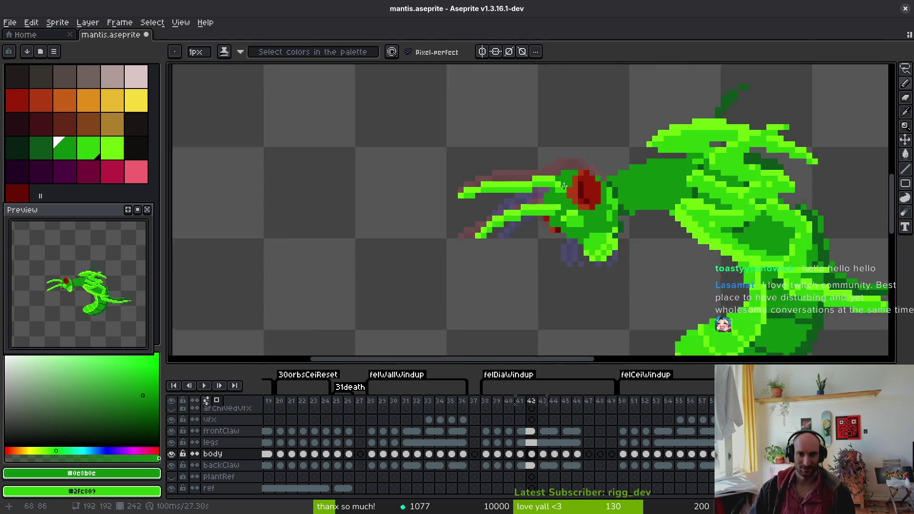
pyautogui.scroll(1, 545, 185)
pyautogui.scroll(-2, 560, 155)
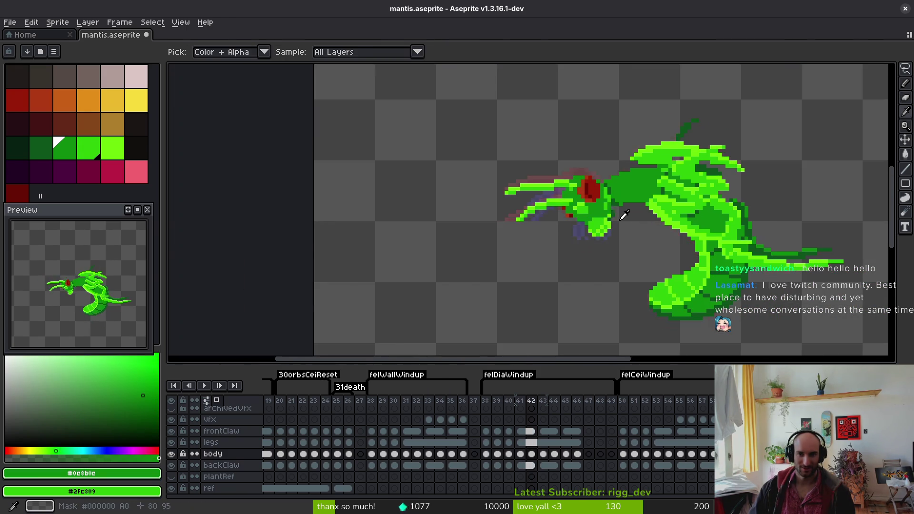
pyautogui.scroll(2, 545, 181)
pyautogui.scroll(2, 581, 193)
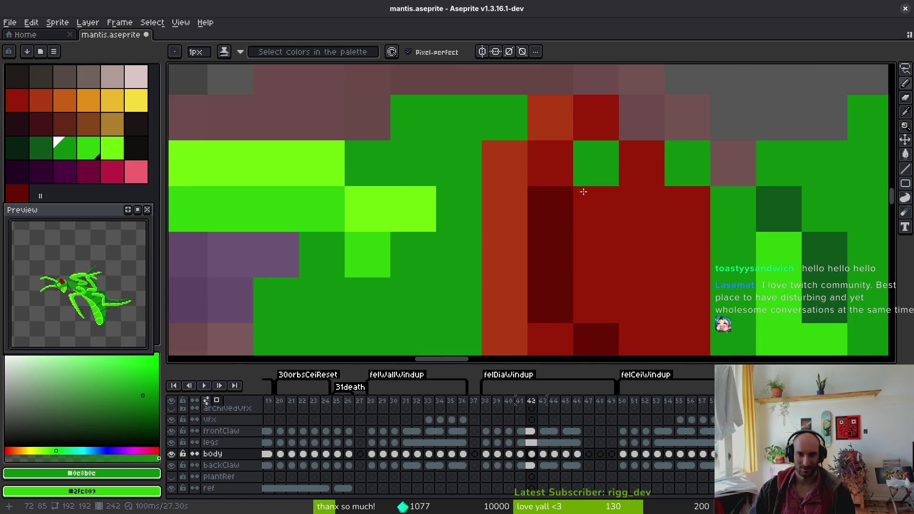
pyautogui.scroll(-2, 576, 233)
pyautogui.scroll(2, 575, 228)
pyautogui.keyDown('alt'); pyautogui.click(486, 219); pyautogui.keyUp('alt')
pyautogui.click(510, 217)
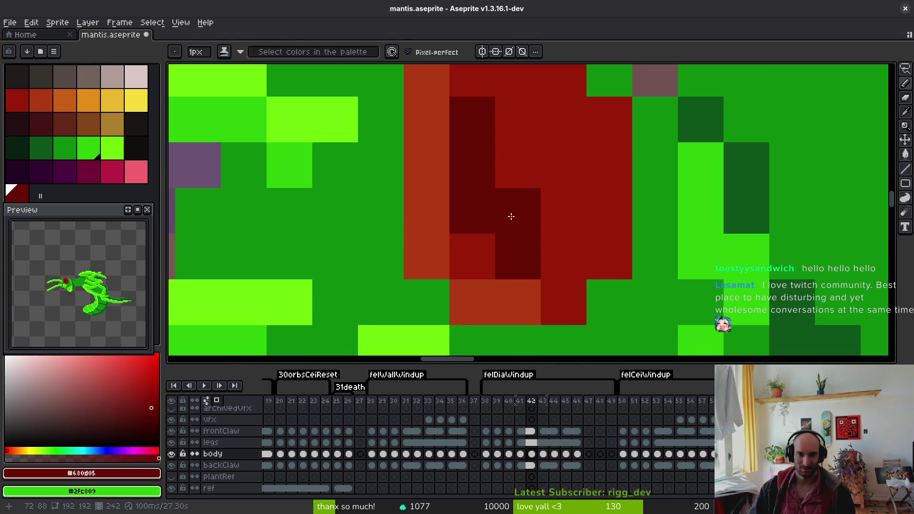
pyautogui.click(561, 244)
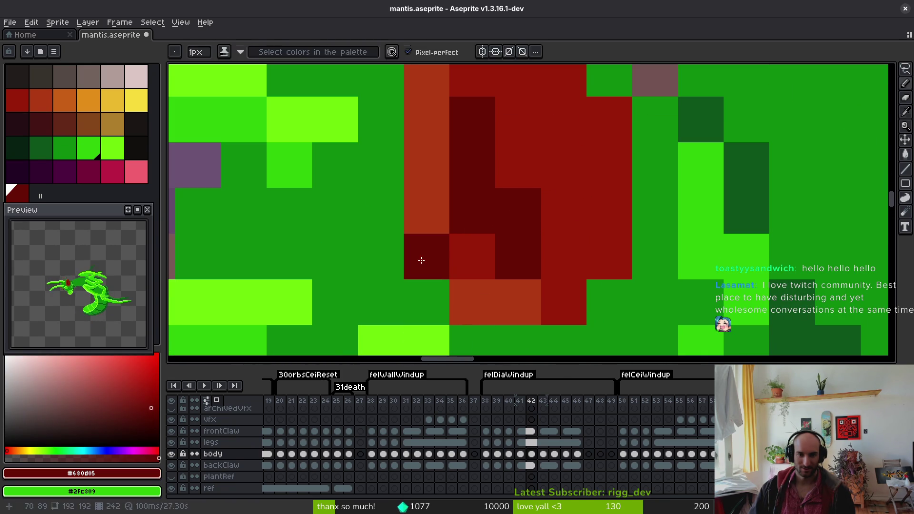
# - Repaint a diagonal of eye pixels red, then compare against frame 41 and return to 42
pyautogui.keyDown('alt'); pyautogui.click(457, 252); pyautogui.keyUp('alt')
pyautogui.moveTo(438, 248); pyautogui.dragTo(533, 300)
pyautogui.scroll(-3, 428, 272)
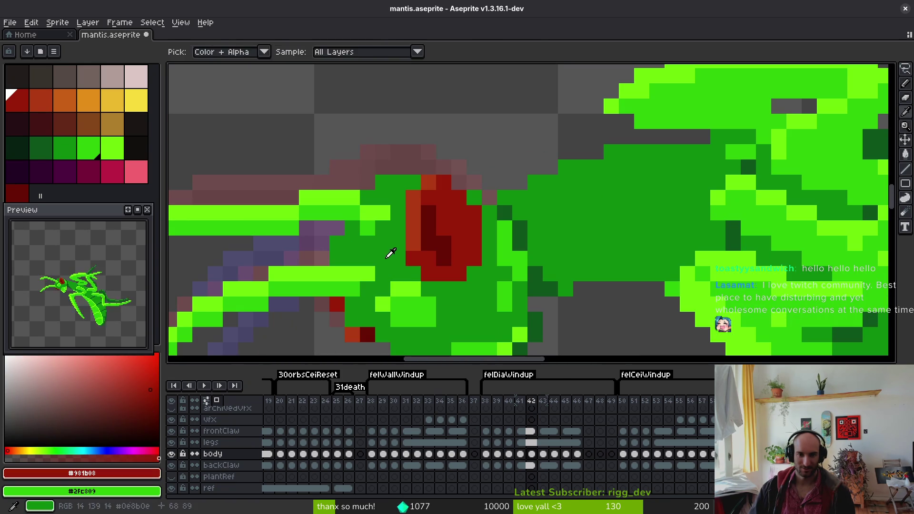
pyautogui.keyDown('alt'); pyautogui.click(426, 270); pyautogui.keyUp('alt')
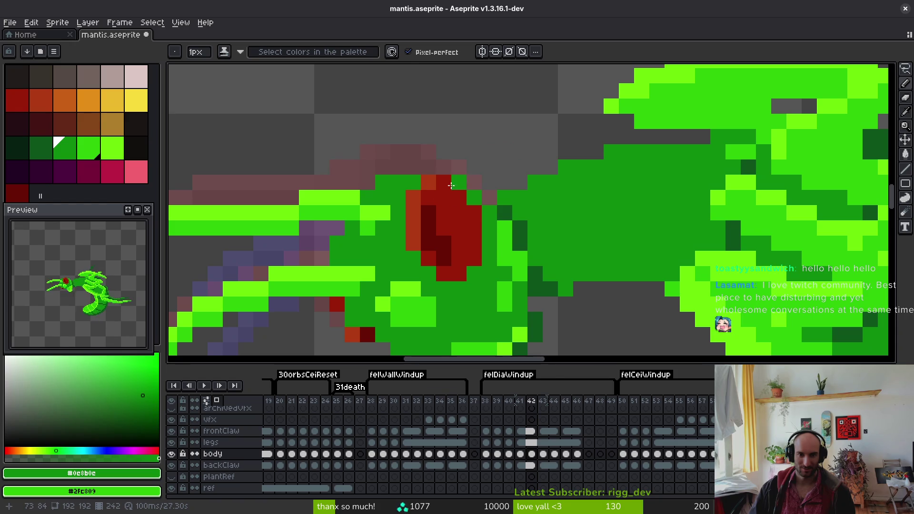
pyautogui.scroll(-3, 495, 232)
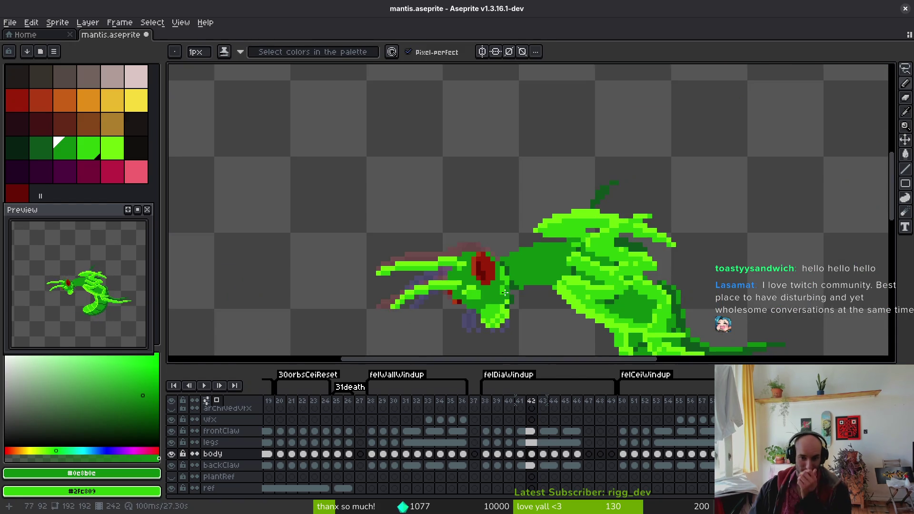
pyautogui.scroll(3, 505, 253)
pyautogui.press(',')
pyautogui.press('.')
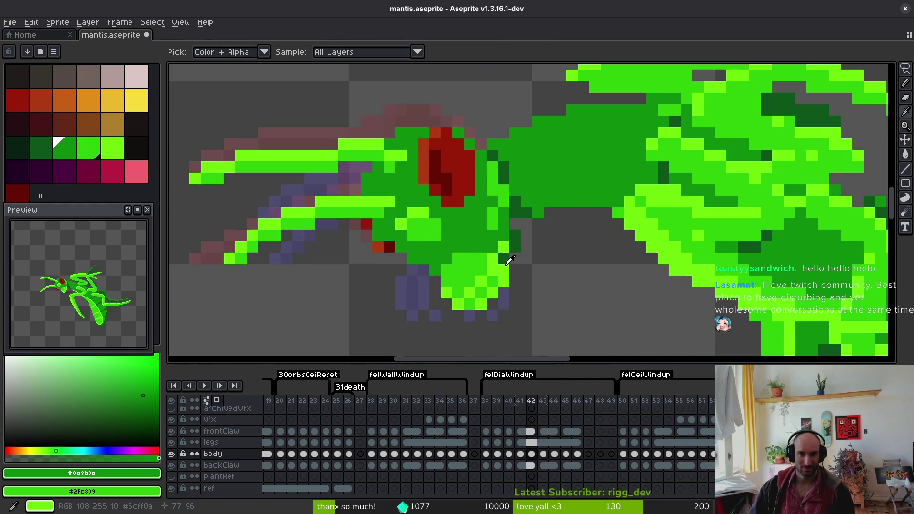
pyautogui.press('.')
pyautogui.press(',')
pyautogui.scroll(3, 458, 196)
# - Paint red pixels down the eye's right edge and over two dark eye pixels
pyautogui.keyDown('alt'); pyautogui.click(458, 196); pyautogui.keyUp('alt')
pyautogui.moveTo(457, 196)
pyautogui.mouseDown()
pyautogui.moveTo(461, 256)
pyautogui.moveTo(478, 217)
pyautogui.moveTo(475, 186)
pyautogui.mouseUp()
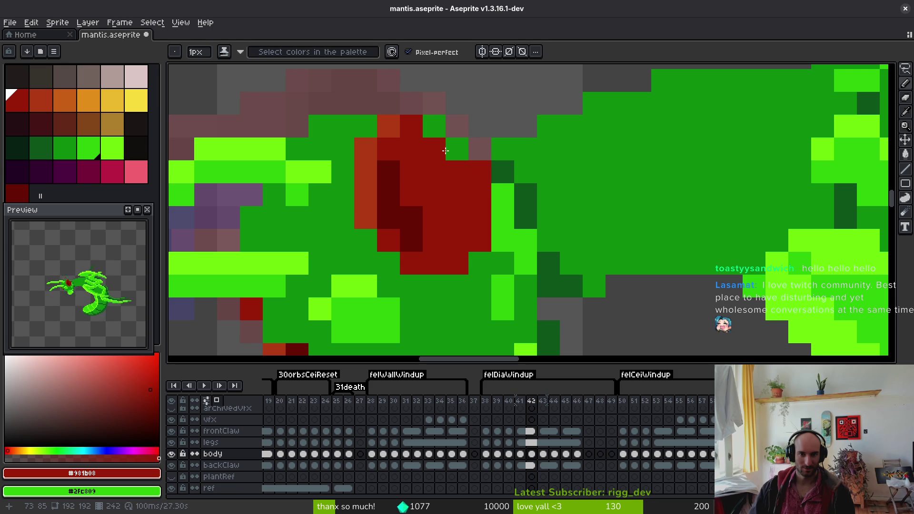
pyautogui.scroll(-3, 439, 132)
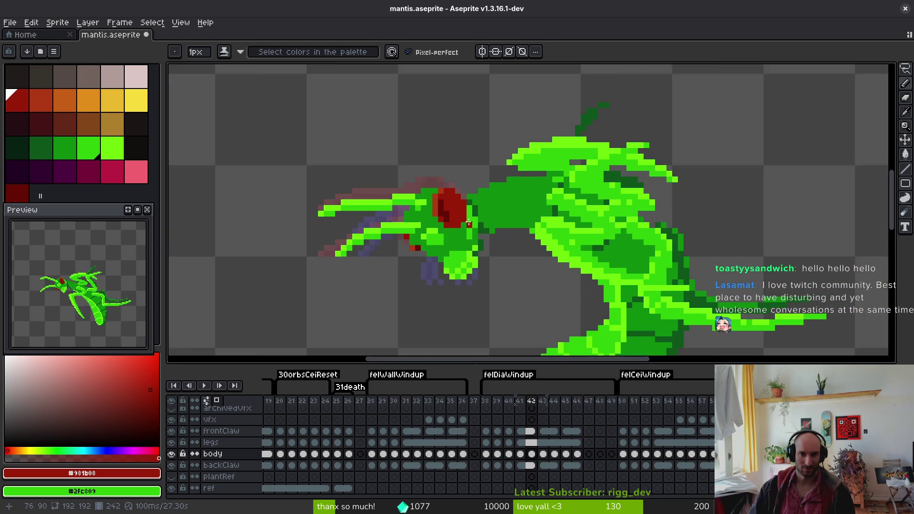
pyautogui.scroll(3, 383, 198)
pyautogui.click(365, 216)
pyautogui.click(389, 239)
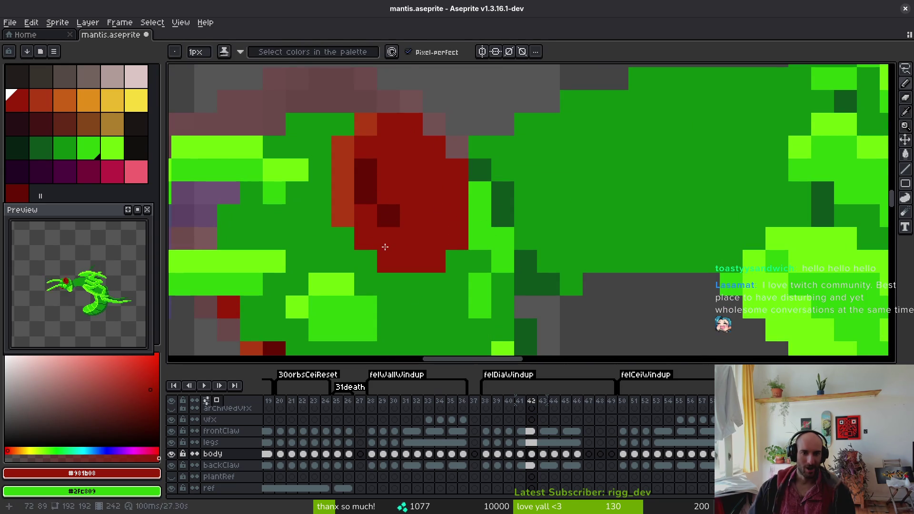
# - Add dark red #680d05 eye pixels, orange-red #af3a13 highlights above the eye, and one red fix
pyautogui.keyDown('alt'); pyautogui.click(387, 213); pyautogui.keyUp('alt')
pyautogui.click(389, 193)
pyautogui.click(411, 238)
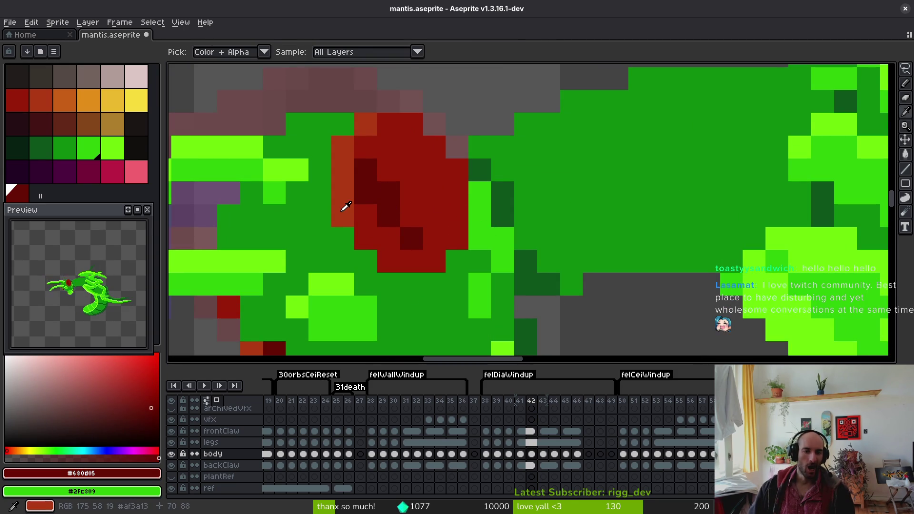
pyautogui.keyDown('alt'); pyautogui.click(347, 203); pyautogui.keyUp('alt')
pyautogui.click(412, 125)
pyautogui.click(389, 124)
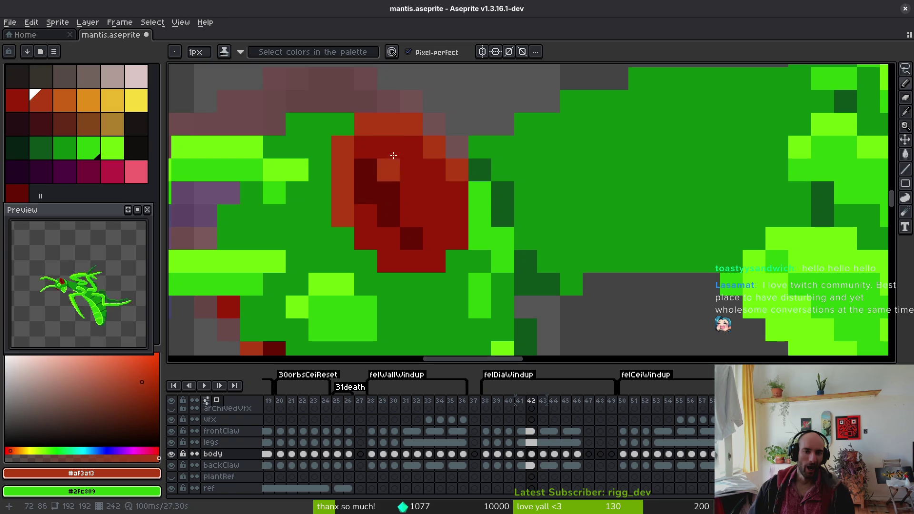
pyautogui.scroll(-5, 421, 208)
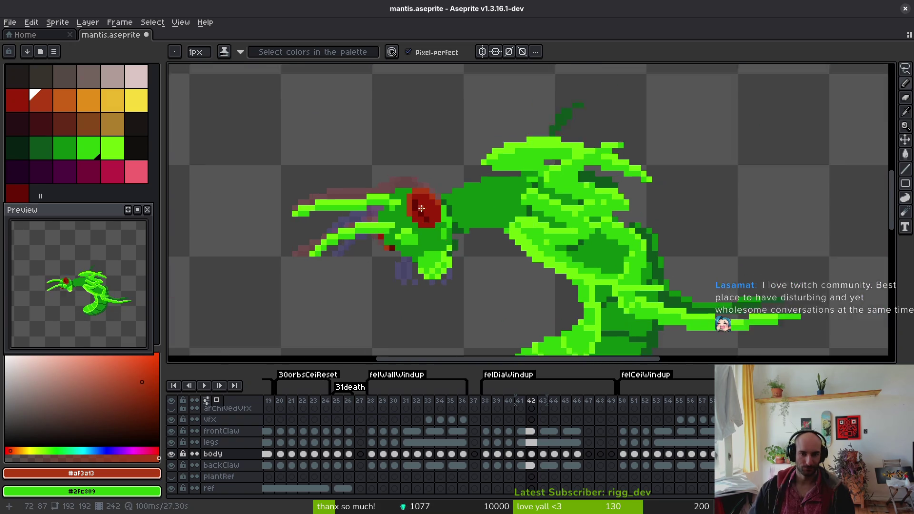
pyautogui.scroll(5, 422, 208)
pyautogui.keyDown('alt'); pyautogui.click(402, 231); pyautogui.keyUp('alt')
pyautogui.click(378, 215)
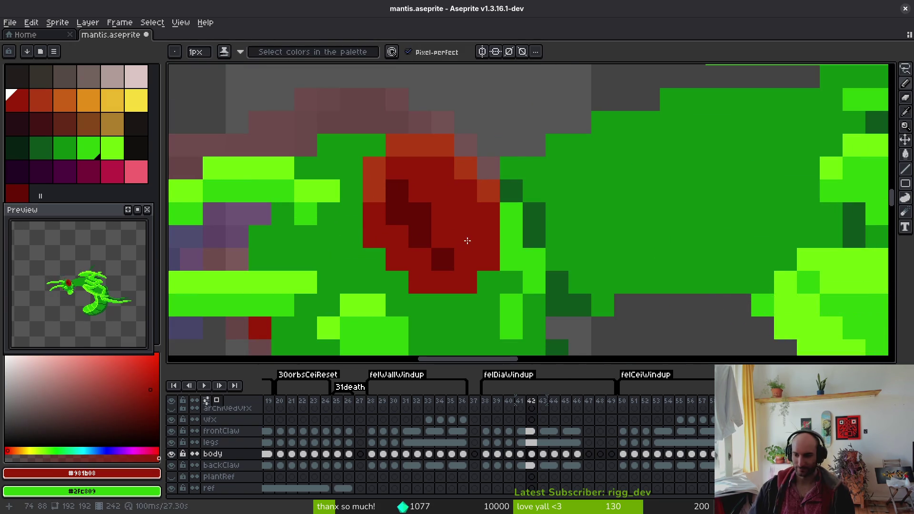
# - Save mantis.aseprite with Ctrl+S
pyautogui.hotkey('ctrl', 's')
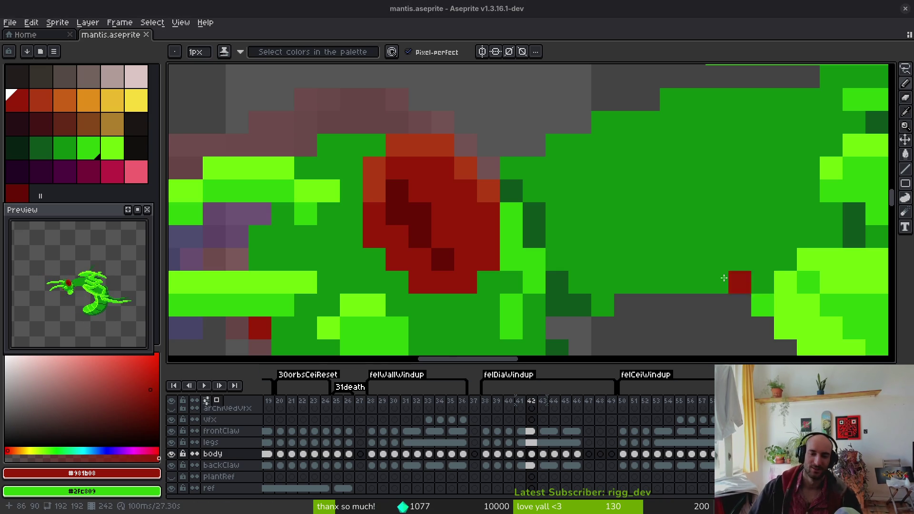
pyautogui.scroll(-8, 632, 228)
pyautogui.scroll(5, 632, 228)
pyautogui.scroll(-4, 595, 230)
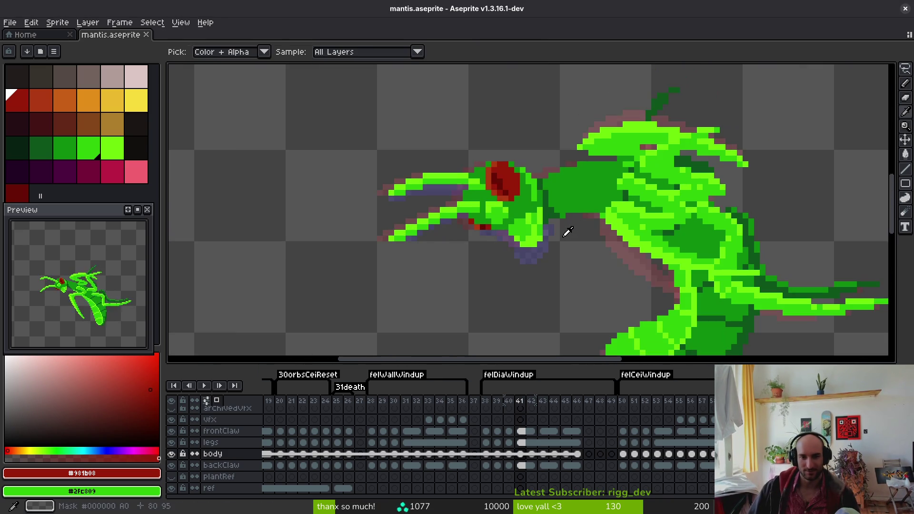
pyautogui.scroll(2, 557, 232)
pyautogui.scroll(1, 557, 232)
# - Return to the Pencil and take the bright green #2fc809 from the head
pyautogui.press('e')
pyautogui.press('b')
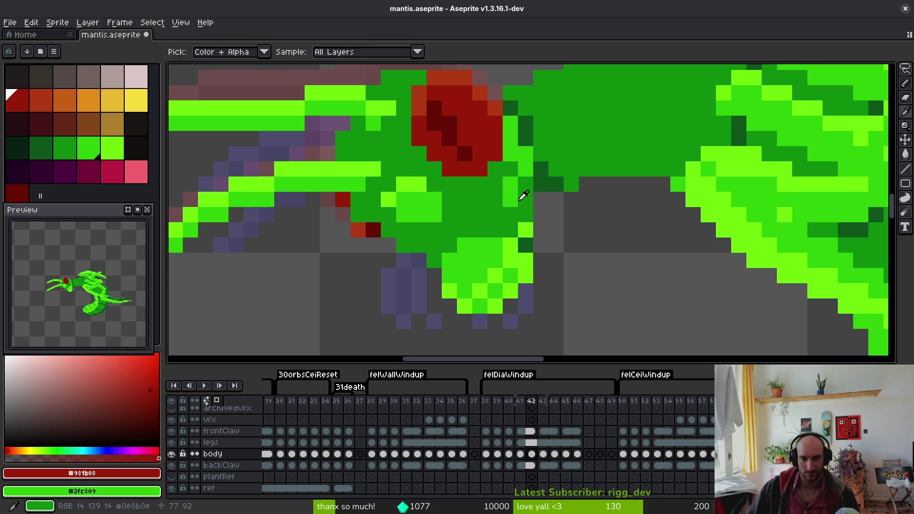
pyautogui.keyDown('alt'); pyautogui.click(523, 246); pyautogui.keyUp('alt')
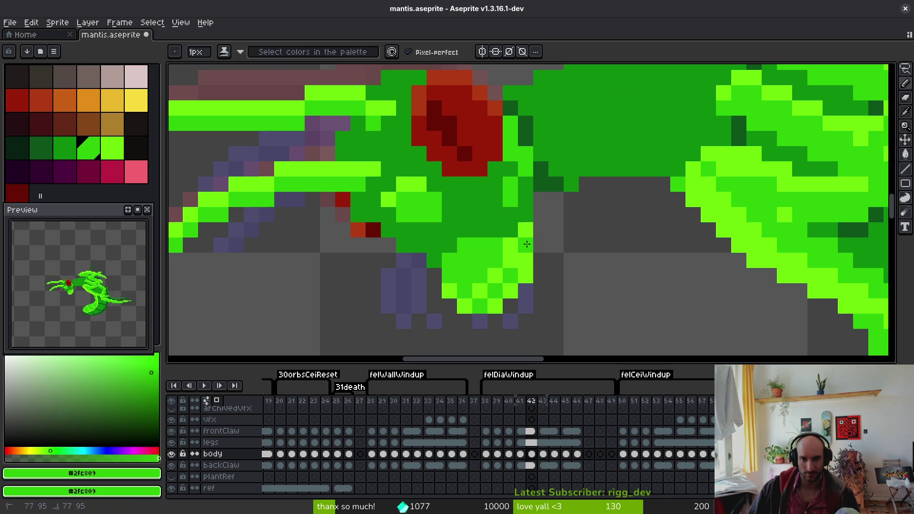
# - Compare frame 42 with frame 41, then try a freehand selection under the head and drop it
pyautogui.scroll(-4, 530, 164)
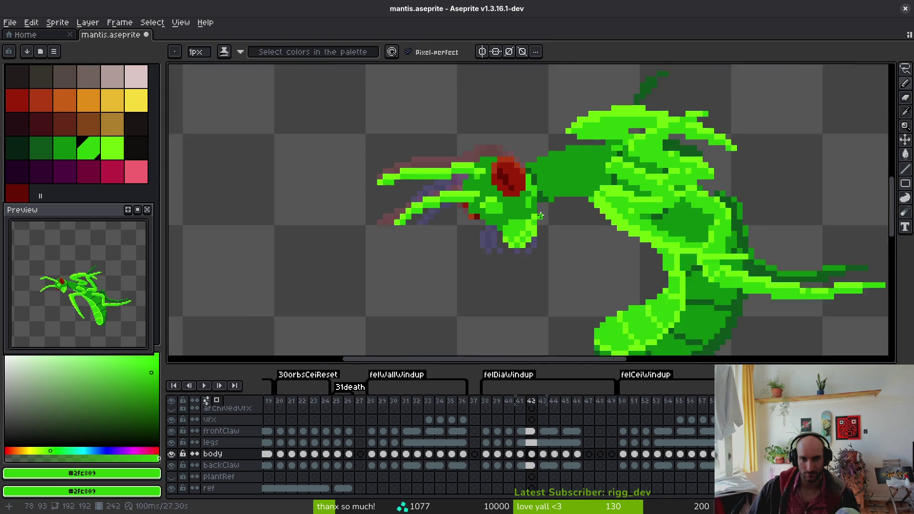
pyautogui.press('Left')
pyautogui.press('Right')
pyautogui.scroll(3, 548, 214)
pyautogui.hotkey('shift', 'w')
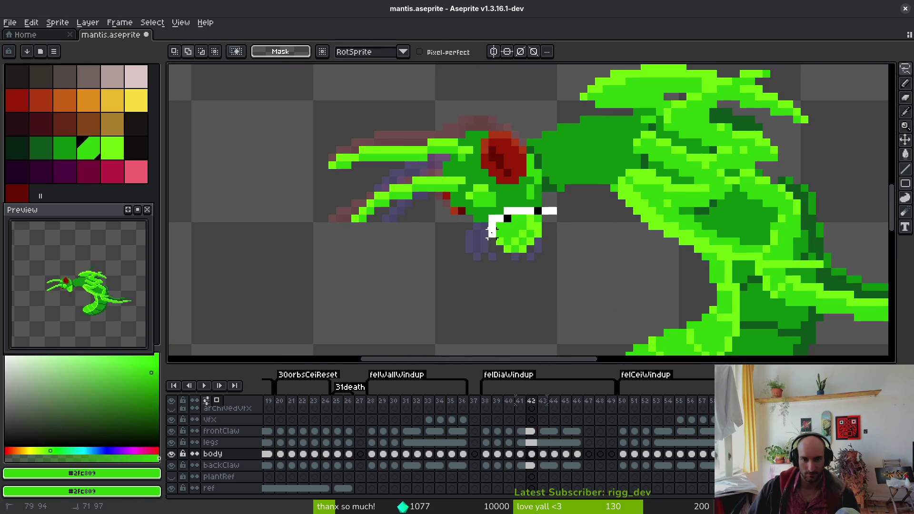
pyautogui.moveTo(492, 234); pyautogui.dragTo(546, 234)
pyautogui.scroll(3, 547, 235)
pyautogui.hotkey('ctrl', 'd')
pyautogui.scroll(-3, 515, 241)
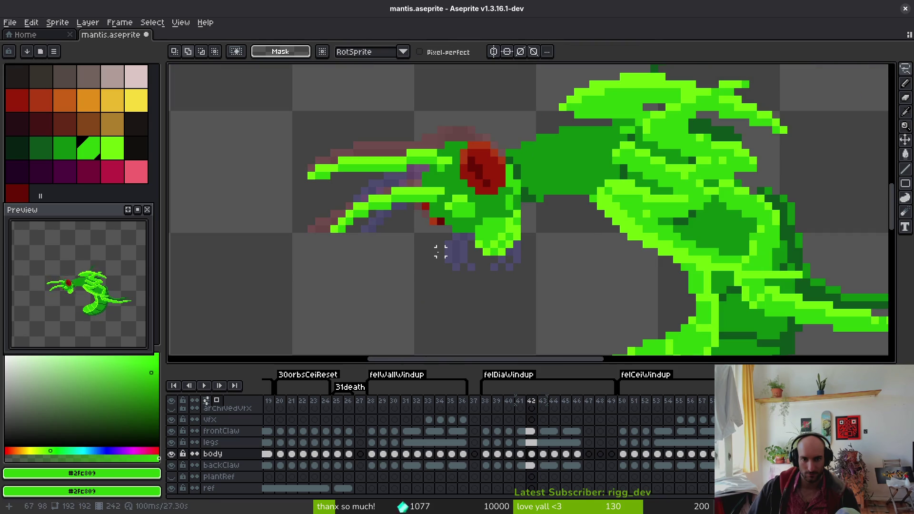
pyautogui.scroll(-3, 476, 257)
# - Darken one bright green pixel on the head with the darker head green
pyautogui.keyDown('alt'); pyautogui.click(527, 263); pyautogui.keyUp('alt')
pyautogui.scroll(3, 500, 247)
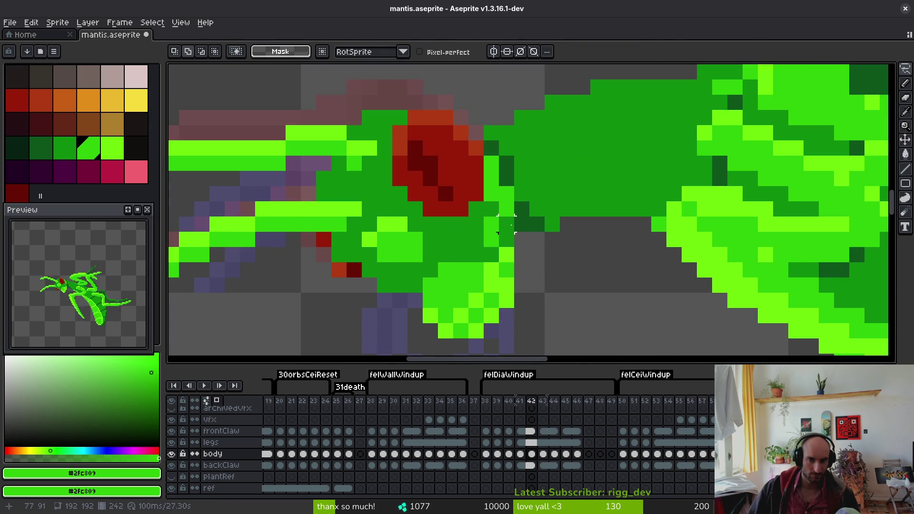
pyautogui.hotkey('shift', 'f')
pyautogui.scroll(-3, 515, 241)
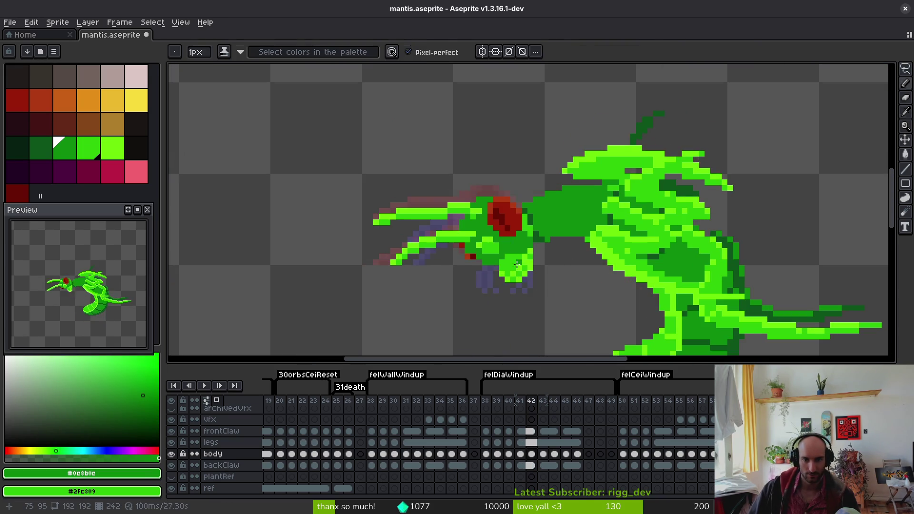
pyautogui.scroll(3, 501, 241)
pyautogui.click(502, 241)
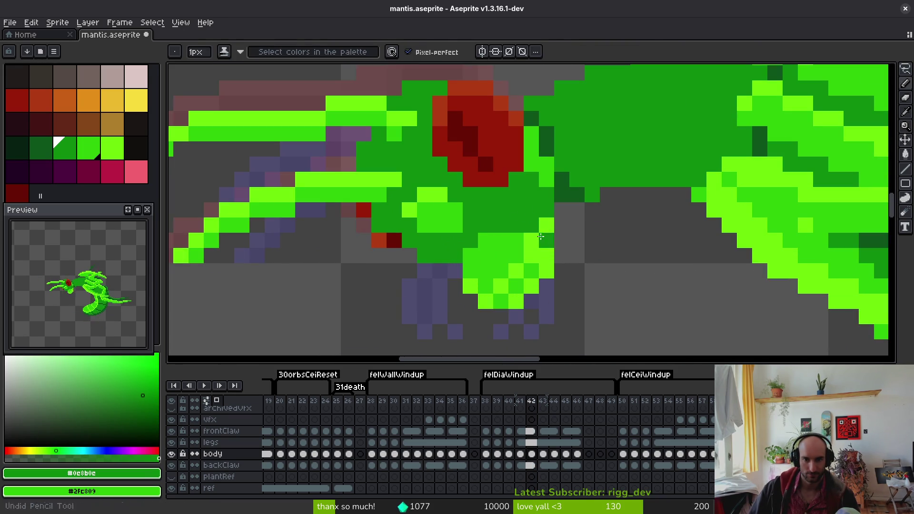
# - Sample the bright green and then the claw red, glancing back at frame 41
pyautogui.keyDown('alt'); pyautogui.click(536, 224); pyautogui.keyUp('alt')
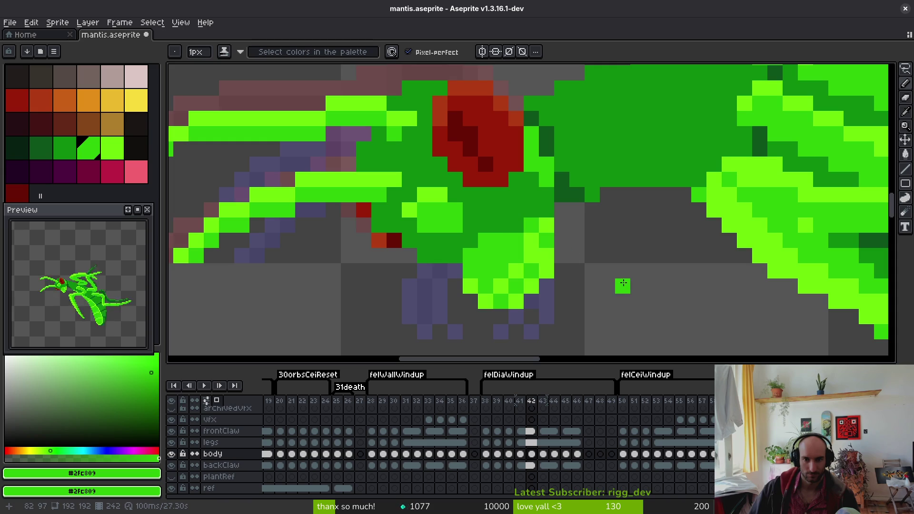
pyautogui.scroll(-5, 623, 283)
pyautogui.scroll(4, 521, 270)
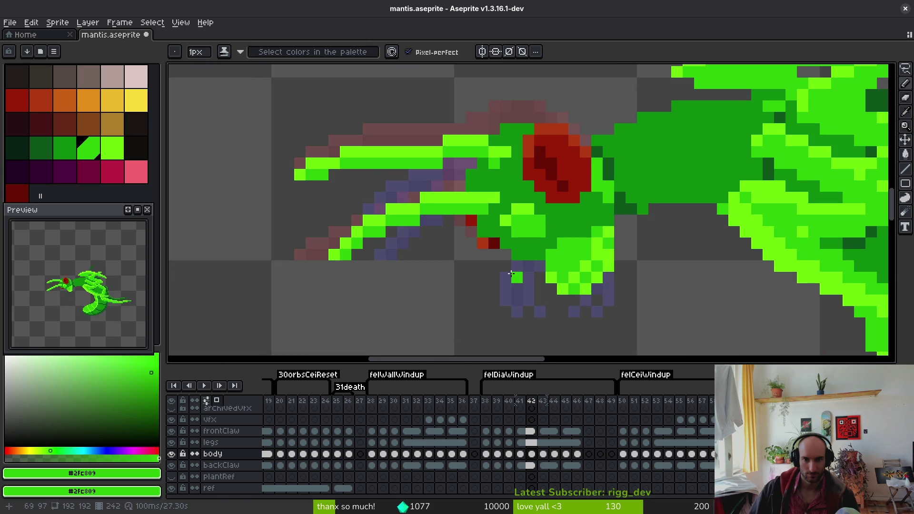
pyautogui.scroll(-3, 523, 208)
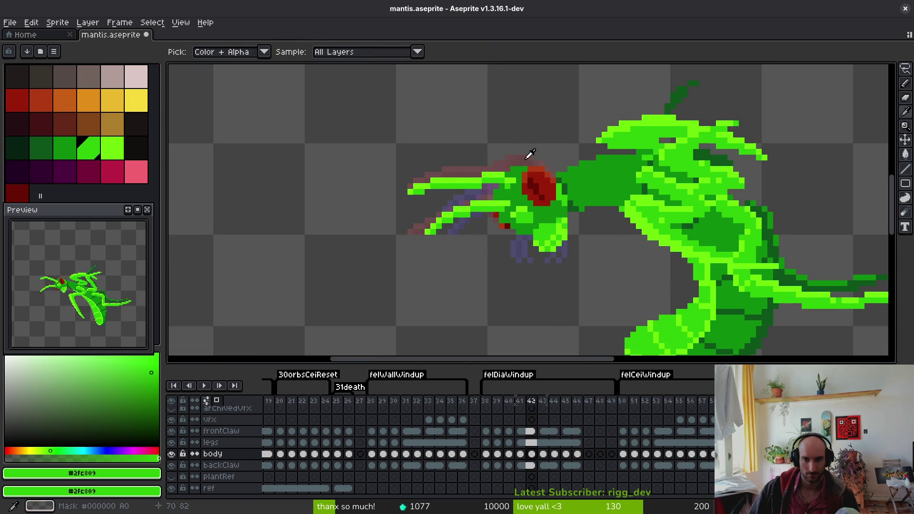
pyautogui.scroll(3, 504, 228)
pyautogui.keyDown('alt'); pyautogui.click(485, 206); pyautogui.keyUp('alt')
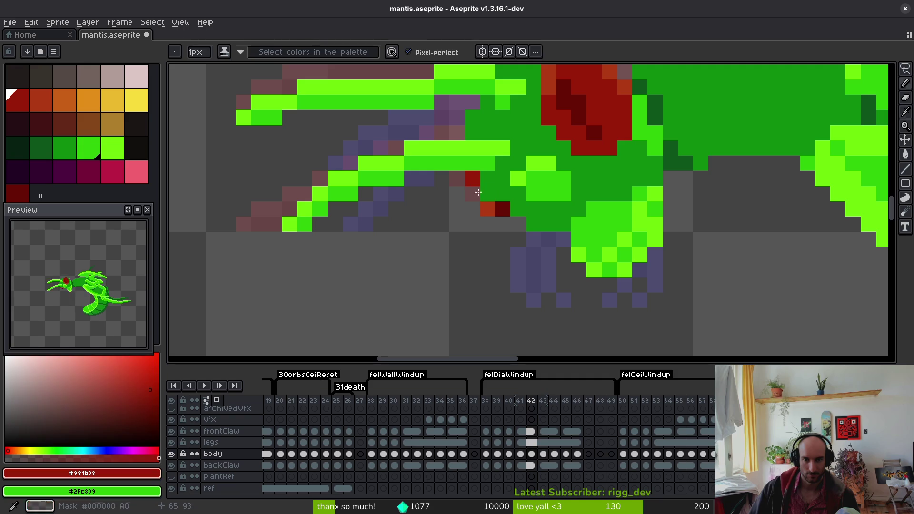
pyautogui.press('Left')
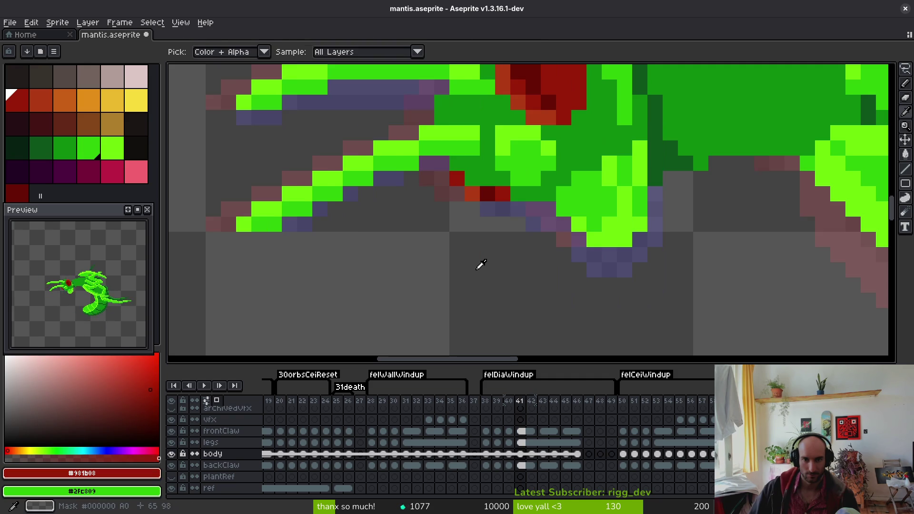
pyautogui.press('Right')
# - Flip repeatedly between frames 41 and 42 to compare the poses, ending on frame 42
pyautogui.scroll(-3, 486, 207)
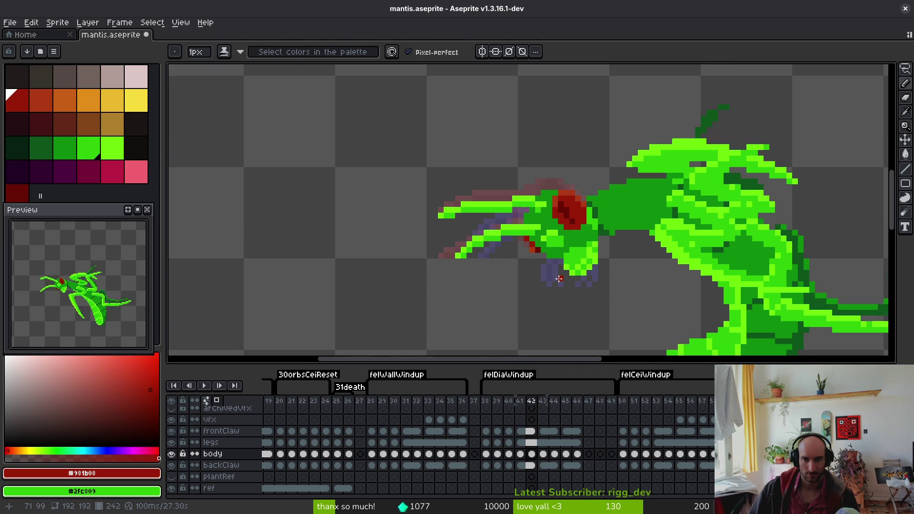
pyautogui.press('Left')
pyautogui.press('Right')
pyautogui.press('Left')
pyautogui.press('Right')
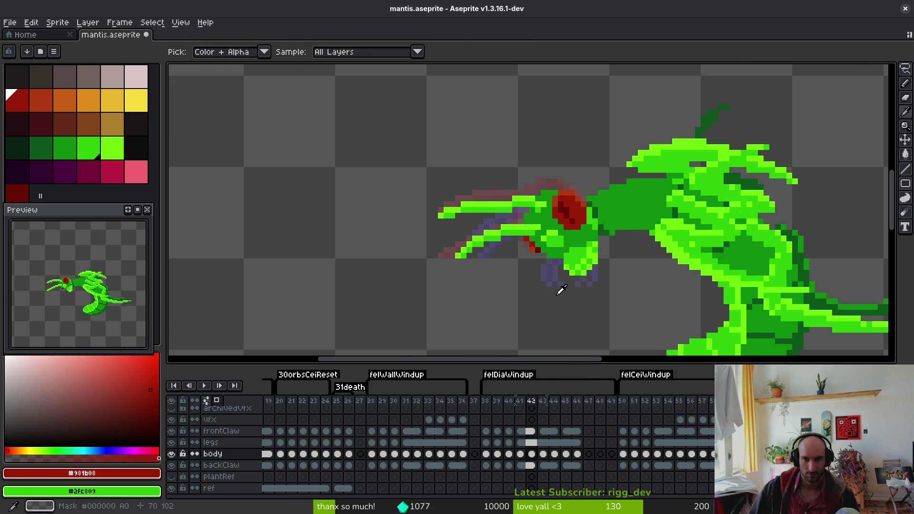
pyautogui.press('Left')
pyautogui.press('Right')
pyautogui.press('Left')
pyautogui.press('Right')
pyautogui.scroll(2, 562, 291)
pyautogui.scroll(-3, 548, 292)
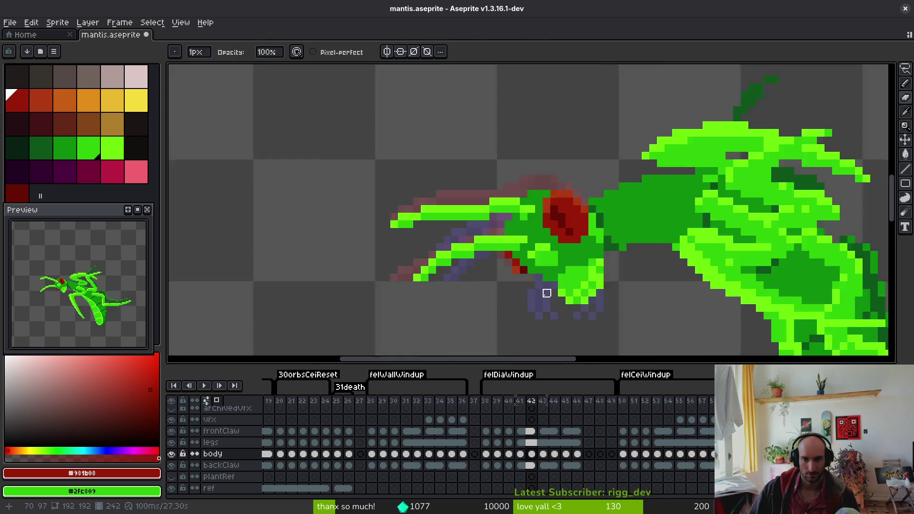
pyautogui.press('alt')
pyautogui.press('Left')
pyautogui.press('Right')
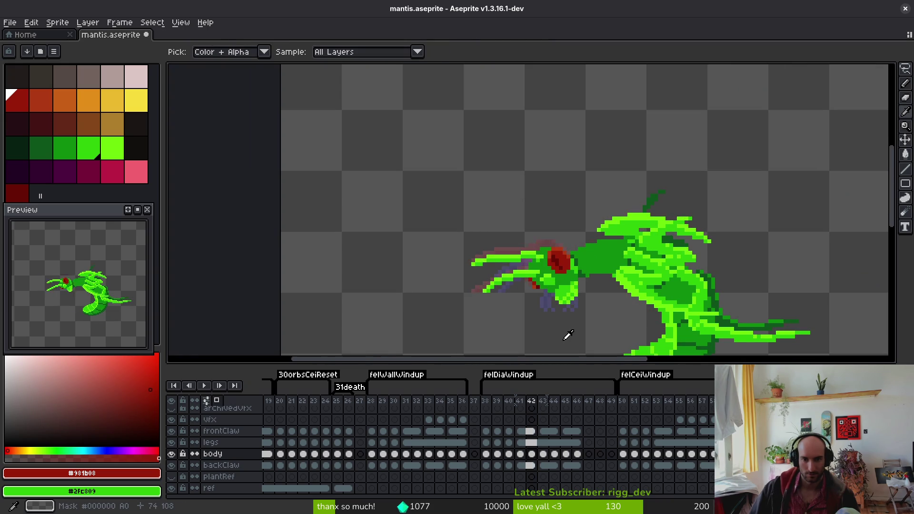
pyautogui.press('Left')
pyautogui.press('Right')
pyautogui.press('Left')
pyautogui.press('Right')
pyautogui.press('Left')
pyautogui.press('Right')
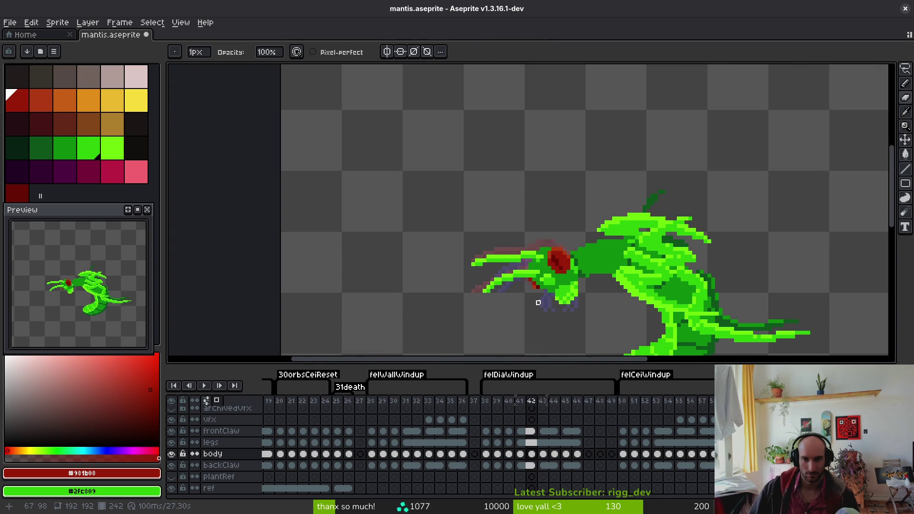
# - Recolour the small claw pixels orange, dark red, red and orange using sampled claw colours
pyautogui.scroll(2, 528, 281)
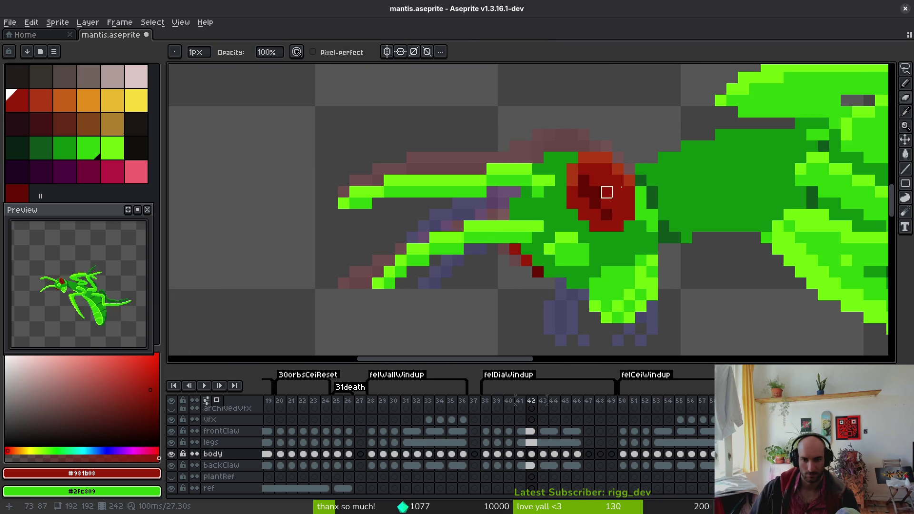
pyautogui.keyDown('alt'); pyautogui.click(605, 157); pyautogui.keyUp('alt')
pyautogui.scroll(2, 537, 243)
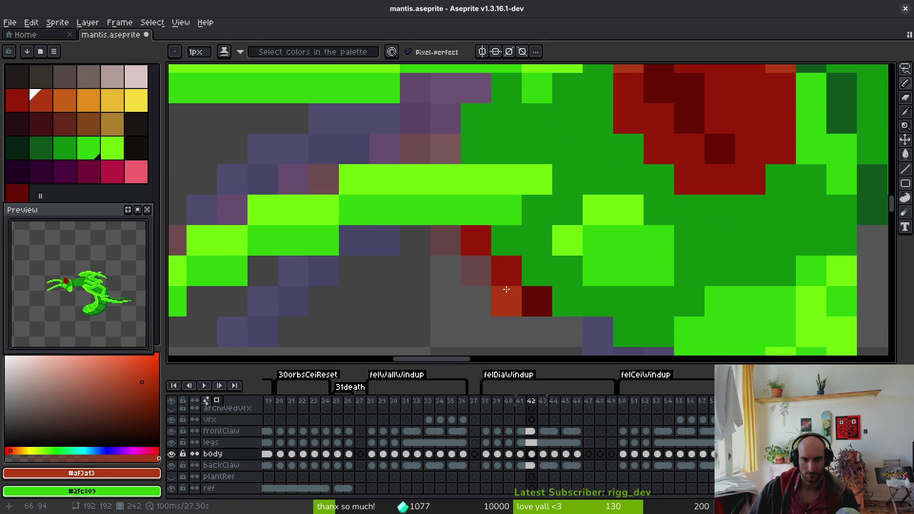
pyautogui.click(507, 301)
pyautogui.keyDown('alt'); pyautogui.click(537, 301); pyautogui.keyUp('alt')
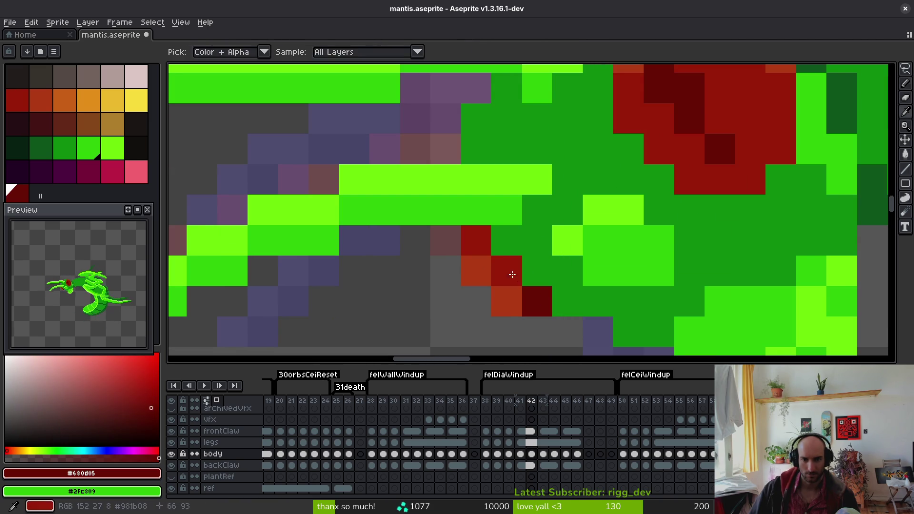
pyautogui.click(510, 270)
pyautogui.keyDown('alt'); pyautogui.click(473, 235); pyautogui.keyUp('alt')
pyautogui.click(543, 304)
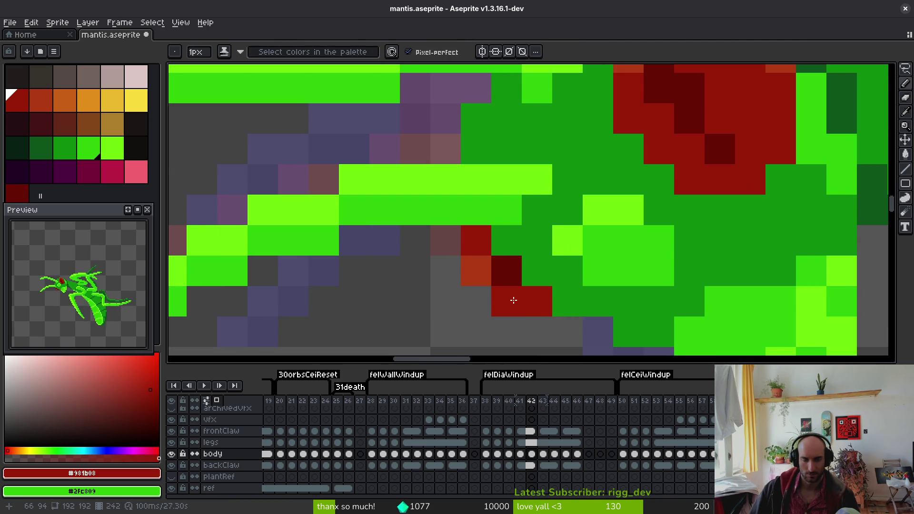
pyautogui.keyDown('alt'); pyautogui.click(476, 270); pyautogui.keyUp('alt')
pyautogui.click(530, 303)
# - Save the mantis file and preview frames 42–43 to check the claw motion, returning to frame 42
pyautogui.scroll(-5, 550, 320)
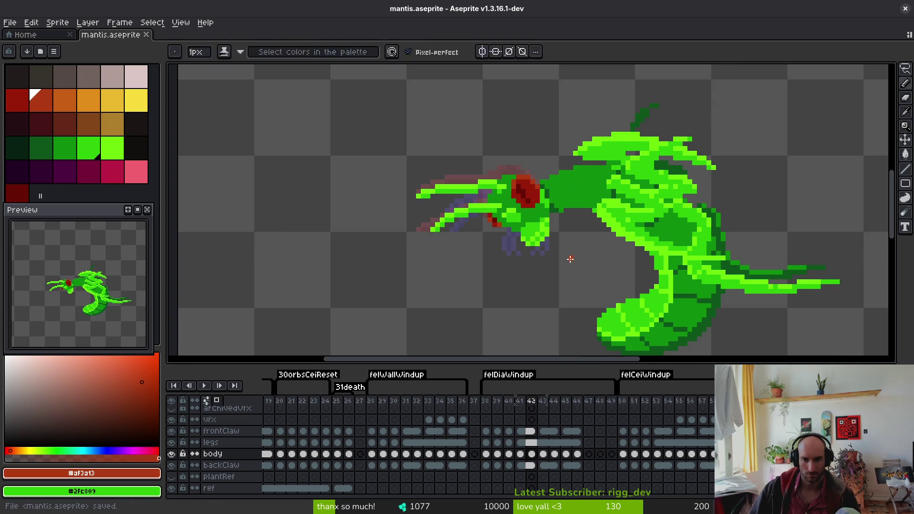
pyautogui.press('Right')
pyautogui.press('Left')
pyautogui.press('Right')
pyautogui.press('Left')
pyautogui.press('Right')
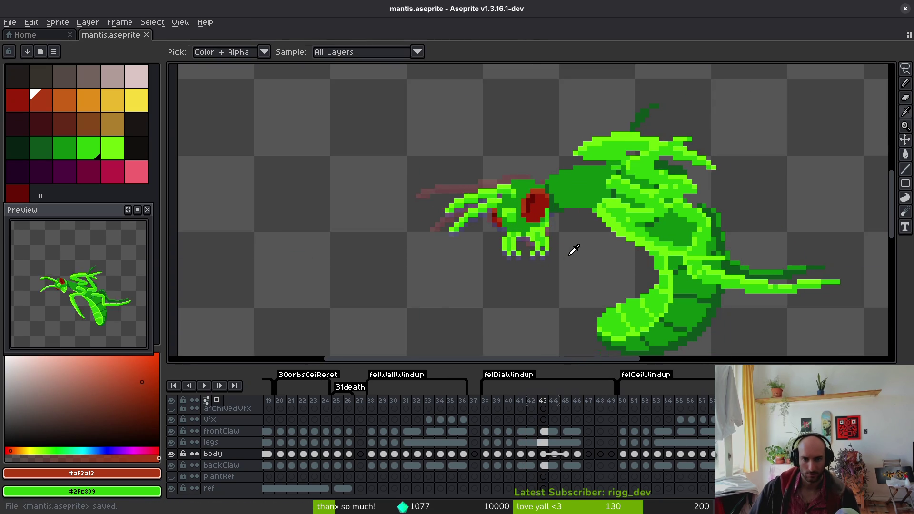
pyautogui.press('Left')
pyautogui.press('Right')
pyautogui.press('Left')
pyautogui.press('Right')
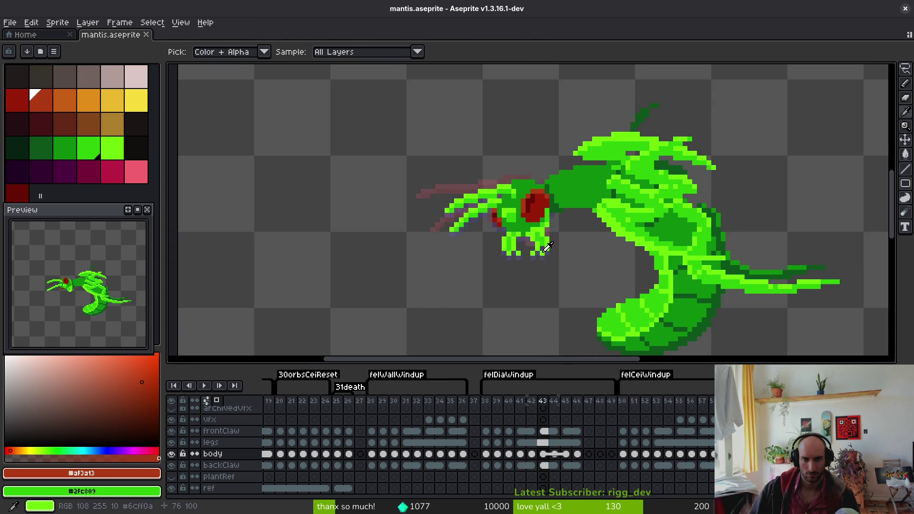
pyautogui.press('Left')
pyautogui.press('Right')
pyautogui.press('Left')
pyautogui.press('Right')
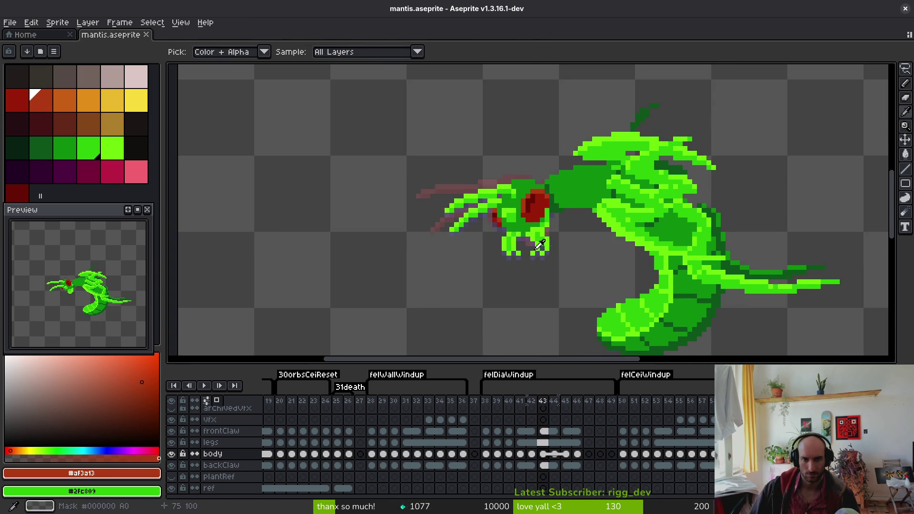
pyautogui.press('Left')
pyautogui.press('m')
pyautogui.scroll(3, 432, 165)
# - Add a lime pixel to the upper front claw tip and erase the stray lime pixel
pyautogui.moveTo(321, 183); pyautogui.dragTo(476, 247)
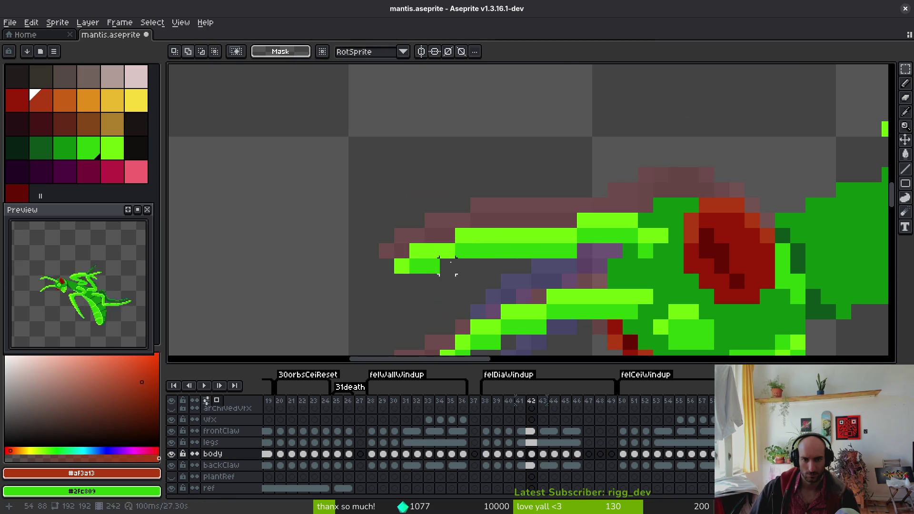
pyautogui.press('b')
pyautogui.keyDown('alt'); pyautogui.click(453, 264); pyautogui.keyUp('alt')
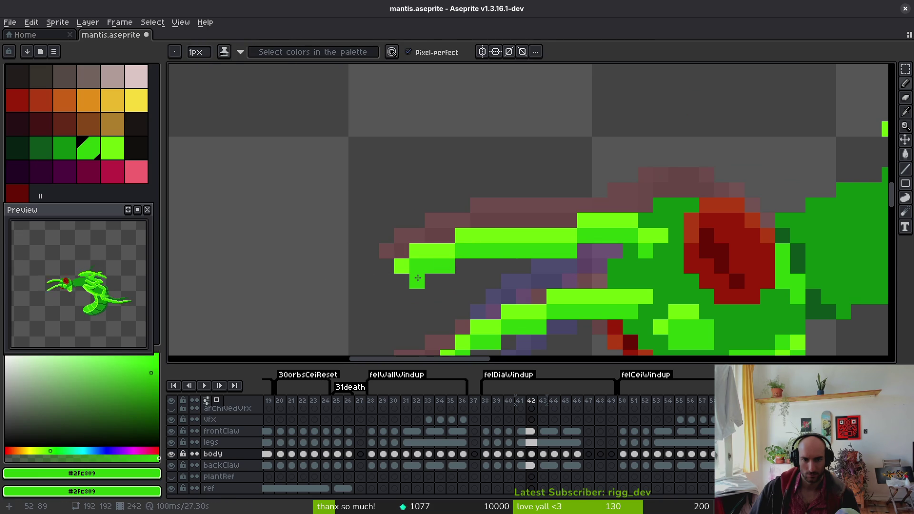
pyautogui.keyDown('alt'); pyautogui.click(418, 250); pyautogui.keyUp('alt')
pyautogui.click(402, 281)
pyautogui.press('e')
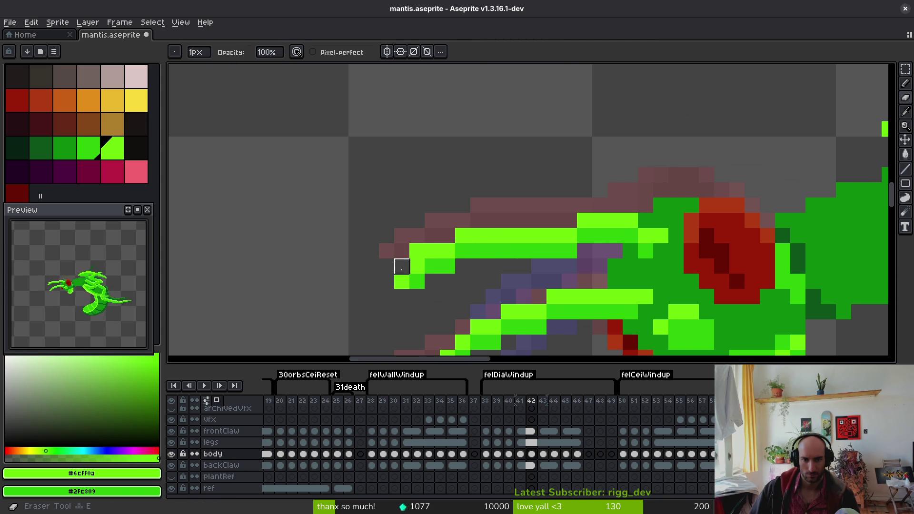
pyautogui.click(417, 251)
# - Select the claw-tip pixels, nudge them up, then shift one tip pixel down
pyautogui.scroll(-3, 494, 297)
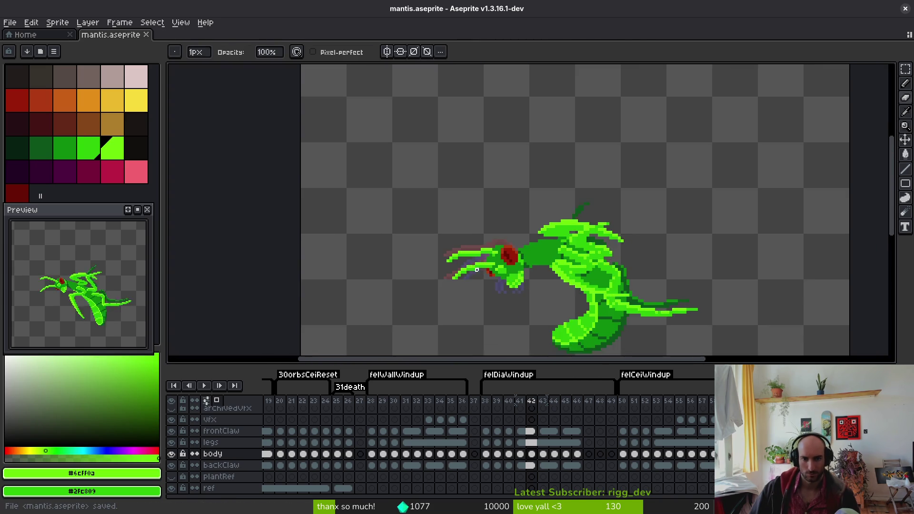
pyautogui.scroll(3, 382, 210)
pyautogui.press('m')
pyautogui.moveTo(377, 208)
pyautogui.mouseDown()
pyautogui.moveTo(442, 265)
pyautogui.moveTo(441, 244)
pyautogui.mouseUp()
pyautogui.hotkey('ctrl', 'd')
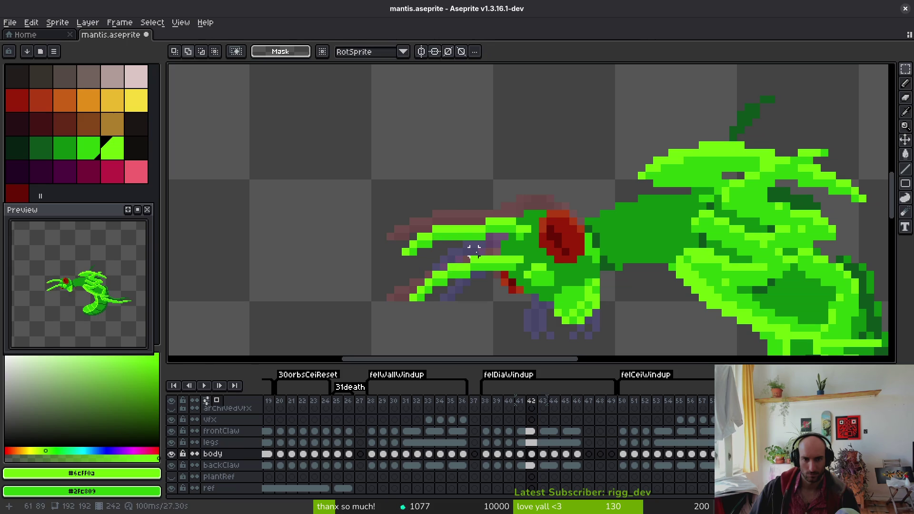
pyautogui.scroll(3, 419, 223)
pyautogui.moveTo(403, 203)
pyautogui.mouseDown()
pyautogui.moveTo(431, 252)
pyautogui.moveTo(414, 260)
pyautogui.mouseUp()
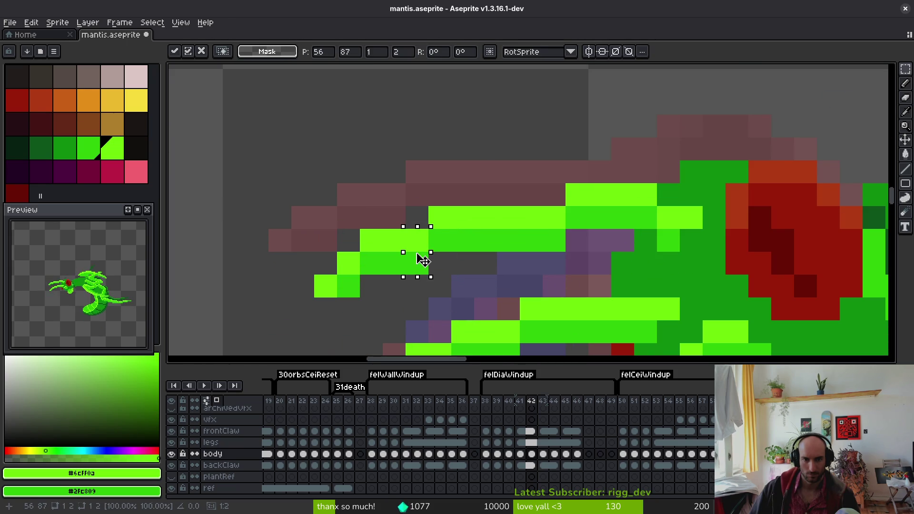
pyautogui.hotkey('ctrl', 'd')
# - Move the remaining claw-tip pixels down and slightly right, dropping them in place
pyautogui.scroll(-5, 471, 280)
pyautogui.scroll(3, 475, 285)
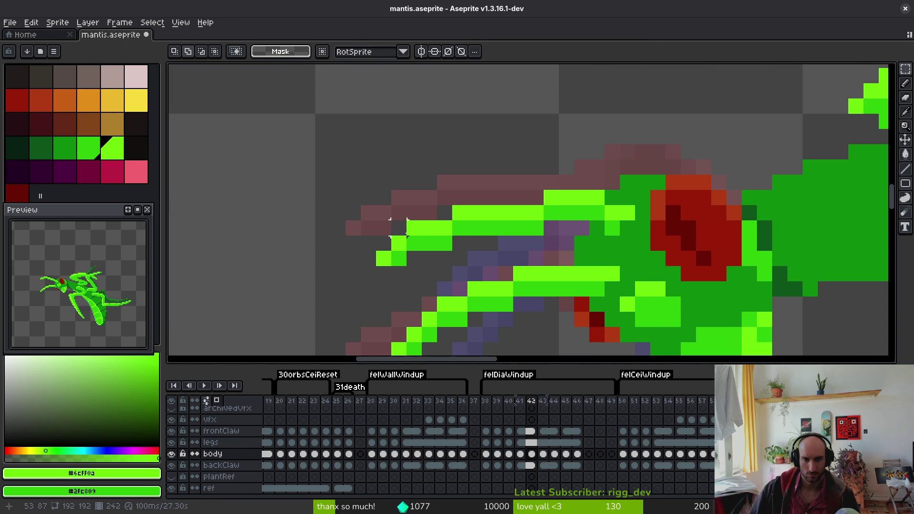
pyautogui.moveTo(402, 217); pyautogui.dragTo(424, 261)
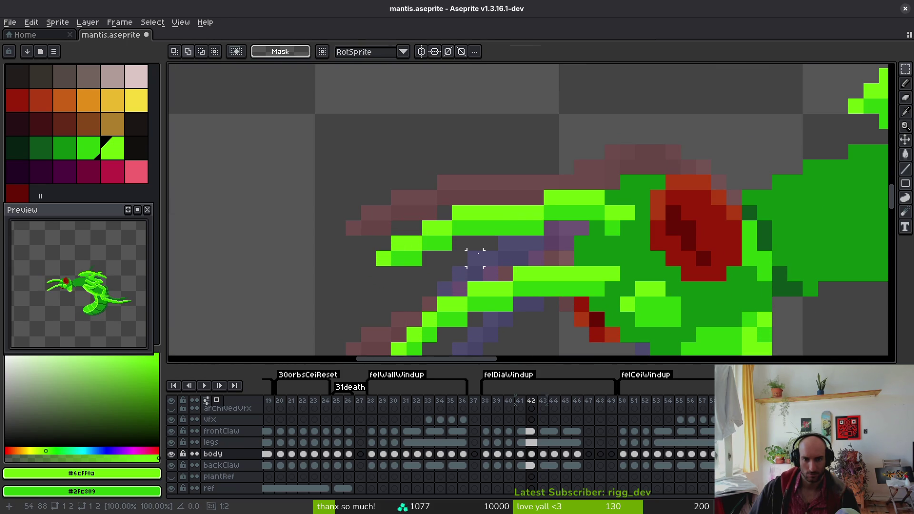
pyautogui.scroll(2, 424, 261)
pyautogui.moveTo(466, 205)
pyautogui.mouseDown()
pyautogui.moveTo(466, 243)
pyautogui.moveTo(494, 297)
pyautogui.moveTo(486, 286)
pyautogui.mouseUp()
pyautogui.scroll(-4, 471, 243)
pyautogui.hotkey('ctrl', 'd')
pyautogui.scroll(2, 490, 245)
pyautogui.hotkey('ctrl', 'd')
pyautogui.scroll(-3, 436, 168)
# - Reposition the front claws near the head with a rectangle selection, then save the mantis file
pyautogui.scroll(-2, 435, 168)
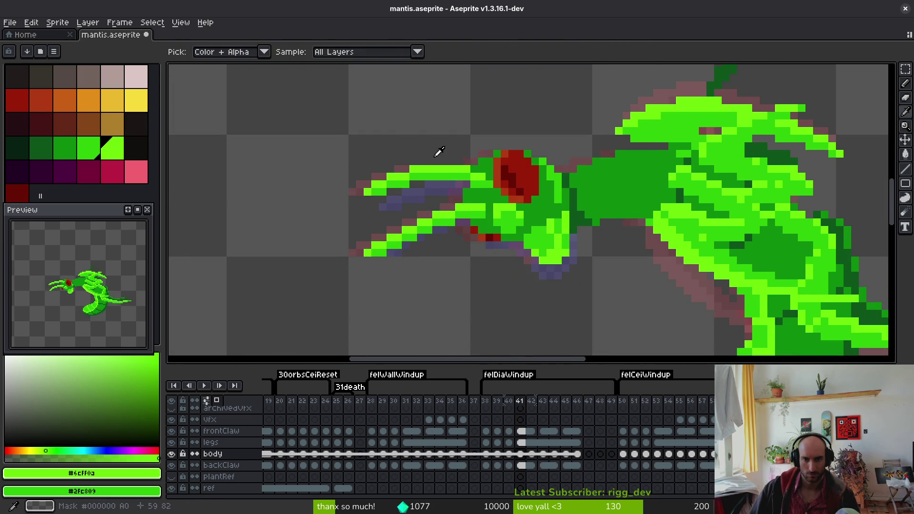
pyautogui.scroll(1, 384, 129)
pyautogui.scroll(-2, 398, 153)
pyautogui.scroll(-2, 443, 245)
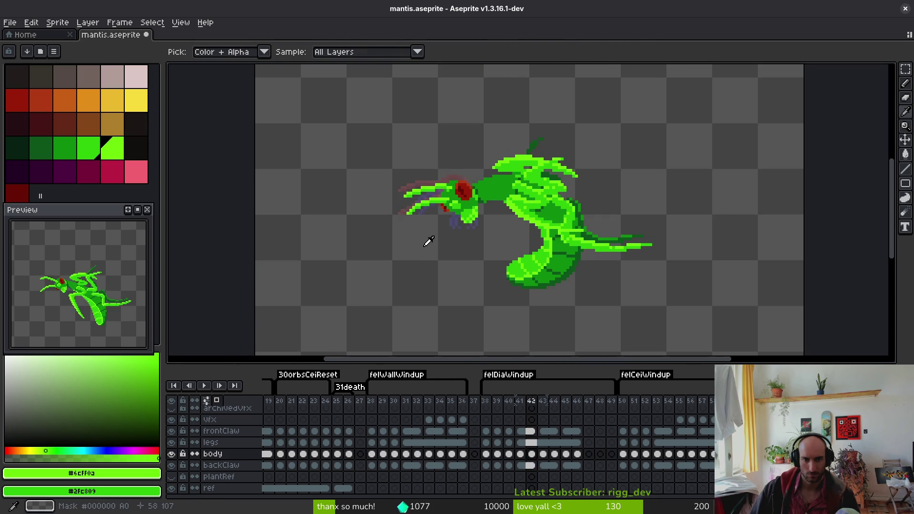
pyautogui.scroll(3, 429, 241)
pyautogui.scroll(-2, 419, 237)
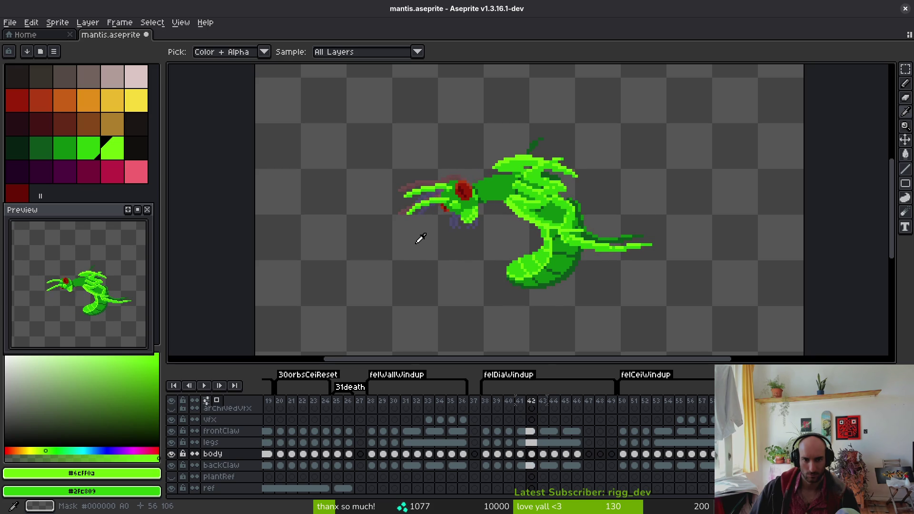
pyautogui.press('m')
pyautogui.scroll(3, 405, 212)
pyautogui.moveTo(392, 185); pyautogui.dragTo(473, 250)
pyautogui.moveTo(488, 176); pyautogui.dragTo(392, 274)
pyautogui.moveTo(447, 218); pyautogui.dragTo(457, 206)
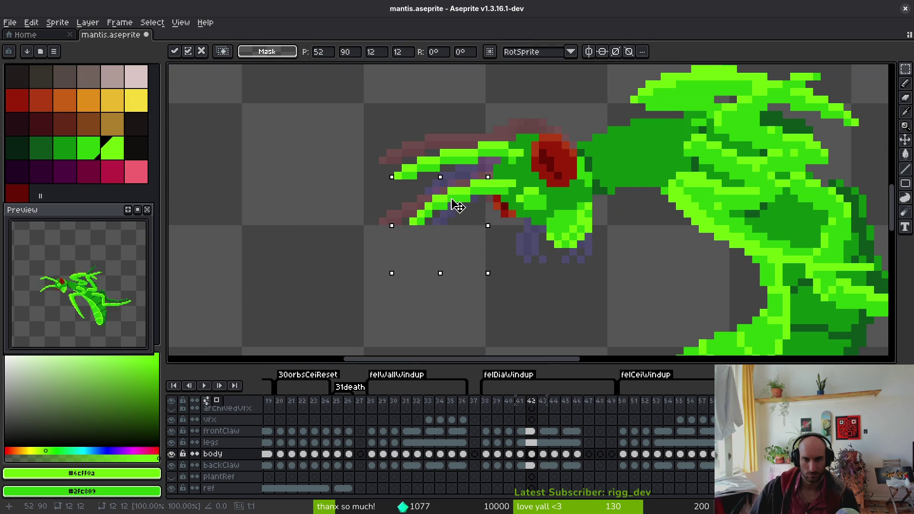
pyautogui.hotkey('ctrl', 'd')
pyautogui.hotkey('ctrl', 's')
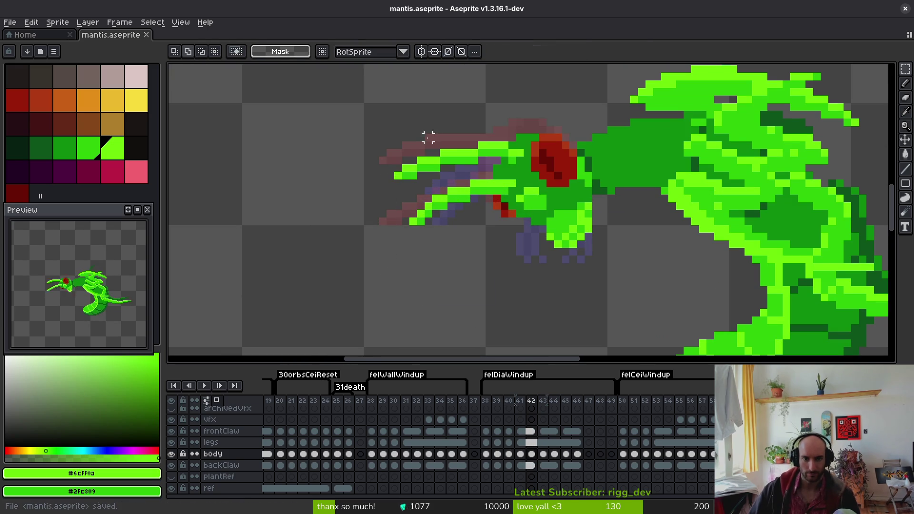
# - Sample the mid green #2fc809, bright lime and darker body green from the head and claws
pyautogui.scroll(3, 428, 137)
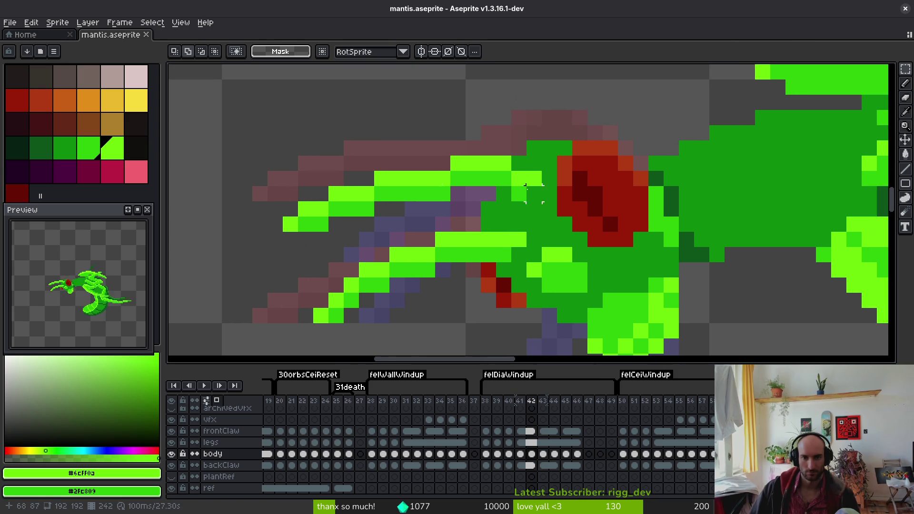
pyautogui.press('b')
pyautogui.keyDown('alt'); pyautogui.click(524, 188); pyautogui.keyUp('alt')
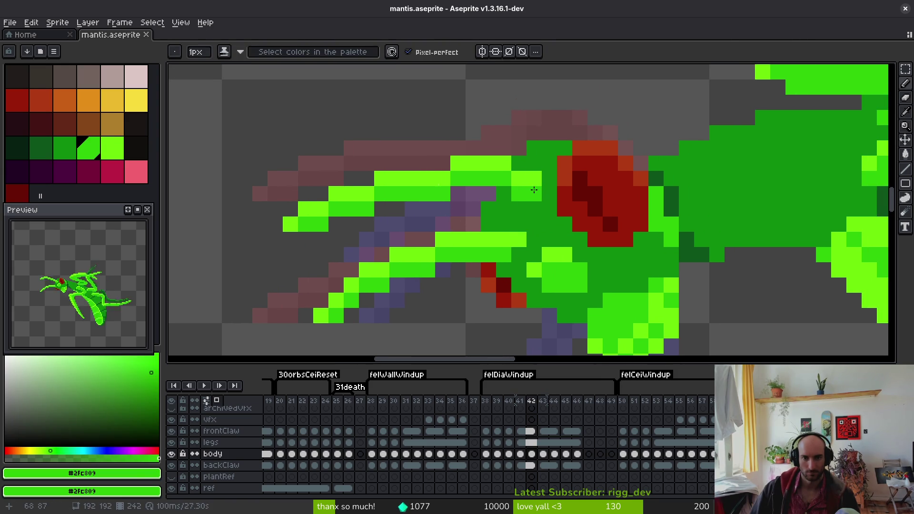
pyautogui.scroll(-3, 533, 255)
pyautogui.scroll(3, 520, 243)
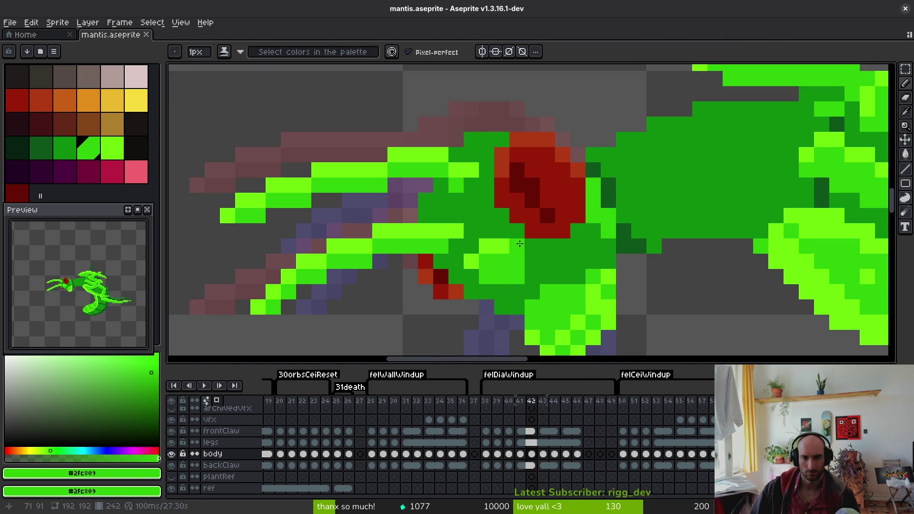
pyautogui.moveTo(520, 244); pyautogui.dragTo(483, 240)
pyautogui.keyDown('alt'); pyautogui.click(448, 224); pyautogui.keyUp('alt')
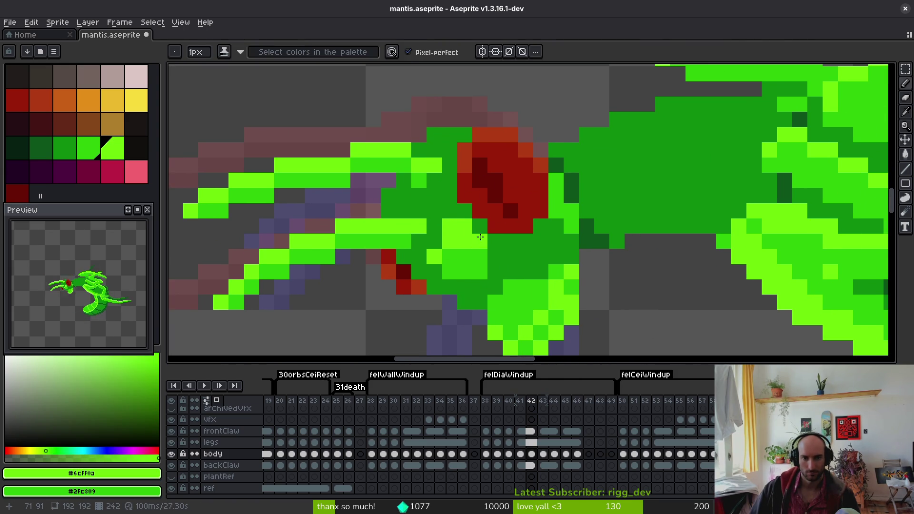
pyautogui.keyDown('alt'); pyautogui.click(495, 247); pyautogui.keyUp('alt')
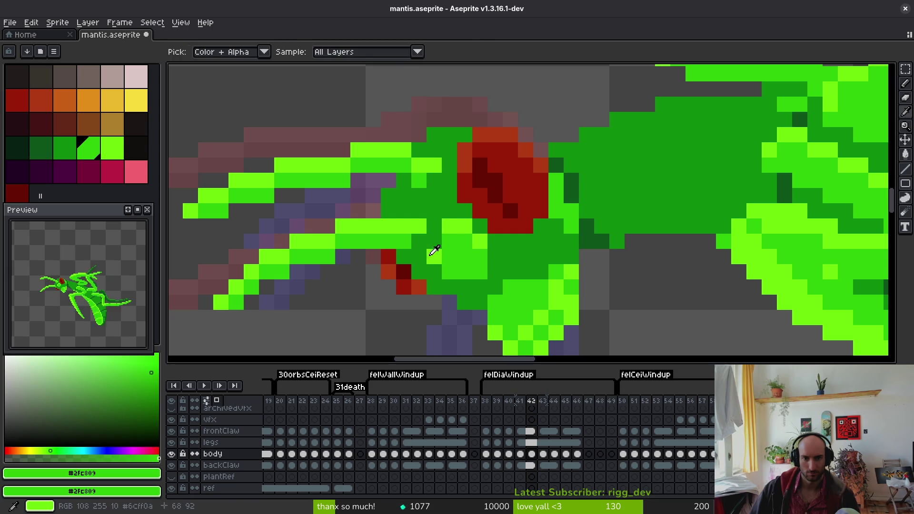
pyautogui.keyDown('alt'); pyautogui.click(434, 251); pyautogui.keyUp('alt')
pyautogui.scroll(-4, 507, 263)
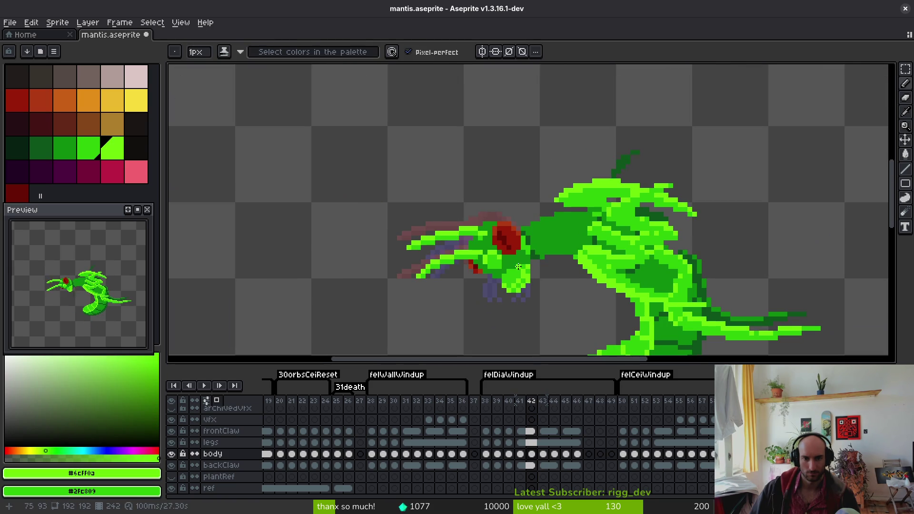
pyautogui.keyDown('alt'); pyautogui.click(499, 269); pyautogui.keyUp('alt')
pyautogui.scroll(-3, 533, 266)
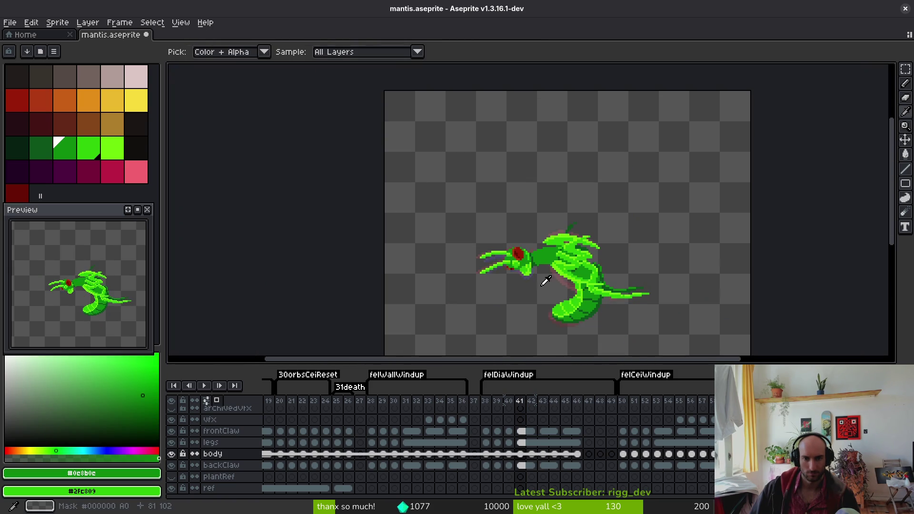
# - Compare poses on frames 41 and 43, sampling the claw's mid green and the head's dark green #0c8b0c
pyautogui.press(',')
pyautogui.scroll(4, 538, 278)
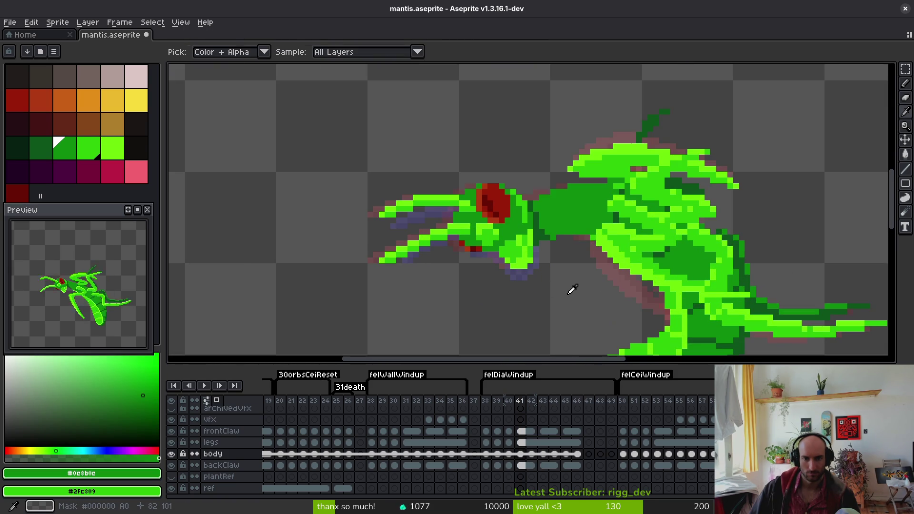
pyautogui.press('.')
pyautogui.press('.')
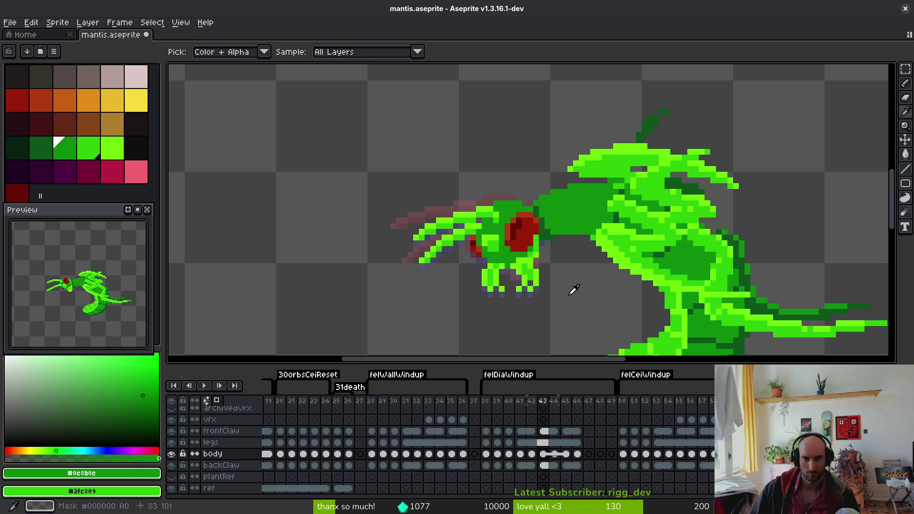
pyautogui.scroll(3, 498, 243)
pyautogui.keyDown('alt'); pyautogui.click(494, 239); pyautogui.keyUp('alt')
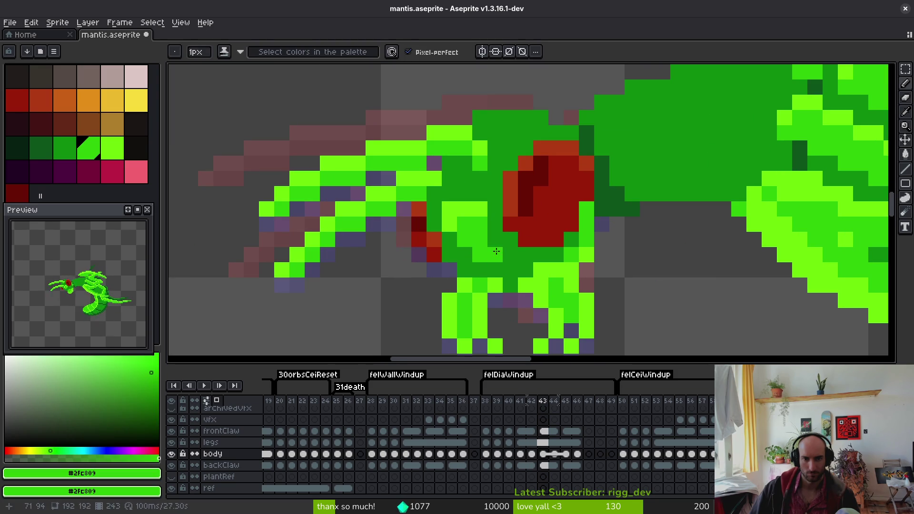
pyautogui.scroll(-1, 495, 230)
pyautogui.scroll(1, 474, 230)
pyautogui.keyDown('alt'); pyautogui.click(475, 230); pyautogui.keyUp('alt')
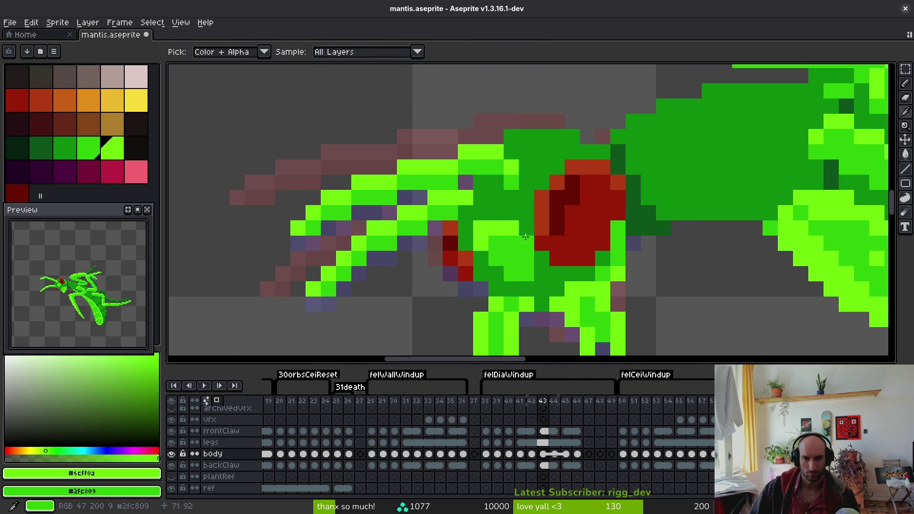
pyautogui.scroll(-4, 475, 230)
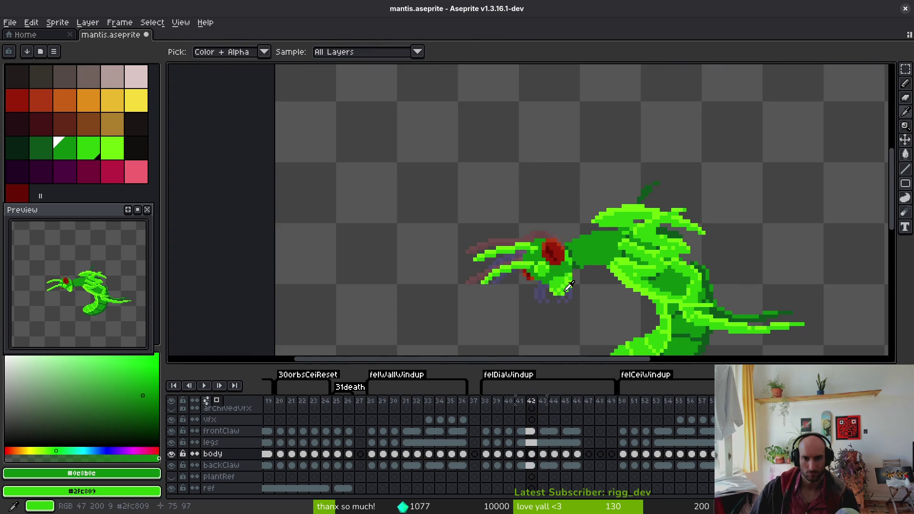
pyautogui.scroll(2, 576, 290)
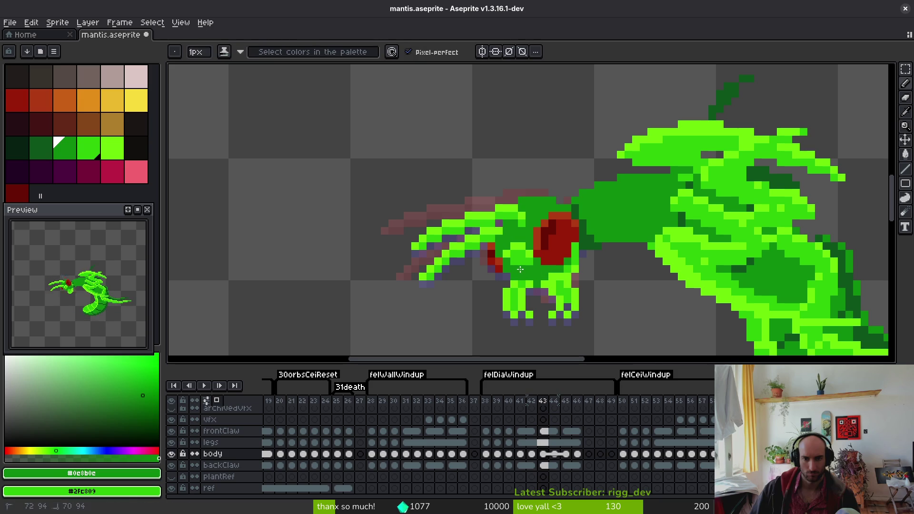
pyautogui.scroll(-2, 543, 268)
pyautogui.scroll(2, 552, 277)
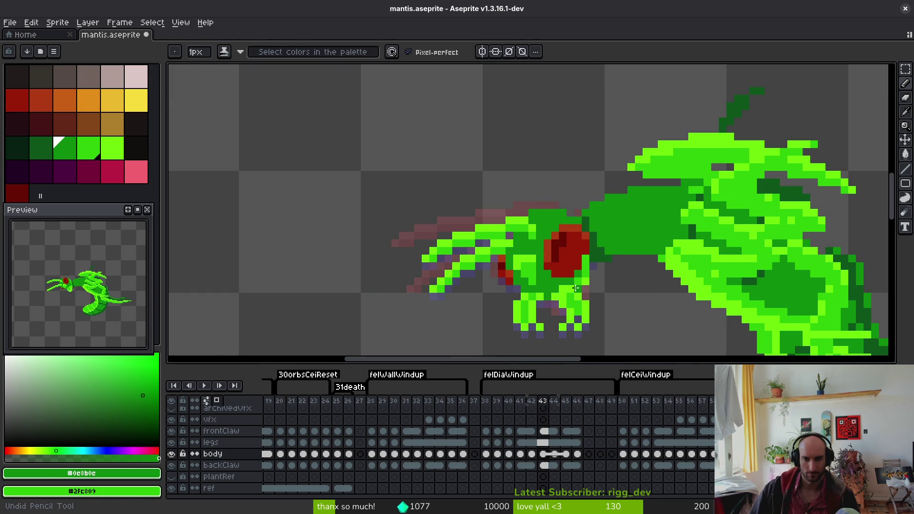
pyautogui.scroll(-2, 575, 287)
pyautogui.scroll(3, 580, 292)
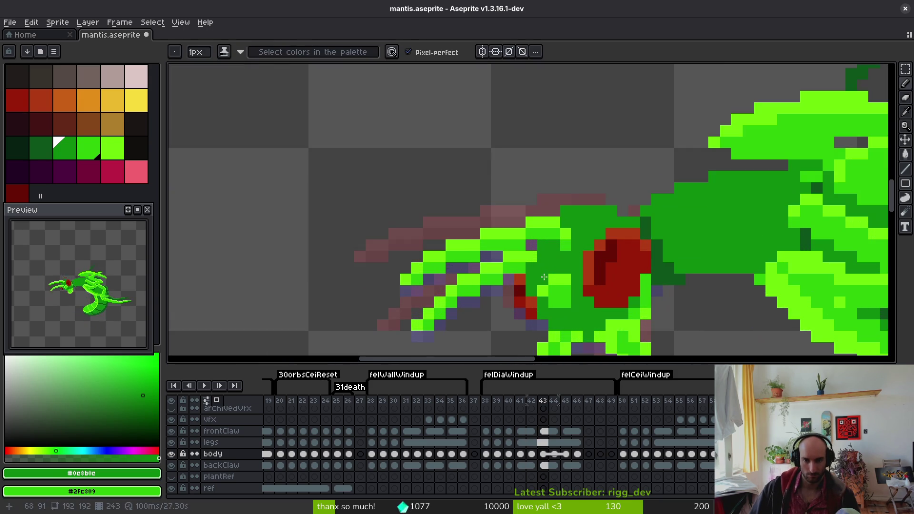
pyautogui.scroll(-1, 585, 296)
pyautogui.scroll(-2, 585, 296)
# - Back on frame 42, sample the greens #6cff0a, #0c8b0c and #2fc809 from the sprite
pyautogui.press('alt')
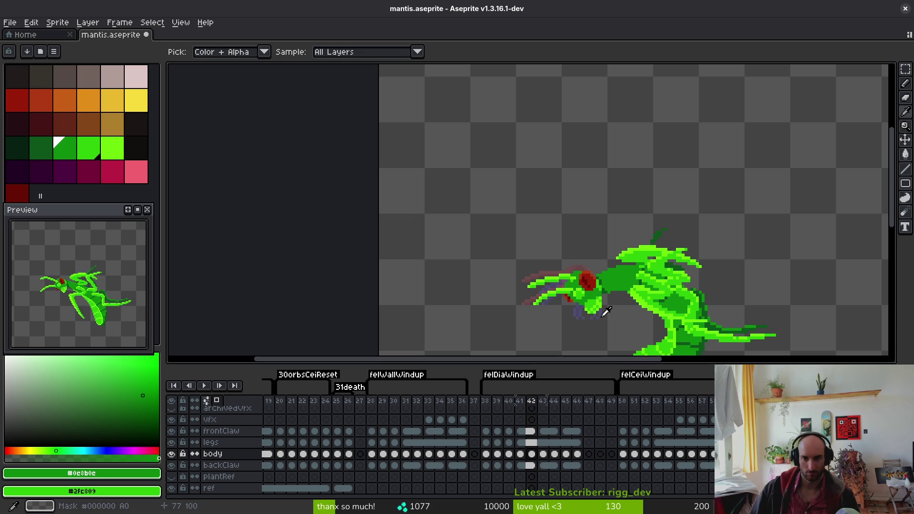
pyautogui.scroll(3, 606, 311)
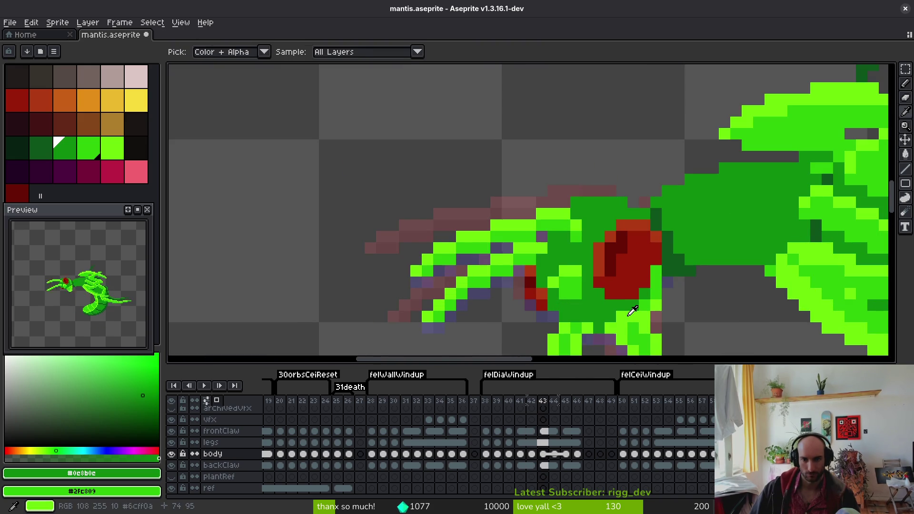
pyautogui.hotkey('alt', ',')
pyautogui.scroll(-3, 632, 313)
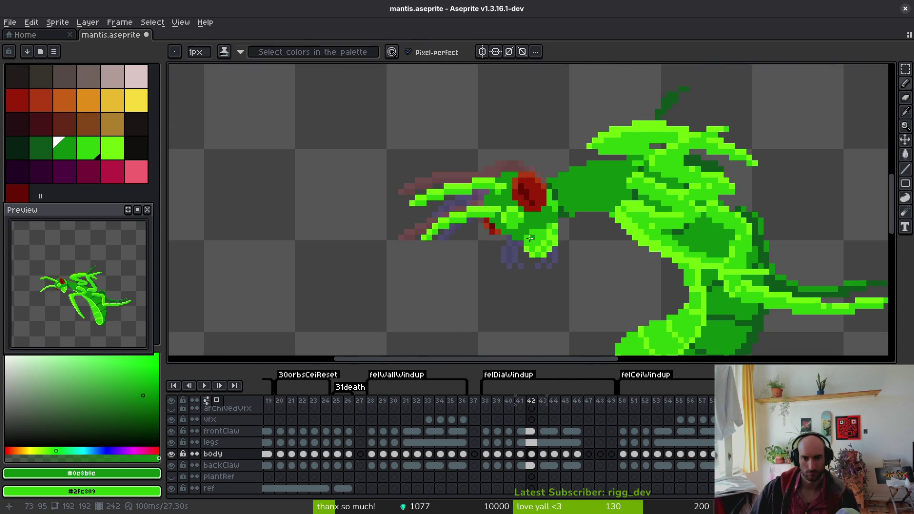
pyautogui.scroll(4, 548, 286)
pyautogui.scroll(-4, 547, 274)
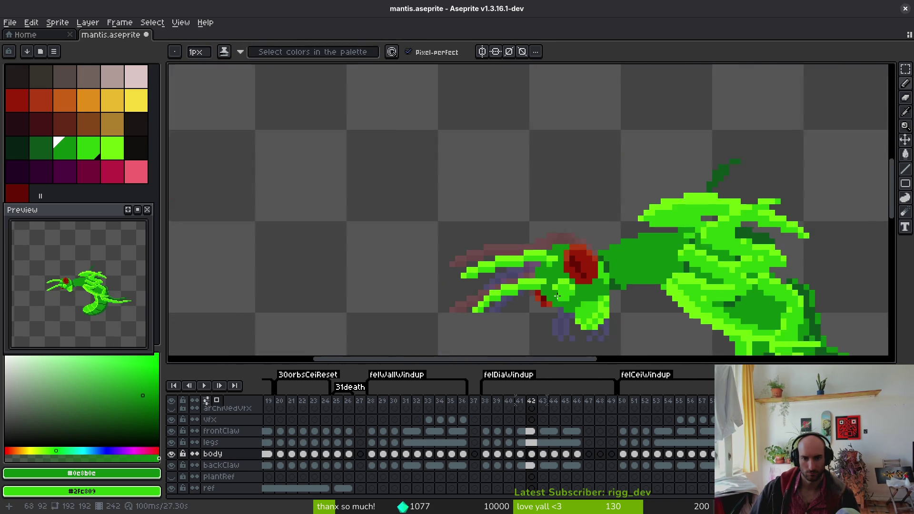
pyautogui.scroll(4, 528, 278)
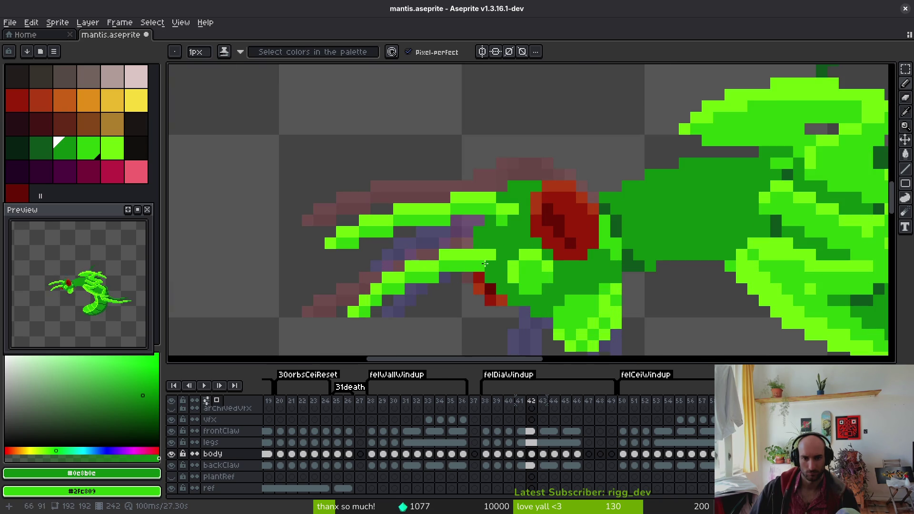
pyautogui.keyDown('alt'); pyautogui.click(488, 251); pyautogui.keyUp('alt')
pyautogui.keyDown('alt'); pyautogui.click(495, 262); pyautogui.keyUp('alt')
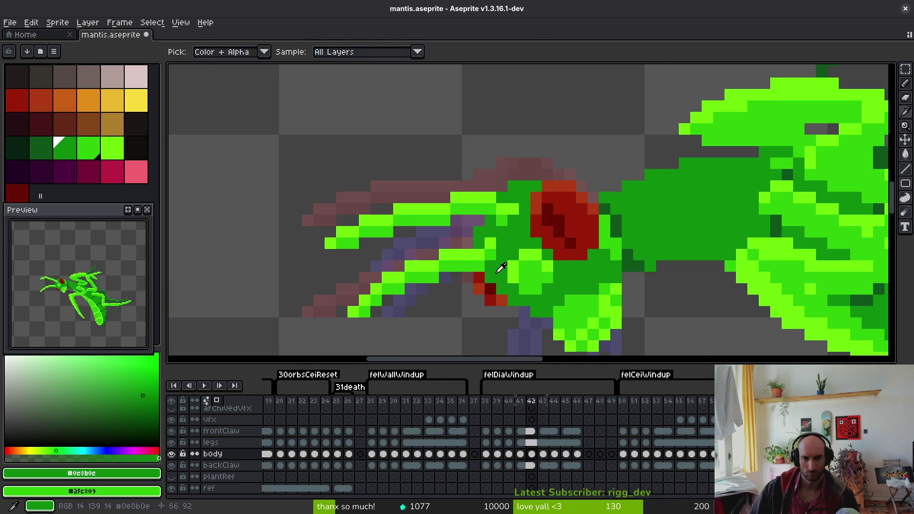
pyautogui.keyDown('alt'); pyautogui.click(482, 246); pyautogui.keyUp('alt')
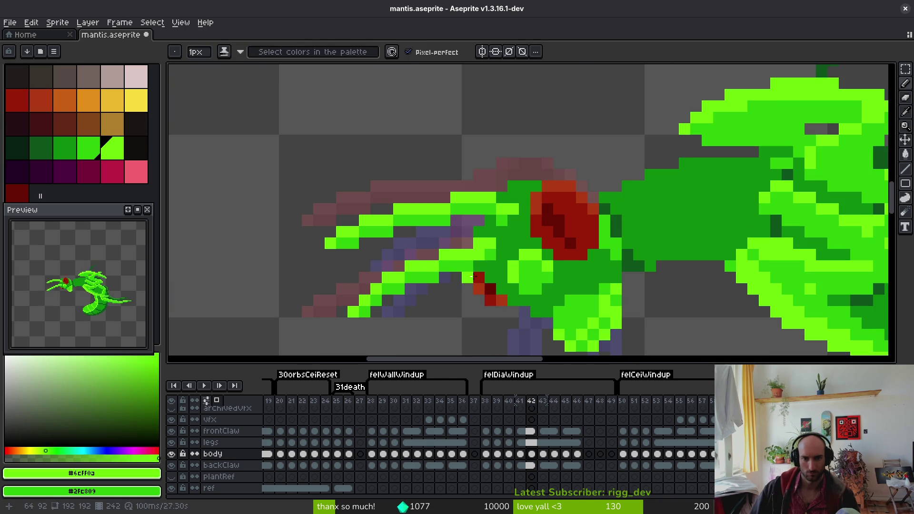
pyautogui.keyDown('alt'); pyautogui.click(490, 249); pyautogui.keyUp('alt')
pyautogui.scroll(-5, 526, 298)
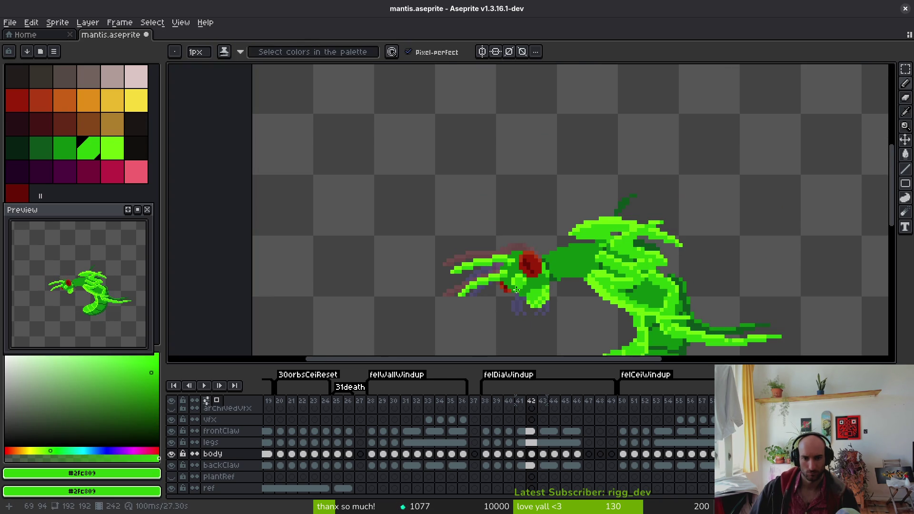
pyautogui.scroll(5, 516, 290)
pyautogui.scroll(-4, 507, 276)
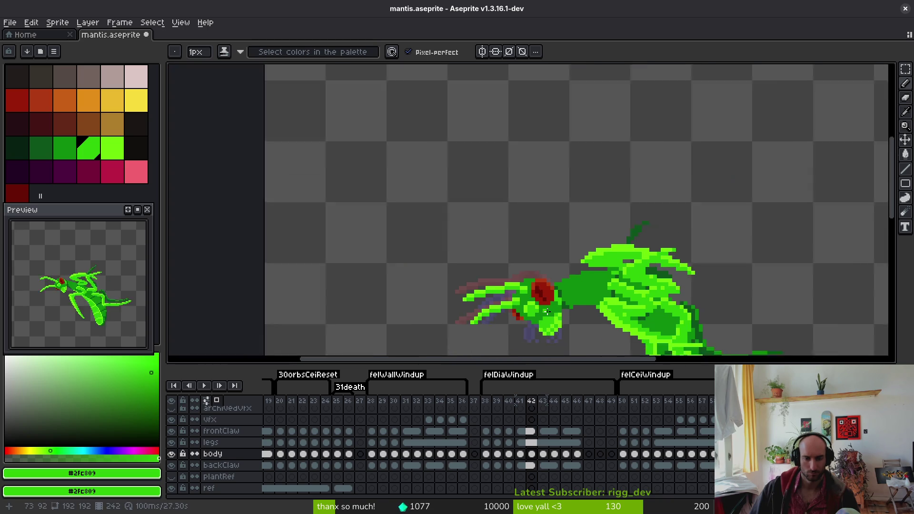
pyautogui.scroll(3, 497, 289)
# - Use the eraser and sample the dark green #0d541b from the head
pyautogui.press('e')
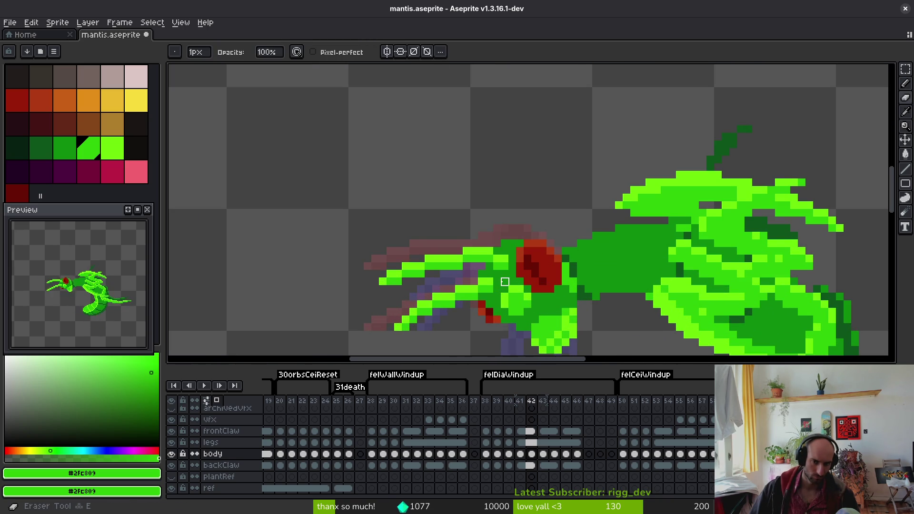
pyautogui.scroll(-2, 524, 286)
pyautogui.press('alt')
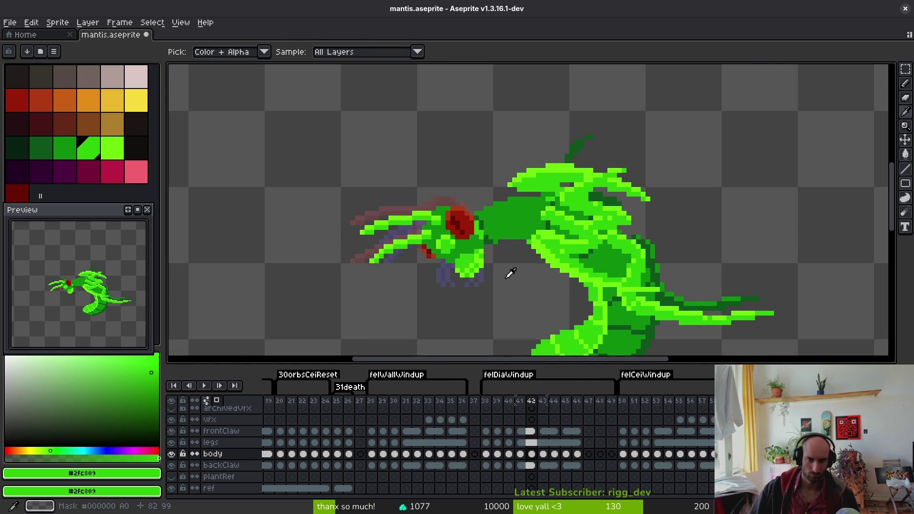
pyautogui.scroll(4, 511, 267)
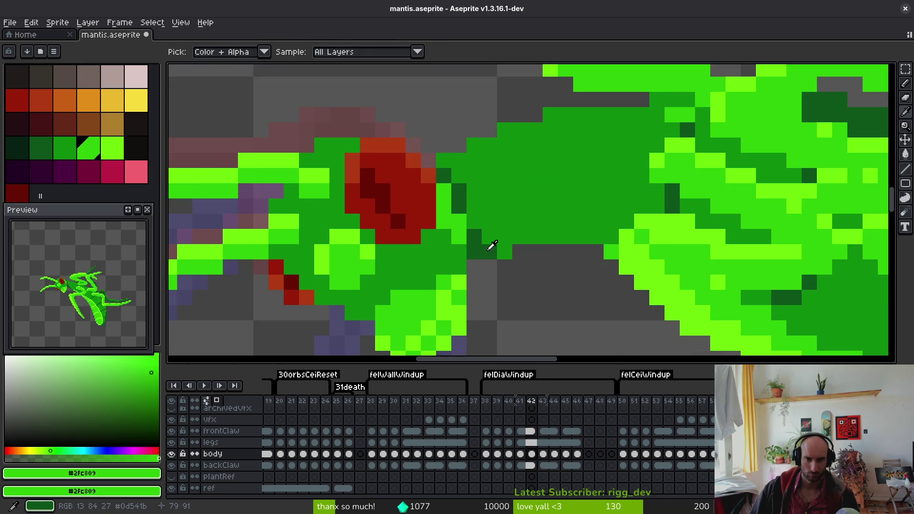
pyautogui.keyDown('alt'); pyautogui.click(480, 238); pyautogui.keyUp('alt')
pyautogui.scroll(-4, 519, 257)
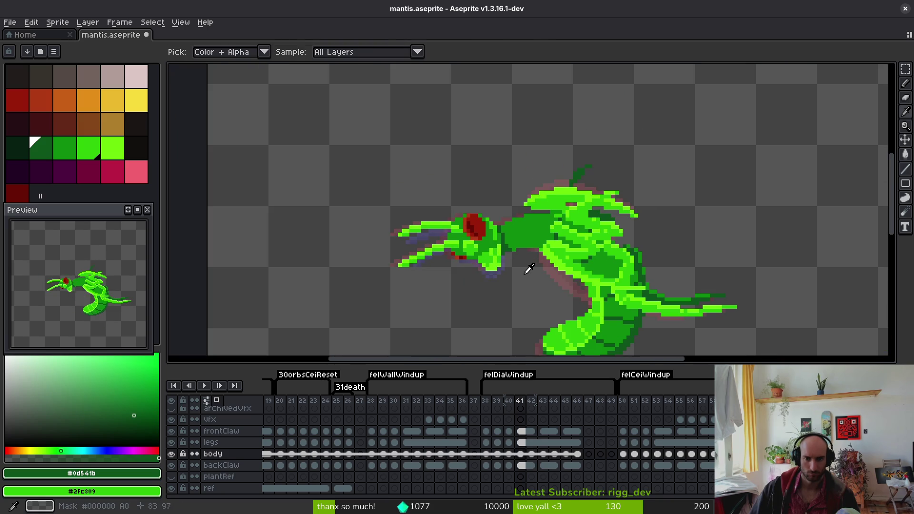
pyautogui.scroll(3, 515, 248)
pyautogui.scroll(-4, 496, 230)
pyautogui.press('alt')
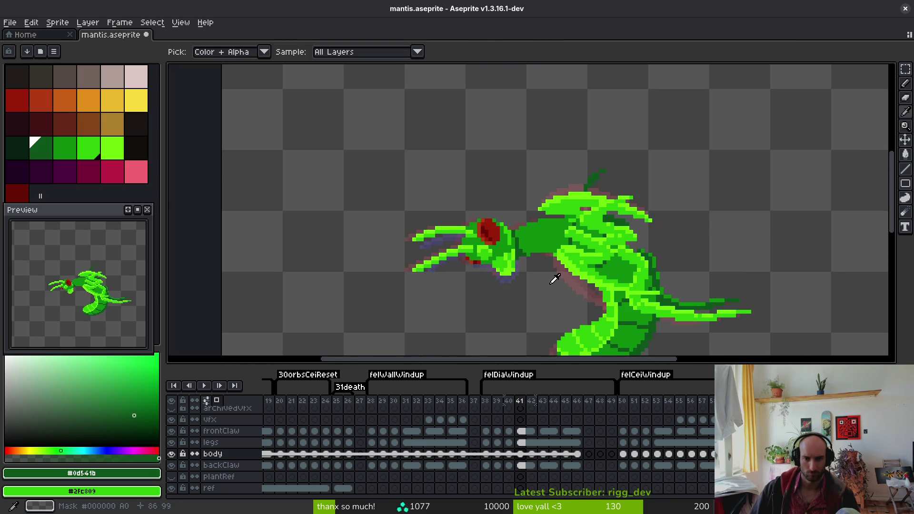
pyautogui.scroll(2, 509, 238)
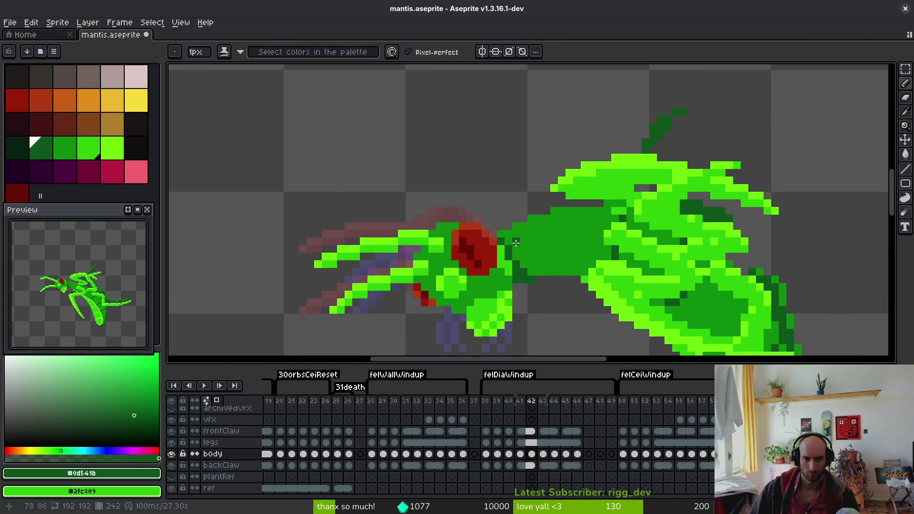
pyautogui.scroll(-3, 515, 243)
# - Step through frames 40 and 41, then move ahead to frame 43
pyautogui.press('Left')
pyautogui.press('Left')
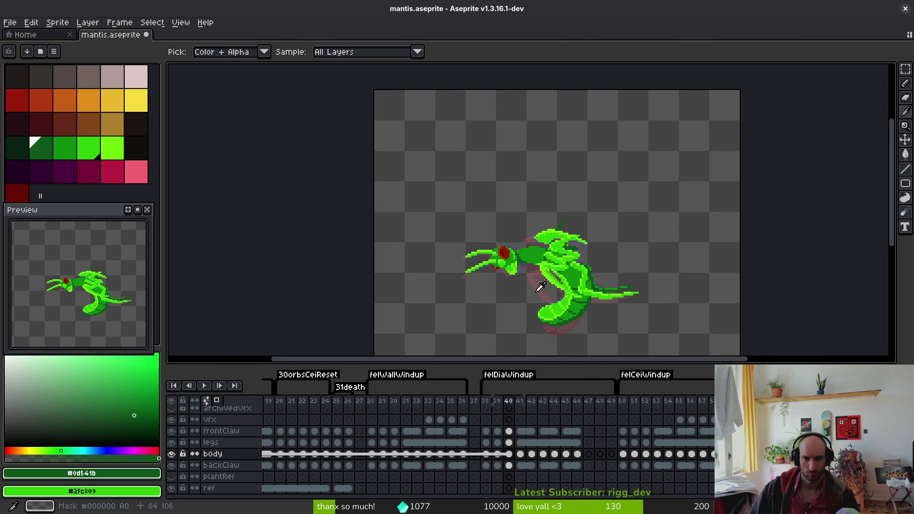
pyautogui.press('Right')
pyautogui.scroll(3, 101, 322)
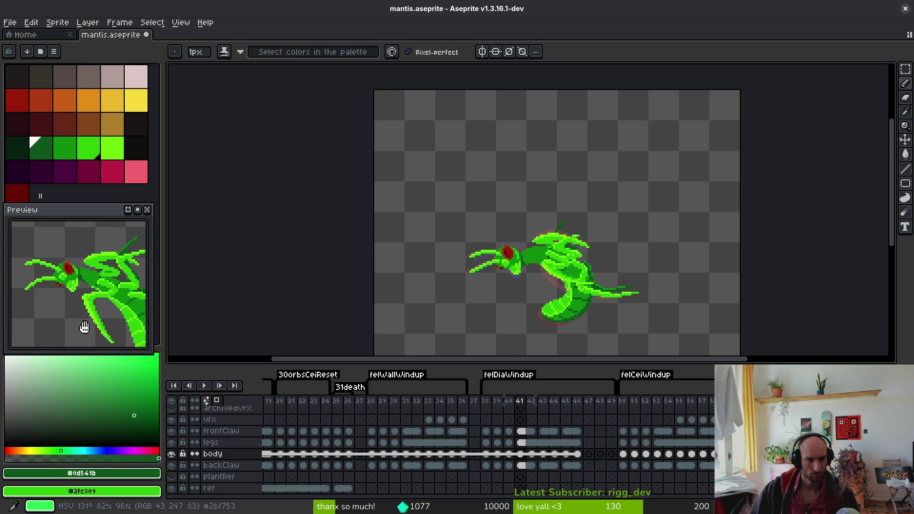
pyautogui.scroll(2, 486, 255)
pyautogui.press('Right')
pyautogui.press('Right')
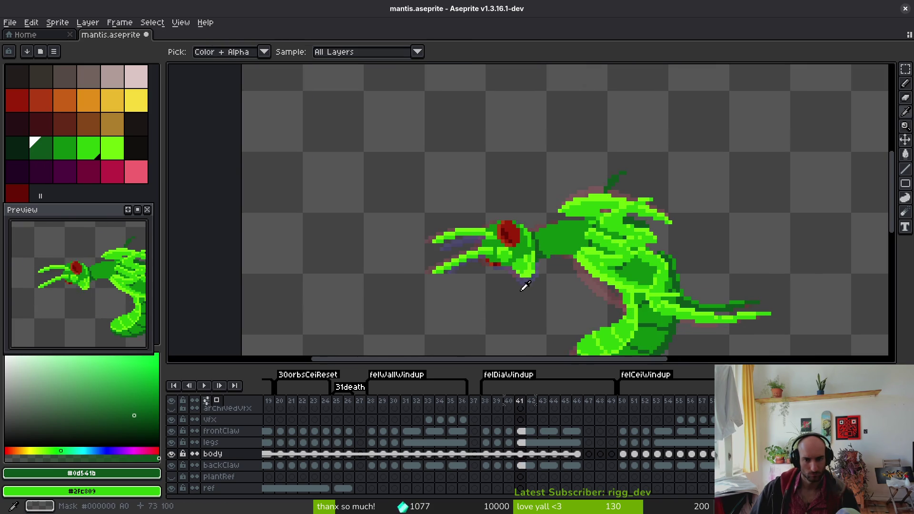
pyautogui.scroll(2, 480, 267)
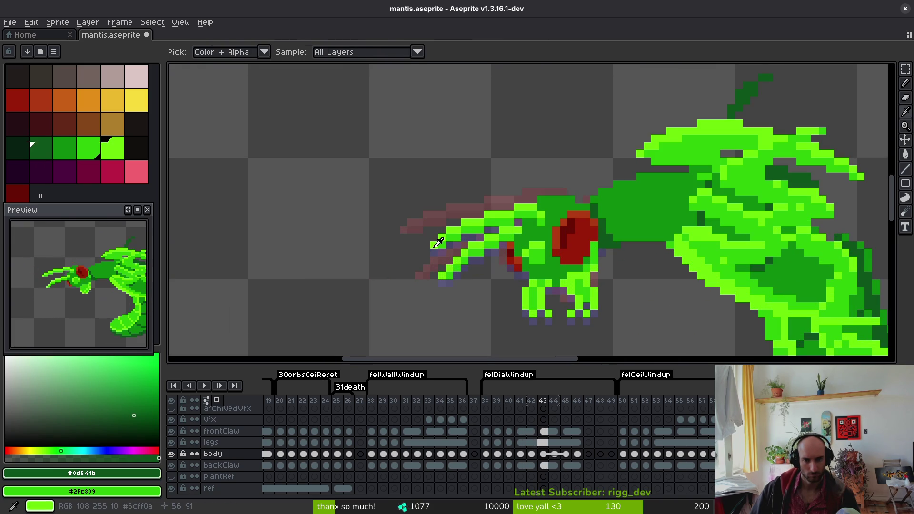
pyautogui.scroll(5, 438, 243)
# - Paint lime and green pixels along the front claw's edge and tip on frame 43
pyautogui.click(378, 300)
pyautogui.keyDown('alt'); pyautogui.click(475, 227); pyautogui.keyUp('alt')
pyautogui.moveTo(440, 270); pyautogui.dragTo(407, 300)
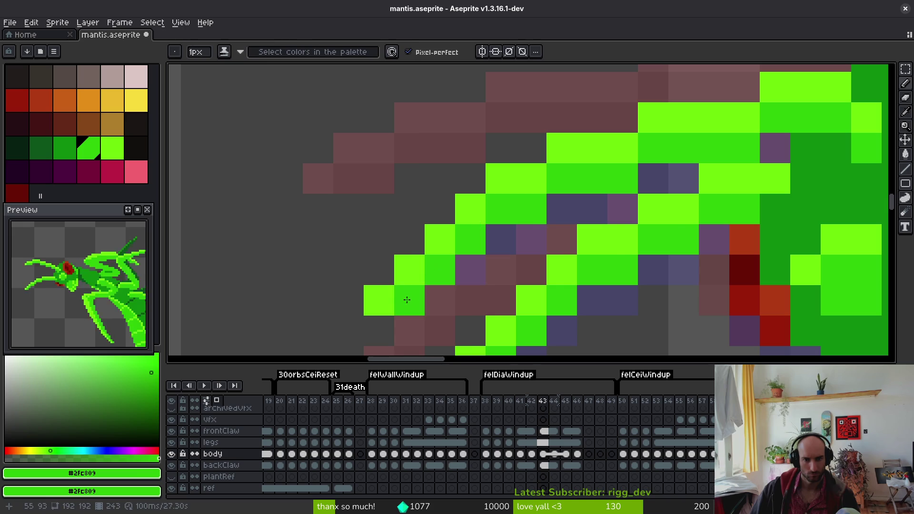
pyautogui.scroll(-4, 407, 300)
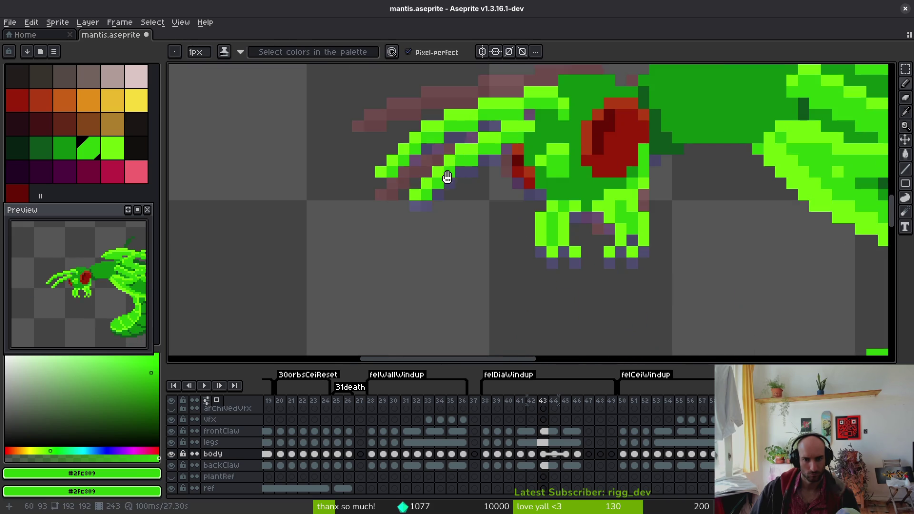
pyautogui.click(404, 206)
pyautogui.keyDown('alt'); pyautogui.click(402, 218); pyautogui.keyUp('alt')
pyautogui.click(393, 218)
pyautogui.scroll(-2, 442, 231)
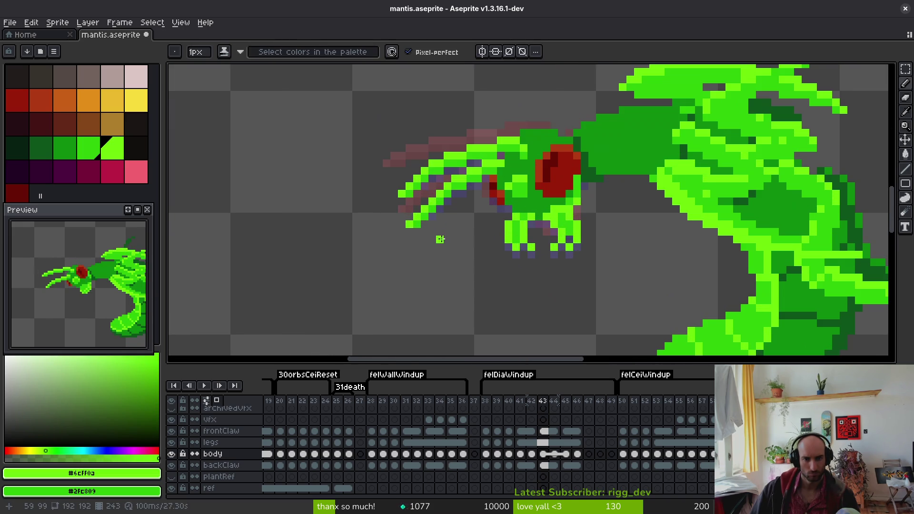
pyautogui.scroll(-4, 445, 224)
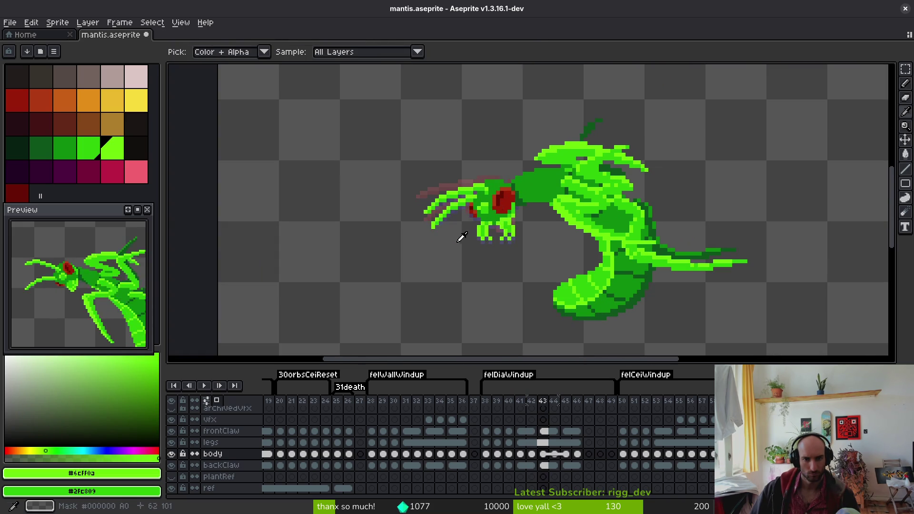
pyautogui.scroll(6, 455, 185)
# - Lasso-select the lower front claw to reposition it
pyautogui.press('q')
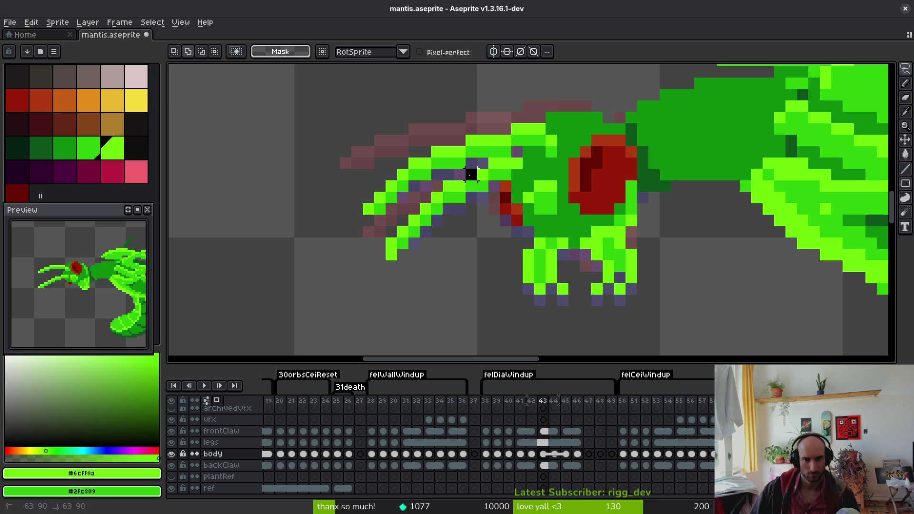
pyautogui.moveTo(471, 174); pyautogui.dragTo(437, 244)
pyautogui.moveTo(450, 188); pyautogui.dragTo(441, 200)
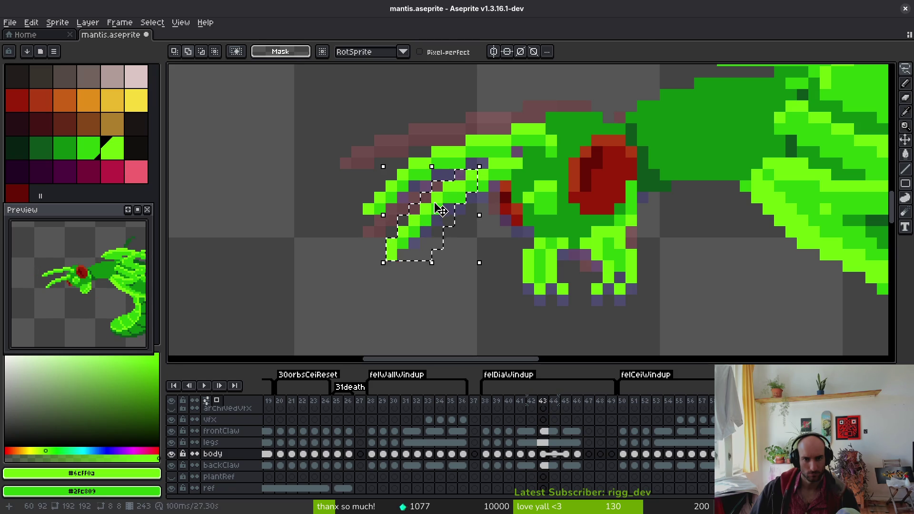
pyautogui.scroll(-6, 490, 224)
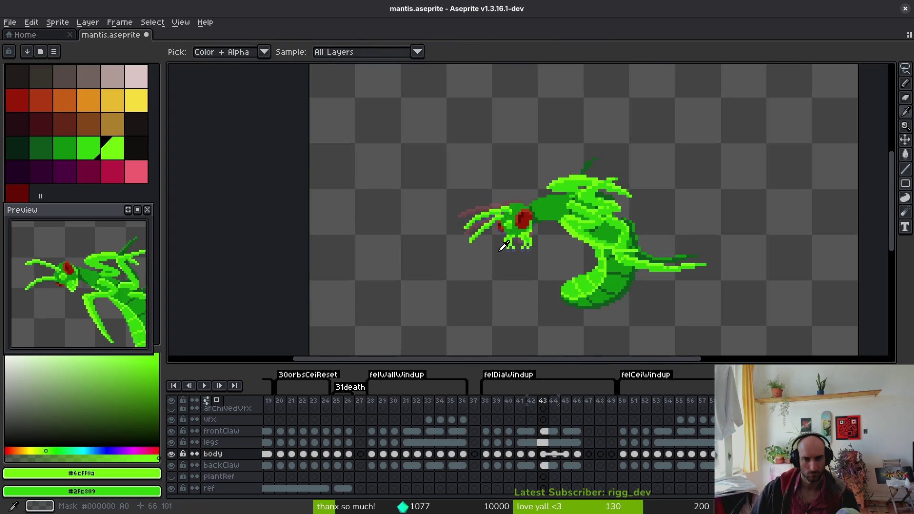
pyautogui.scroll(4, 484, 233)
pyautogui.press('i')
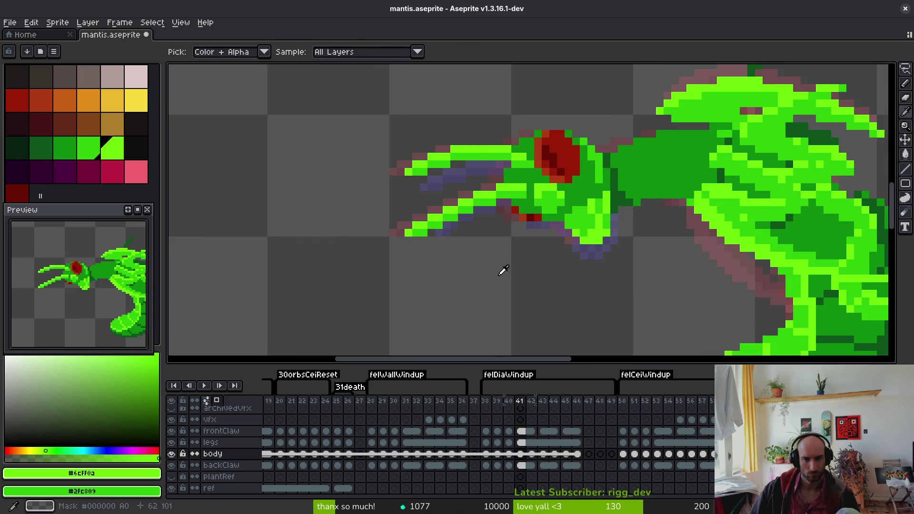
pyautogui.press('q')
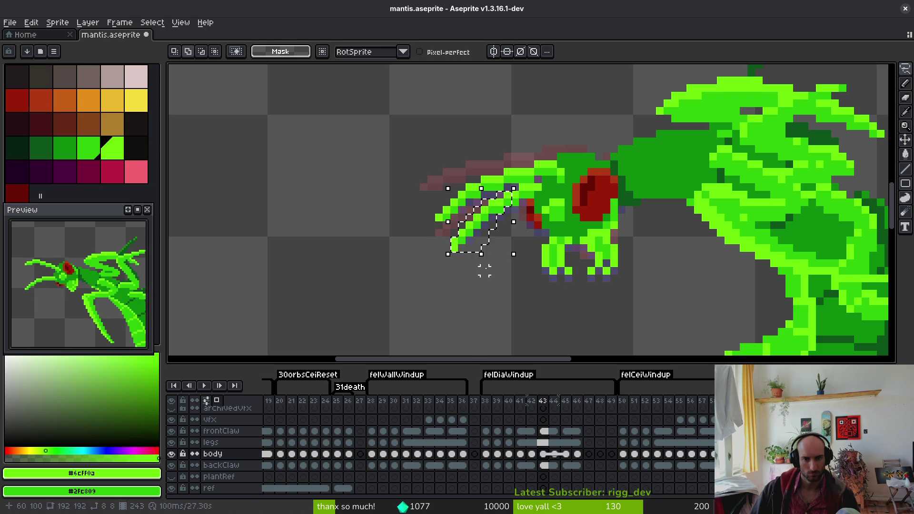
# - Save mantis.aseprite and advance to frame 44
pyautogui.hotkey('ctrl', 's')
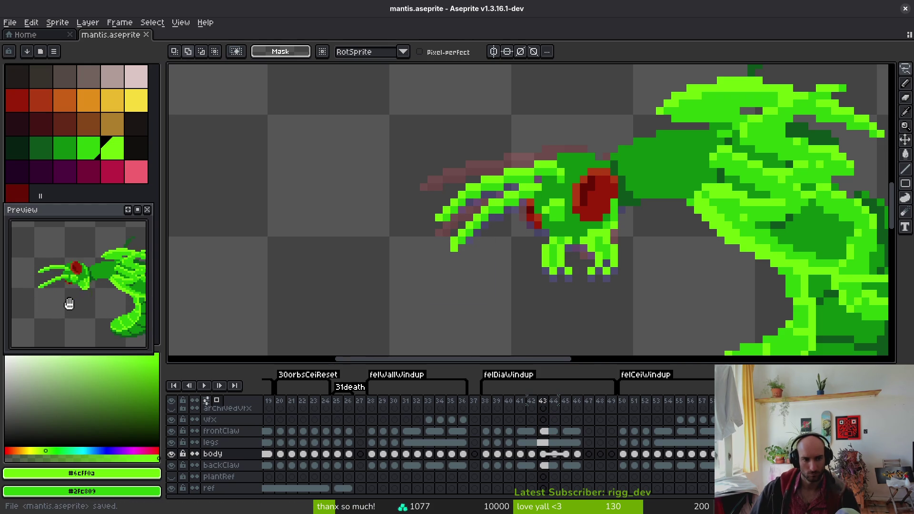
pyautogui.press('Left')
pyautogui.press('Right')
pyautogui.press('Left')
pyautogui.press('Right')
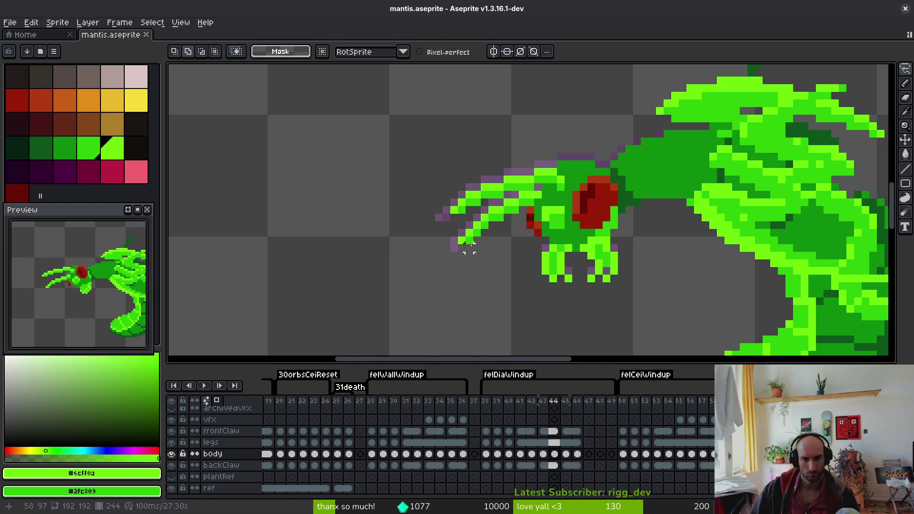
# - Add a green pixel at the claw tip, then compare the claws on frames 43 and 44
pyautogui.scroll(2, 462, 248)
pyautogui.click(449, 257)
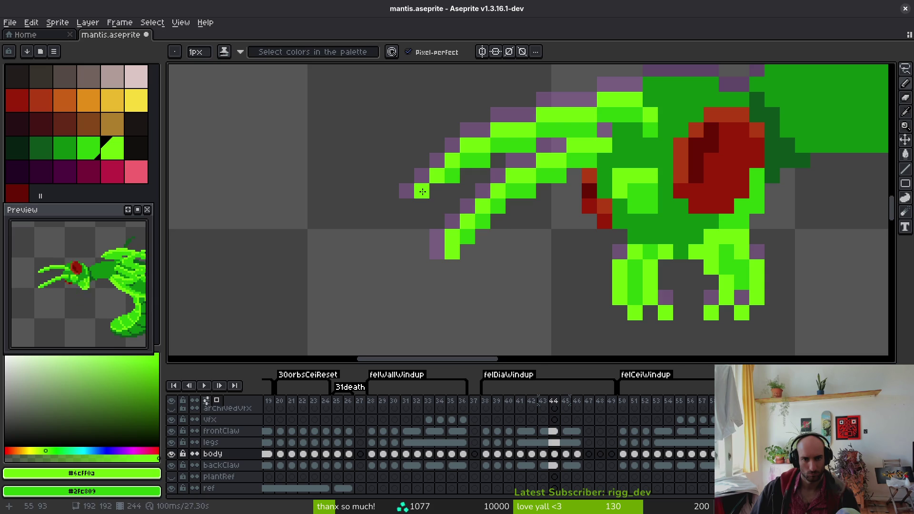
pyautogui.keyDown('alt'); pyautogui.click(459, 173); pyautogui.keyUp('alt')
pyautogui.scroll(-4, 527, 259)
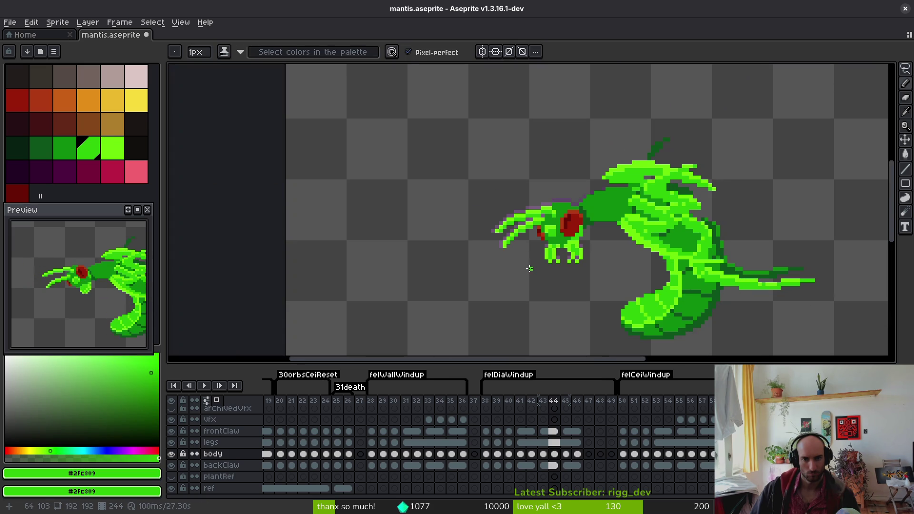
pyautogui.press('Left')
pyautogui.press('Right')
pyautogui.press('Left')
pyautogui.press('Right')
pyautogui.press('Left')
pyautogui.press('Right')
pyautogui.press('Left')
pyautogui.press('Right')
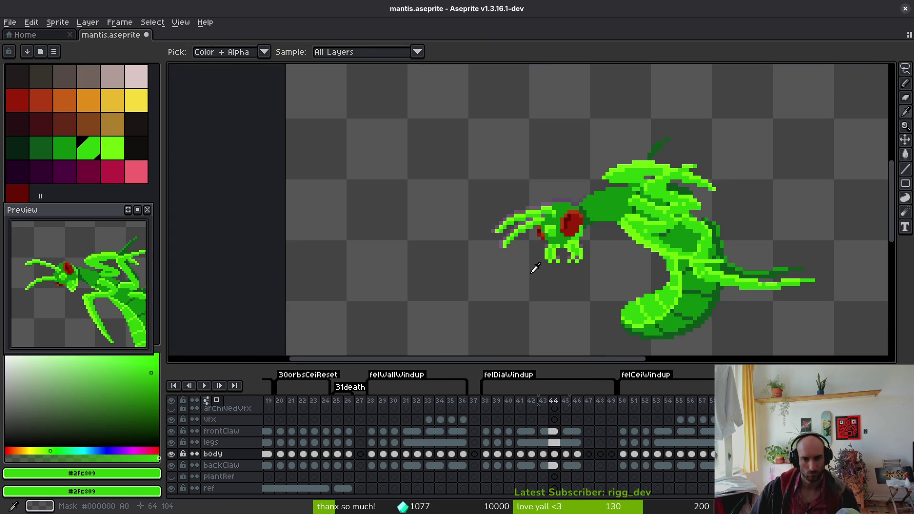
pyautogui.press('Left')
pyautogui.press('Right')
pyautogui.press('Left')
pyautogui.press('Right')
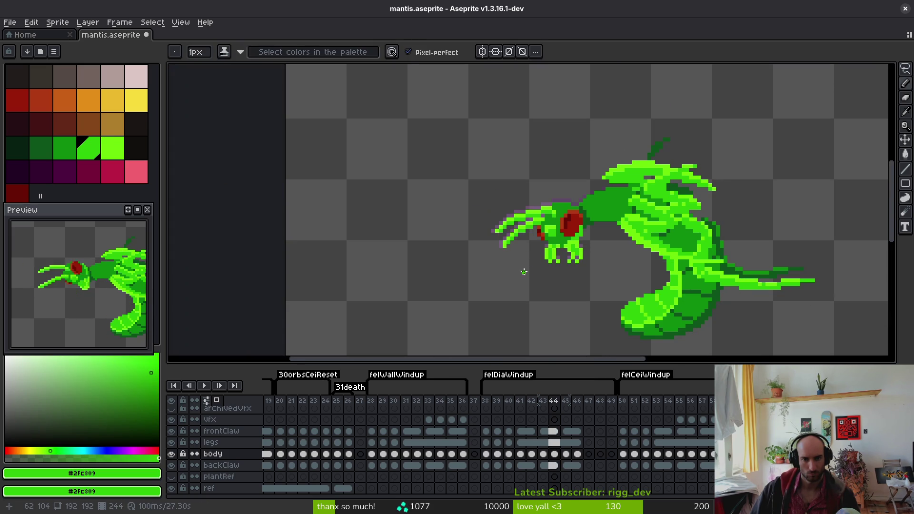
# - Touch up the lower claw tip in bright and mid green, and extend the upper claw tip
pyautogui.scroll(3, 512, 257)
pyautogui.keyDown('alt'); pyautogui.click(490, 247); pyautogui.keyUp('alt')
pyautogui.click(479, 248)
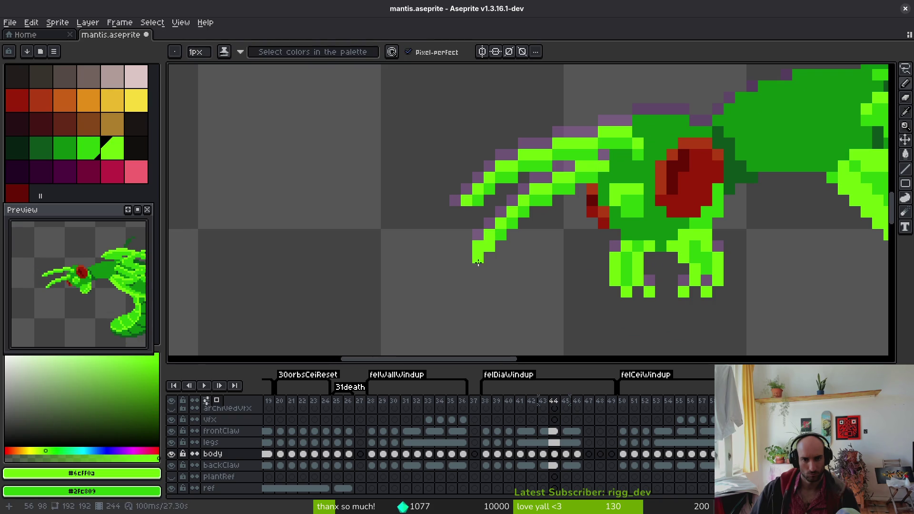
pyautogui.keyDown('alt'); pyautogui.click(487, 248); pyautogui.keyUp('alt')
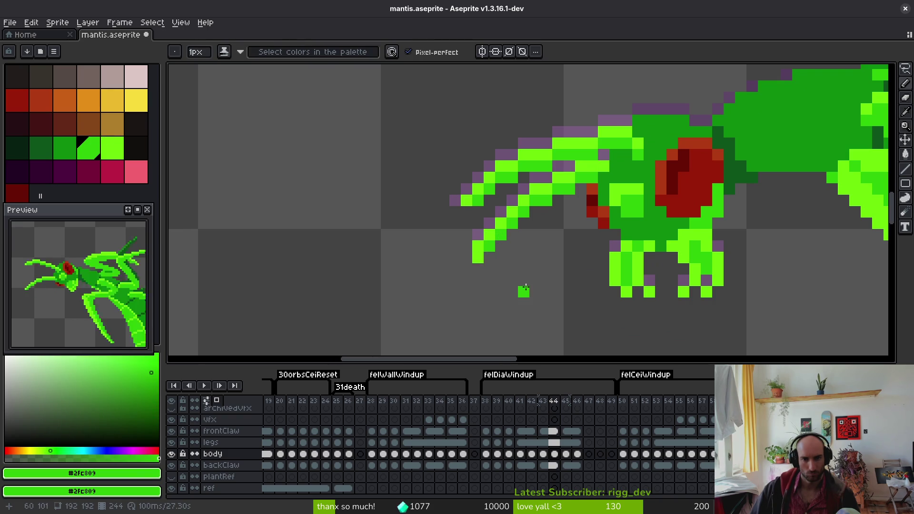
pyautogui.click(455, 212)
pyautogui.keyDown('alt'); pyautogui.click(459, 213); pyautogui.keyUp('alt')
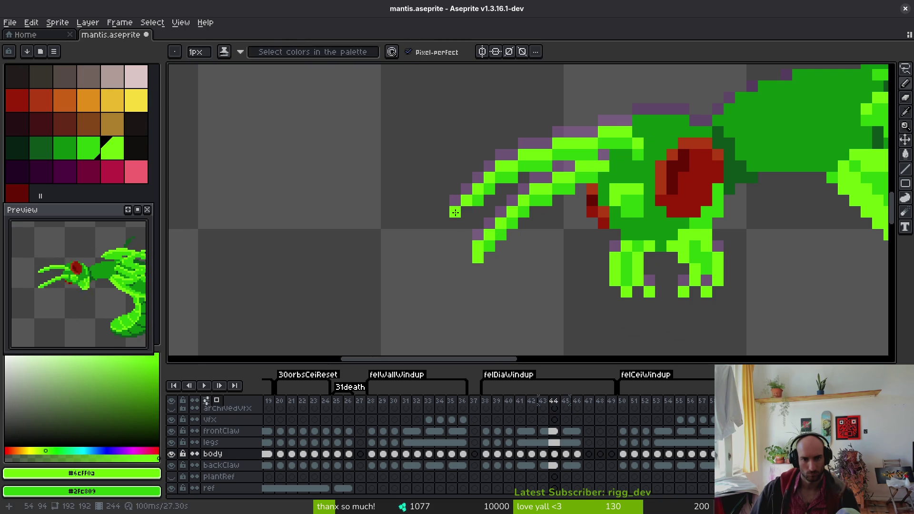
pyautogui.keyDown('alt'); pyautogui.click(483, 209); pyautogui.keyUp('alt')
# - Sample the head's dark and mid greens and erase stray claw pixels
pyautogui.scroll(-4, 520, 251)
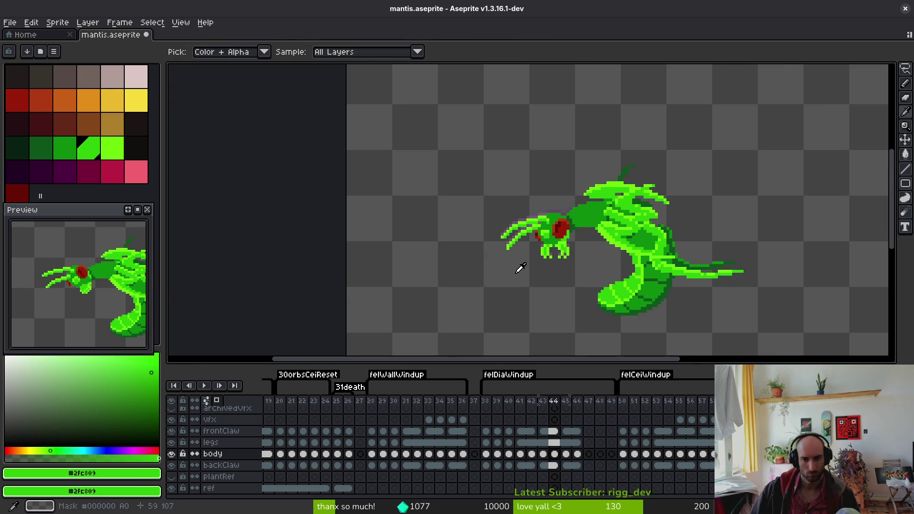
pyautogui.scroll(4, 461, 159)
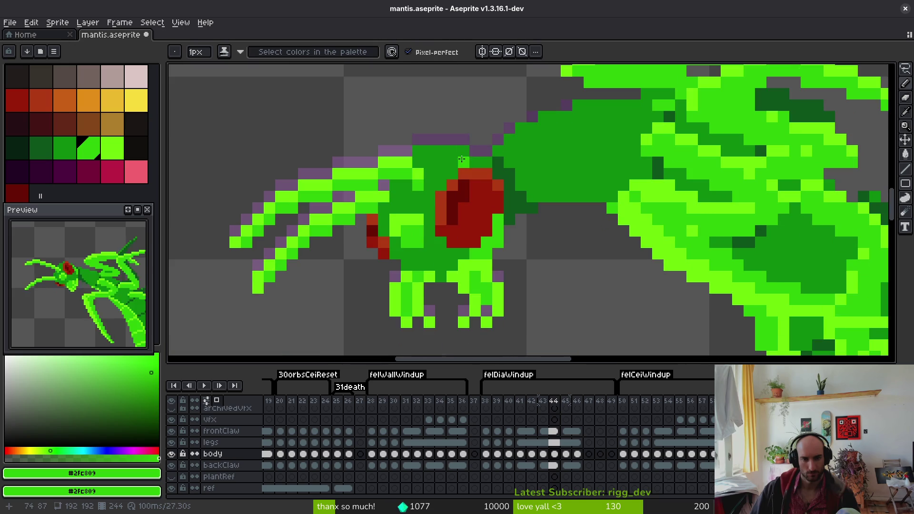
pyautogui.keyDown('alt'); pyautogui.click(415, 156); pyautogui.keyUp('alt')
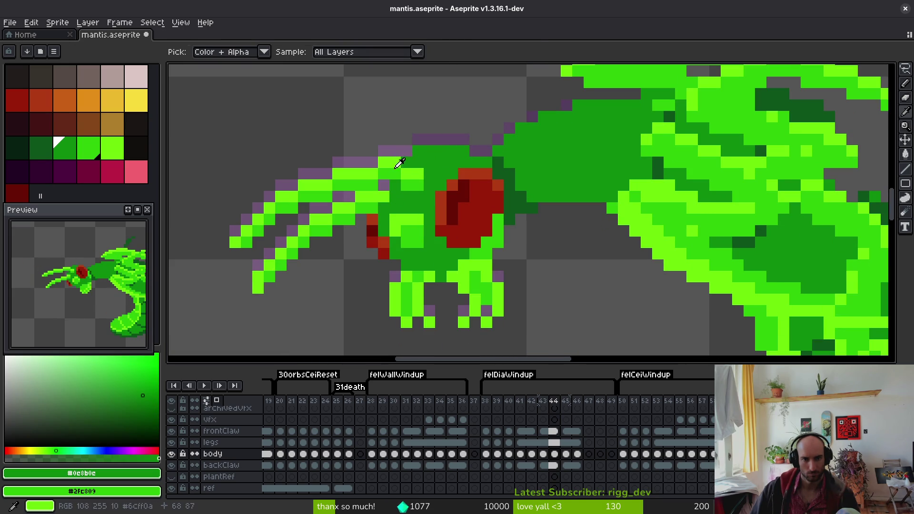
pyautogui.keyDown('alt'); pyautogui.click(410, 168); pyautogui.keyUp('alt')
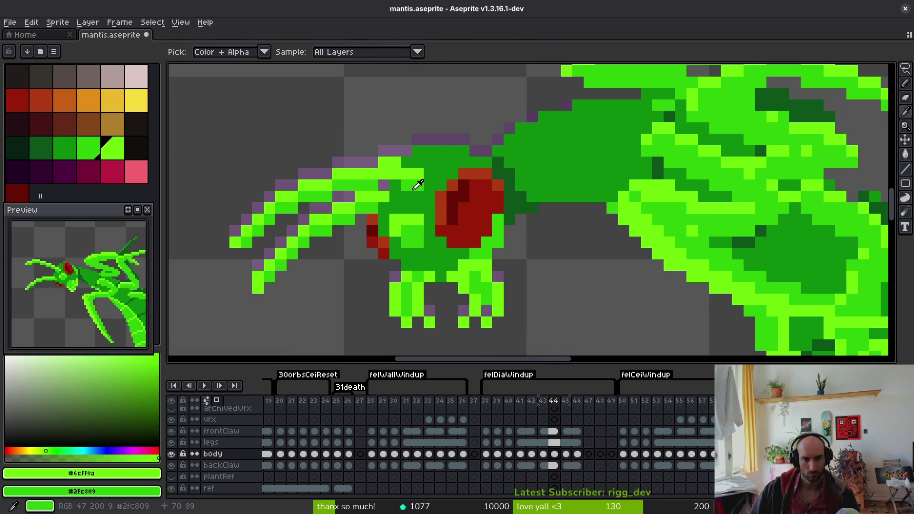
pyautogui.keyDown('alt'); pyautogui.click(386, 183); pyautogui.keyUp('alt')
pyautogui.press('e')
pyautogui.keyDown('alt'); pyautogui.click(407, 163); pyautogui.keyUp('alt')
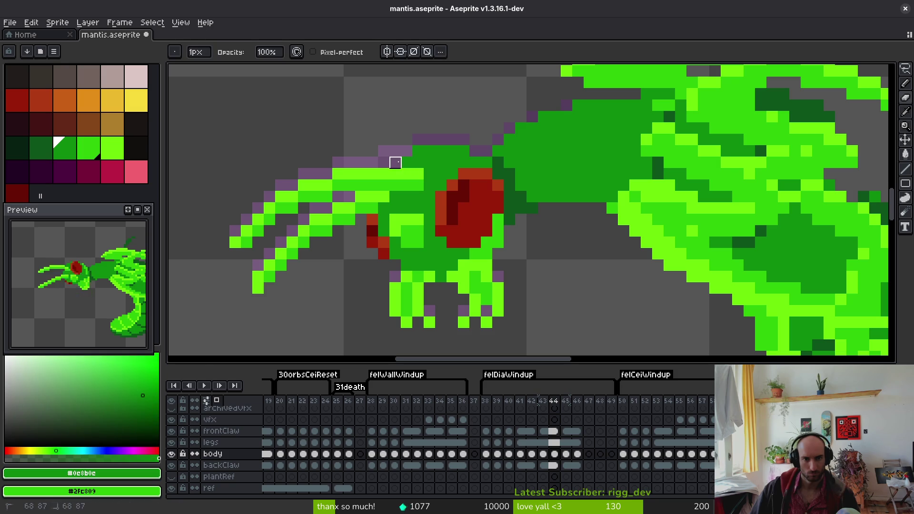
pyautogui.press('f')
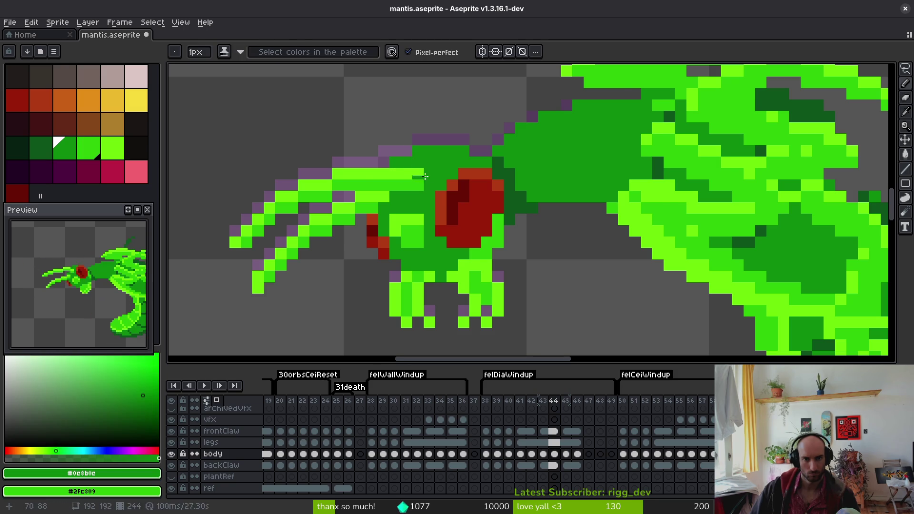
pyautogui.scroll(-5, 425, 177)
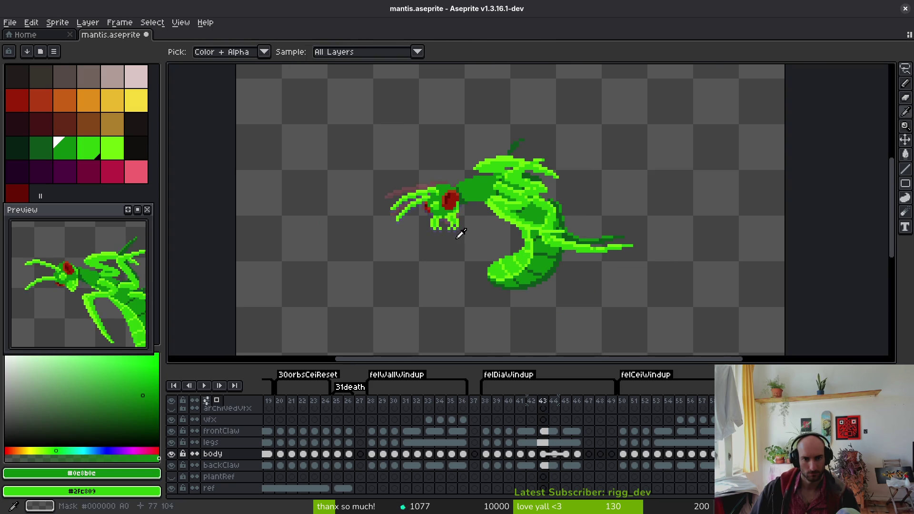
# - Flip between frames 43 and 44, check frame 45's motion, and save the mantis file
pyautogui.press('.')
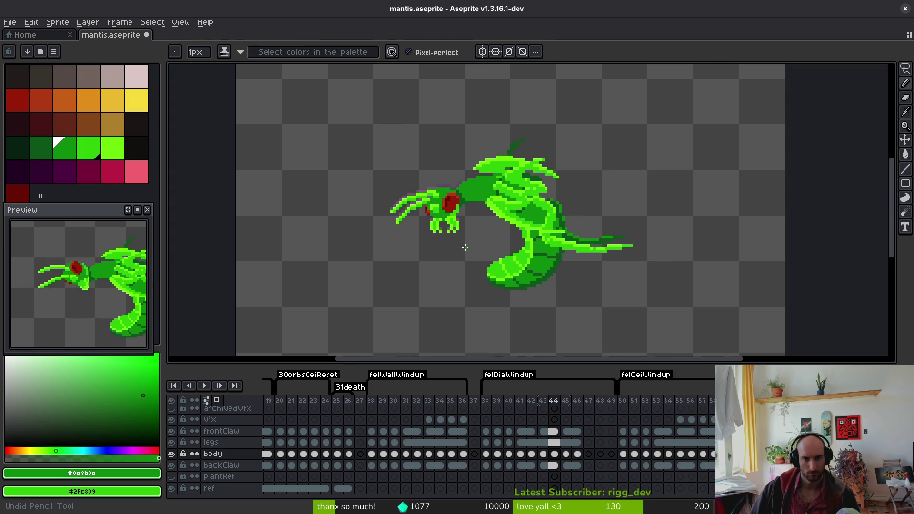
pyautogui.press(',')
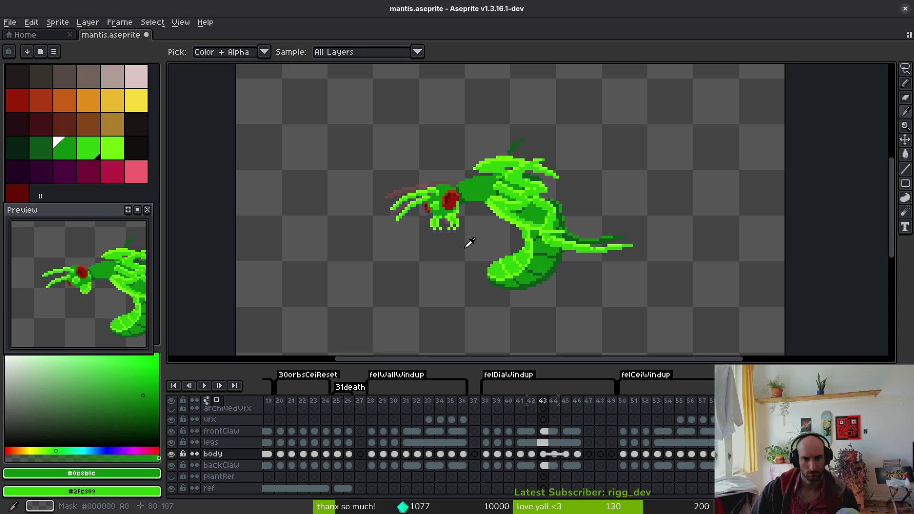
pyautogui.press('.')
pyautogui.press(',')
pyautogui.press('.')
pyautogui.press(',')
pyautogui.press('.')
pyautogui.press('.')
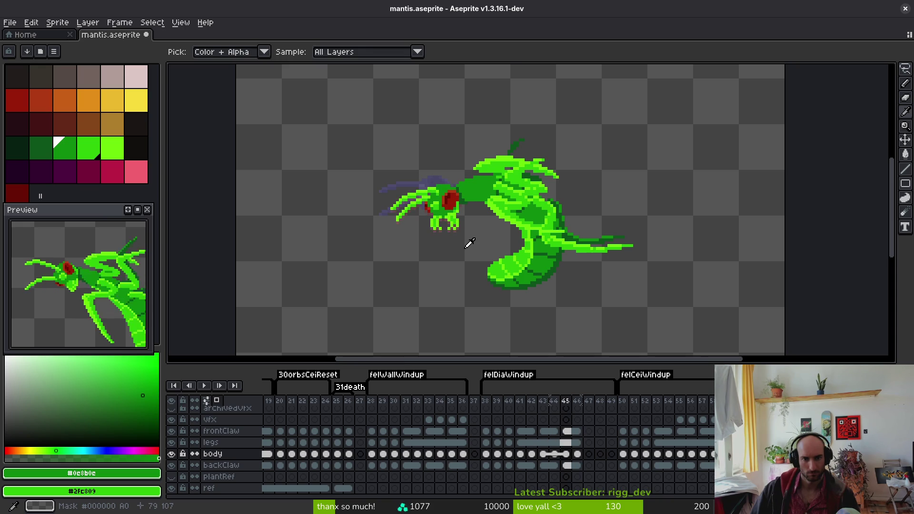
pyautogui.hotkey('ctrl', 's')
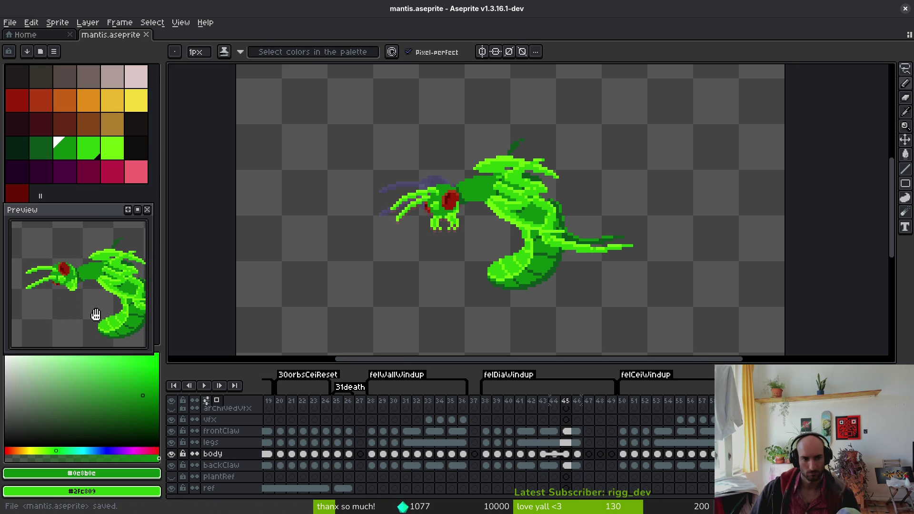
# - Compare frames 44 and 43 again, finishing on frame 43
pyautogui.press('i')
pyautogui.press(',')
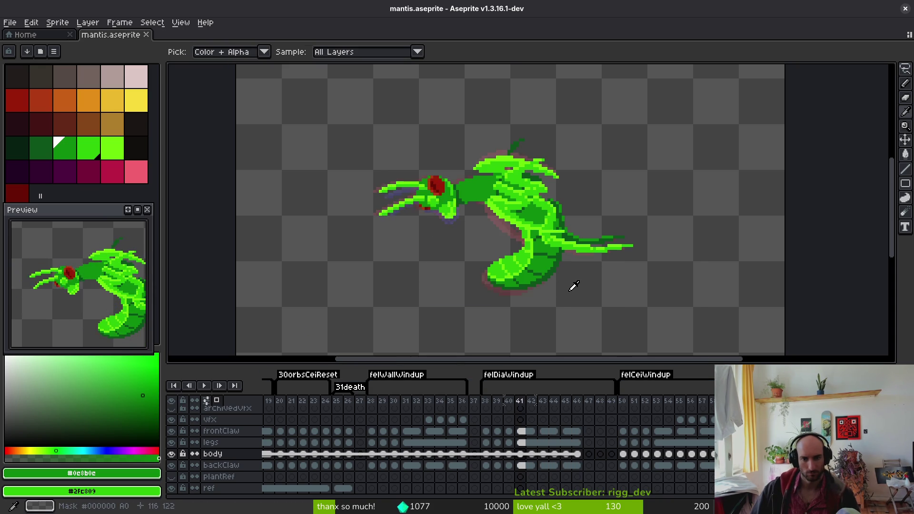
pyautogui.press(',')
pyautogui.press('.')
pyautogui.press(',')
pyautogui.press(',')
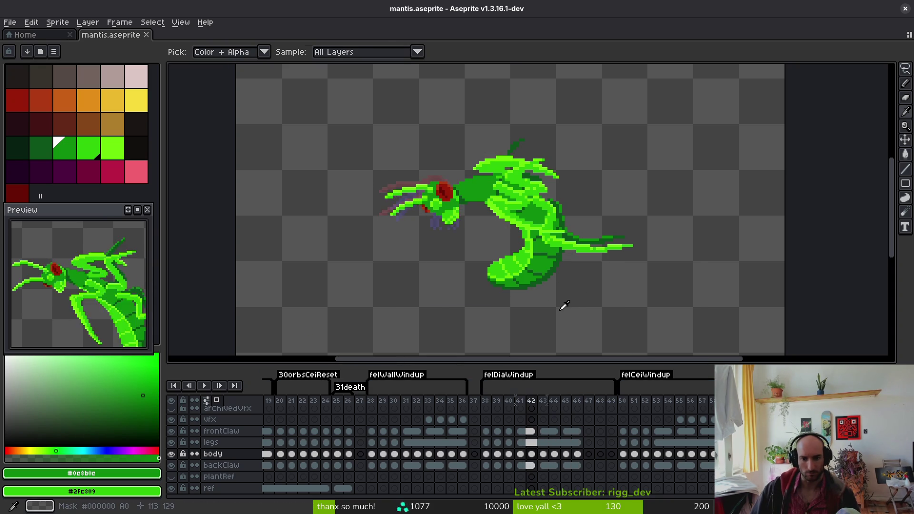
pyautogui.press('.')
# - Select the frontClaw cel on frame 43 and hide the legs, body and backClaw layers
pyautogui.press('b')
pyautogui.click(546, 431)
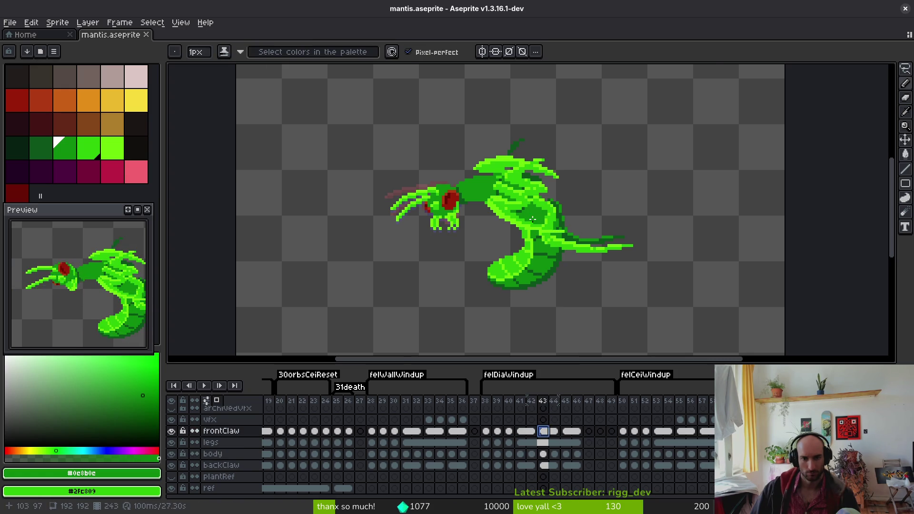
pyautogui.scroll(3, 519, 219)
pyautogui.hotkey('shift', 'w')
pyautogui.scroll(1, 513, 205)
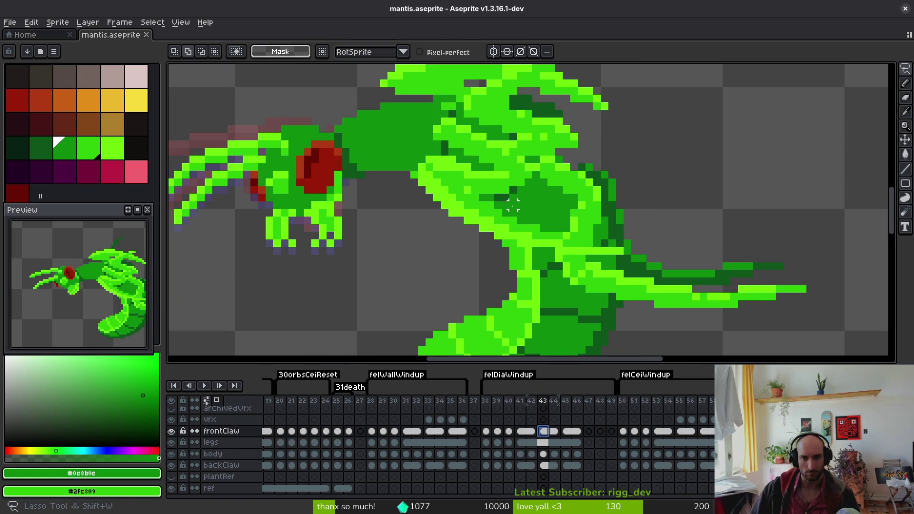
pyautogui.moveTo(443, 174); pyautogui.dragTo(423, 209)
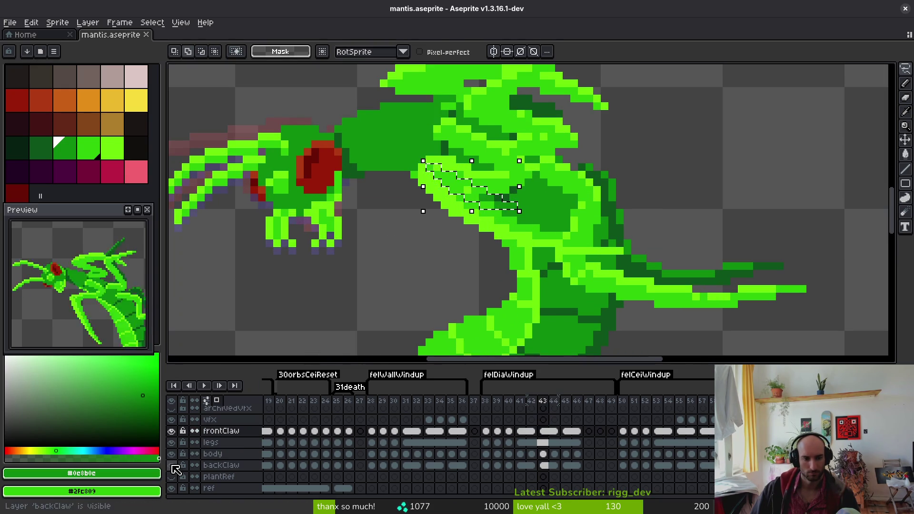
pyautogui.moveTo(172, 465); pyautogui.dragTo(175, 445)
pyautogui.click(497, 198)
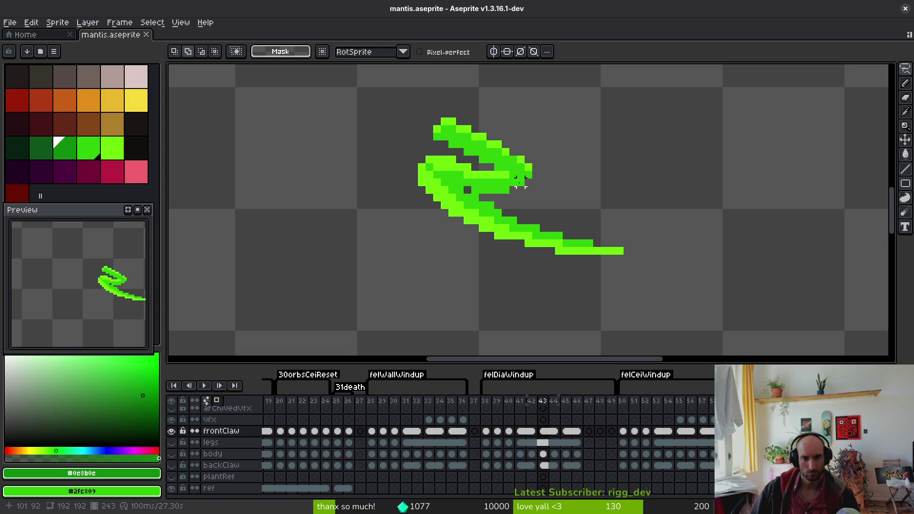
# - Retouch the front claw tip with bright and mid green pixels, erasing one stray pixel
pyautogui.press('f')
pyautogui.keyDown('alt'); pyautogui.click(526, 158); pyautogui.keyUp('alt')
pyautogui.click(517, 167)
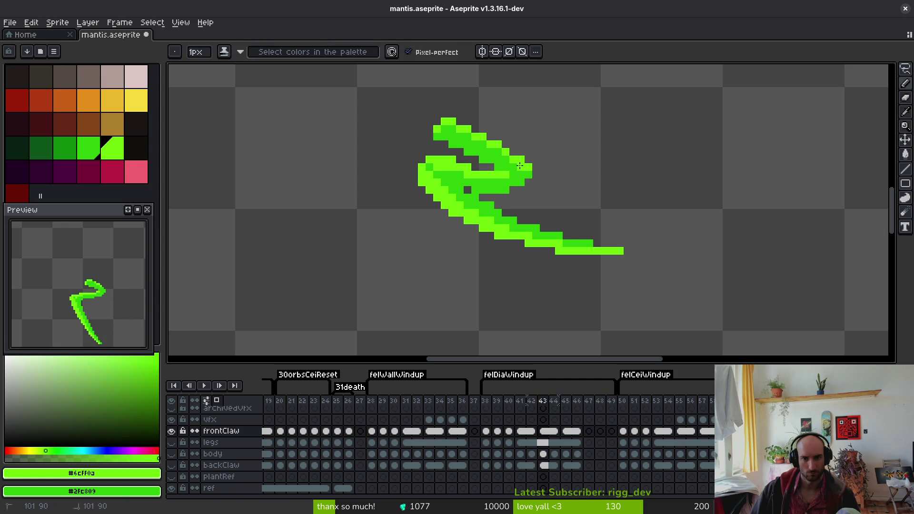
pyautogui.press('e')
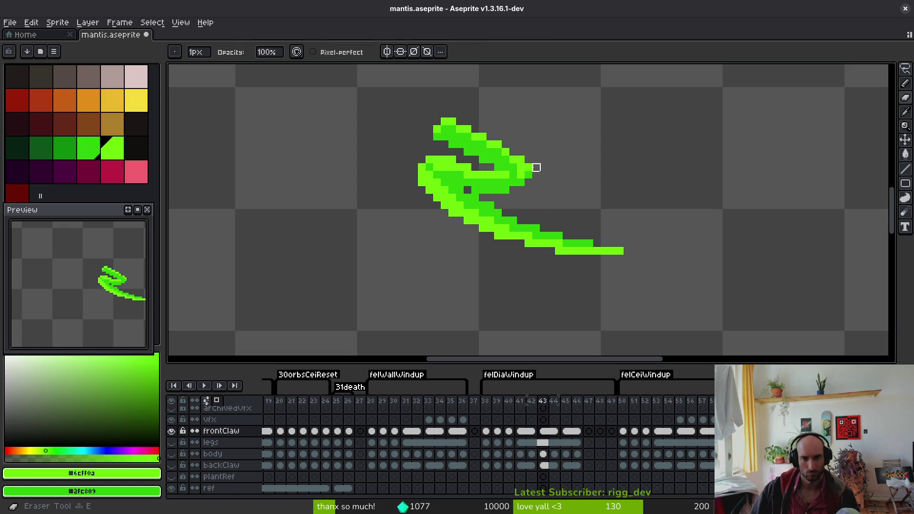
pyautogui.press('alt')
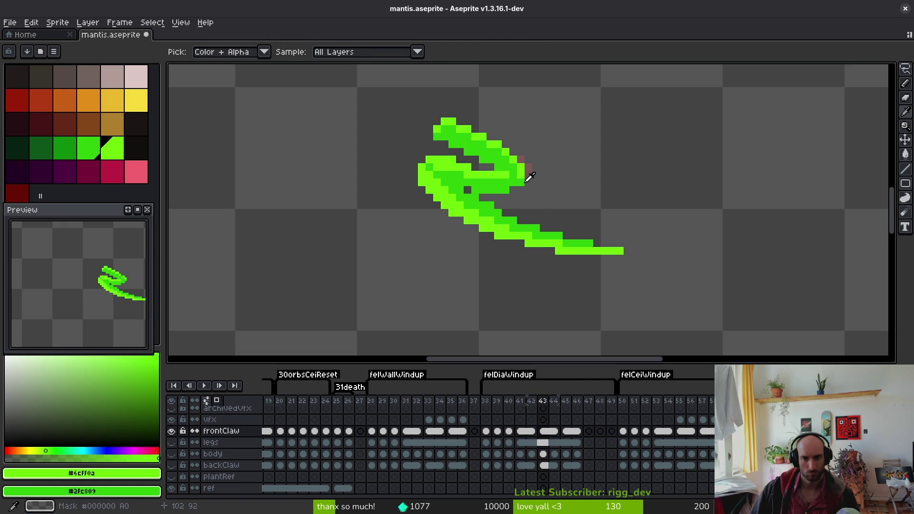
pyautogui.keyDown('alt'); pyautogui.click(529, 178); pyautogui.keyUp('alt')
pyautogui.press('f')
pyautogui.keyDown('alt'); pyautogui.click(523, 180); pyautogui.keyUp('alt')
pyautogui.click(527, 180)
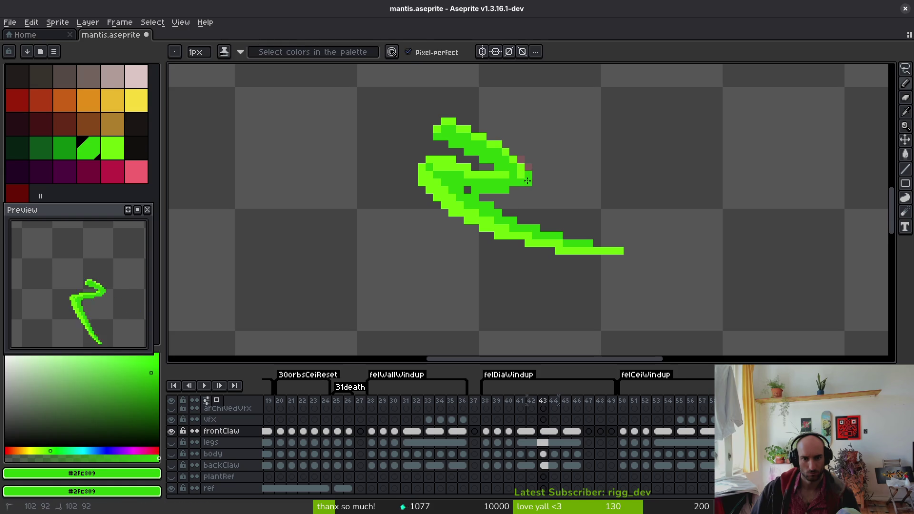
pyautogui.keyDown('alt'); pyautogui.click(520, 189); pyautogui.keyUp('alt')
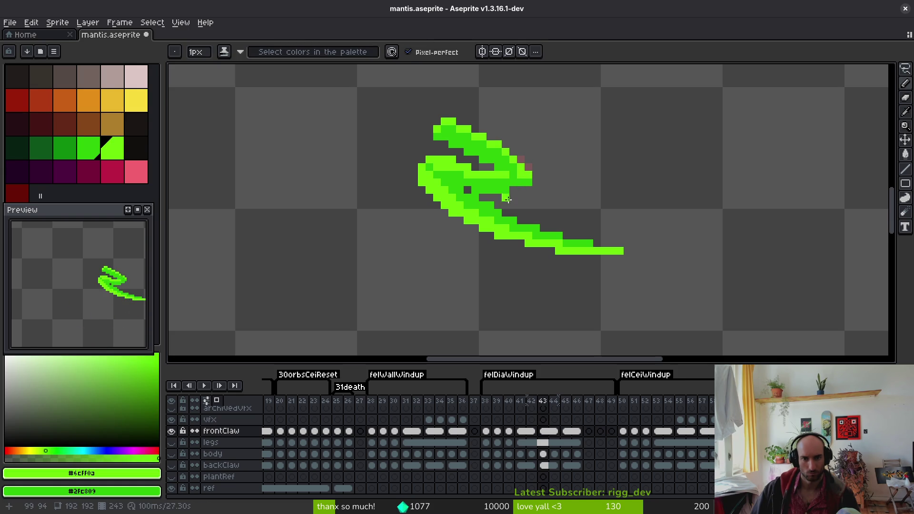
pyautogui.keyDown('alt'); pyautogui.click(522, 189); pyautogui.keyUp('alt')
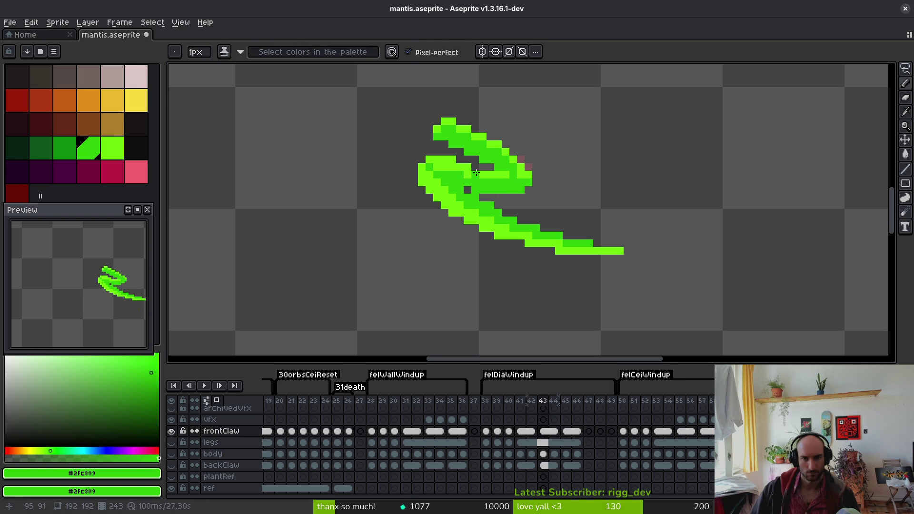
# - Lasso the claw's upper hook, nudge it down one pixel and commit
pyautogui.hotkey('shift', 'w')
pyautogui.moveTo(620, 236)
pyautogui.mouseDown()
pyautogui.moveTo(480, 194)
pyautogui.moveTo(513, 184)
pyautogui.mouseUp()
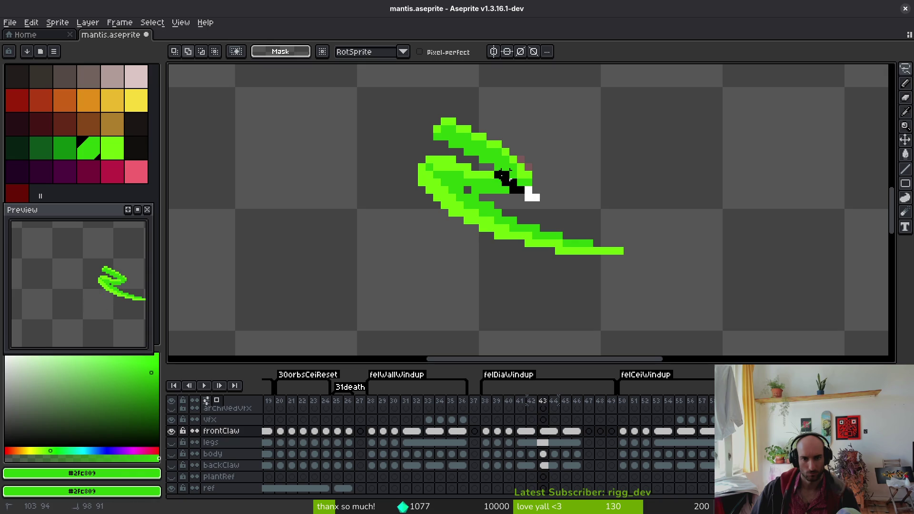
pyautogui.moveTo(426, 151)
pyautogui.mouseDown()
pyautogui.moveTo(643, 245)
pyautogui.moveTo(571, 210)
pyautogui.moveTo(536, 205)
pyautogui.moveTo(541, 209)
pyautogui.mouseUp()
pyautogui.press('Return')
# - Sample the light and darker greens from the front claw
pyautogui.scroll(4, 548, 210)
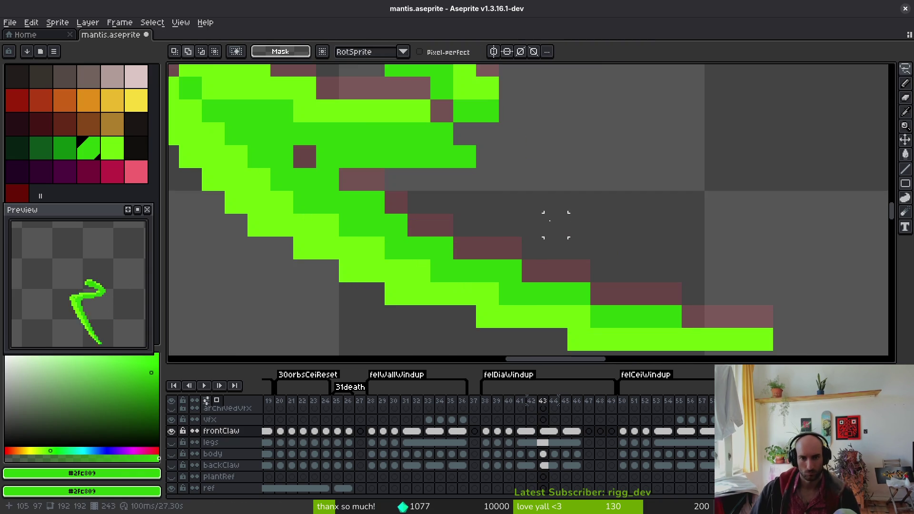
pyautogui.press('b')
pyautogui.scroll(-1, 481, 181)
pyautogui.press('e')
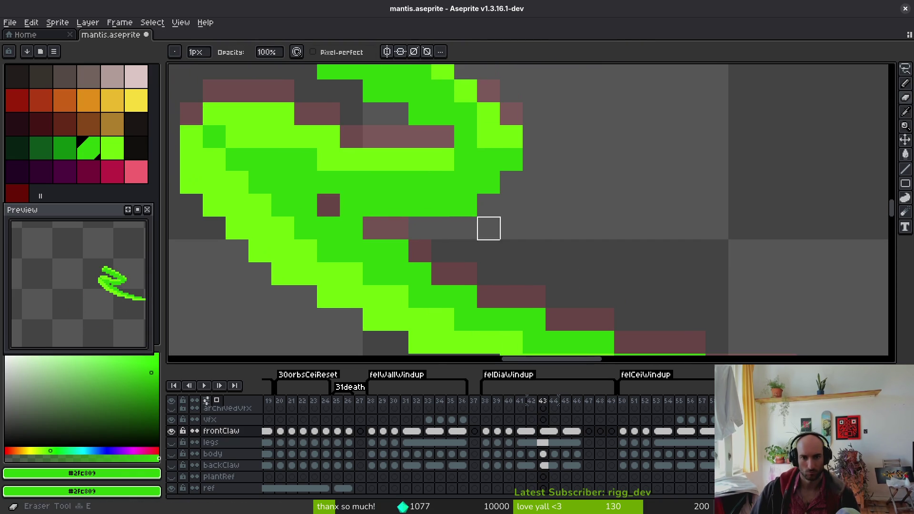
pyautogui.scroll(-2, 488, 226)
pyautogui.keyDown('alt'); pyautogui.click(520, 219); pyautogui.keyUp('alt')
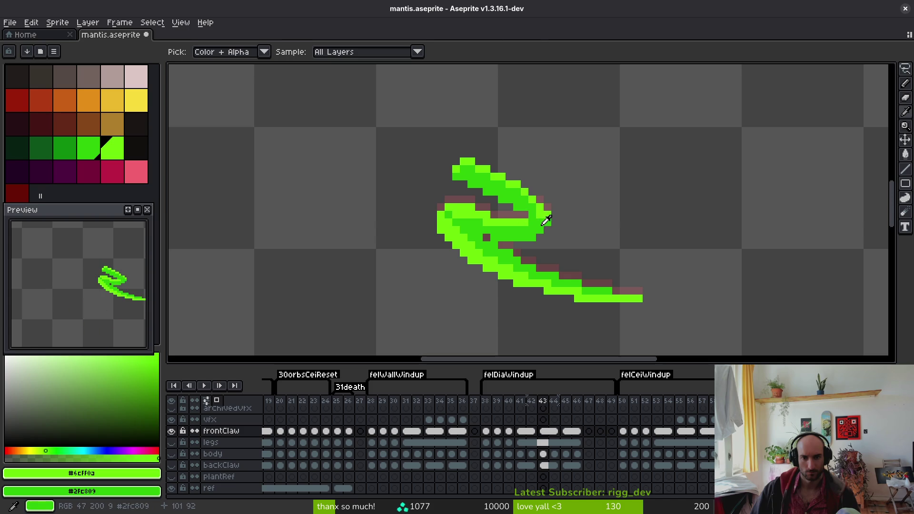
pyautogui.keyDown('alt'); pyautogui.click(545, 222); pyautogui.keyUp('alt')
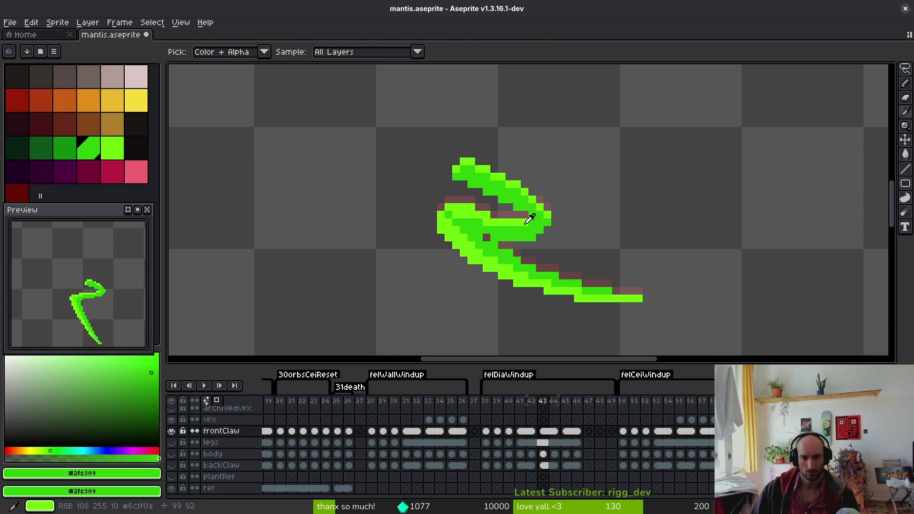
pyautogui.keyDown('alt'); pyautogui.click(525, 217); pyautogui.keyUp('alt')
pyautogui.scroll(-2, 525, 217)
# - Preview the claw animation, save mantis, then hide frontClaw and show backClaw
pyautogui.press('Return')
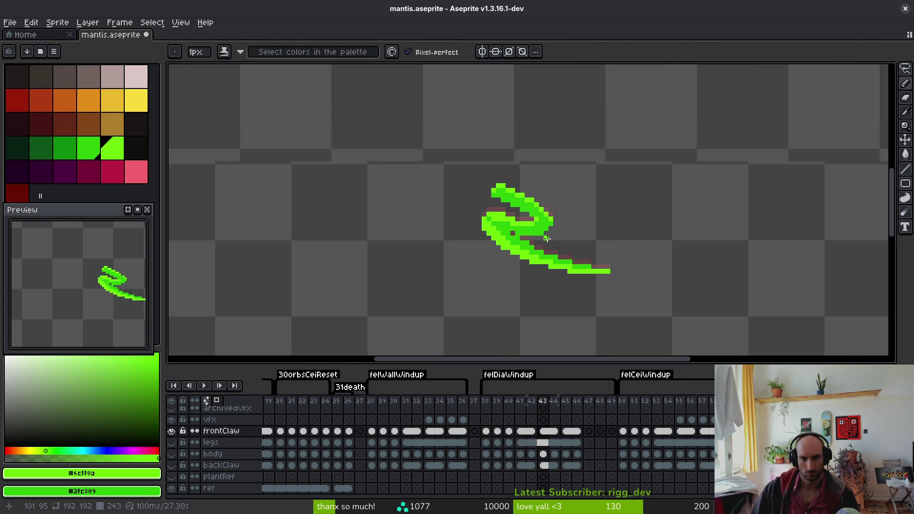
pyautogui.scroll(2, 531, 224)
pyautogui.scroll(-2, 565, 245)
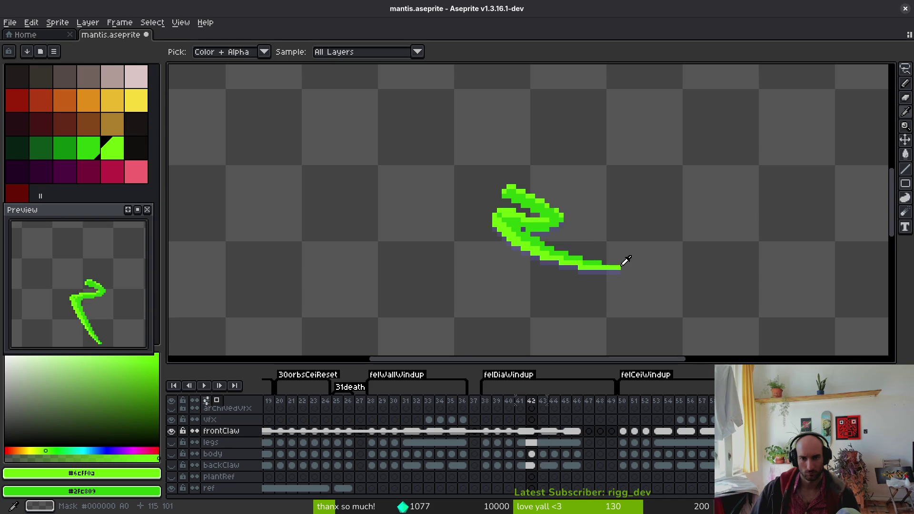
pyautogui.press('b')
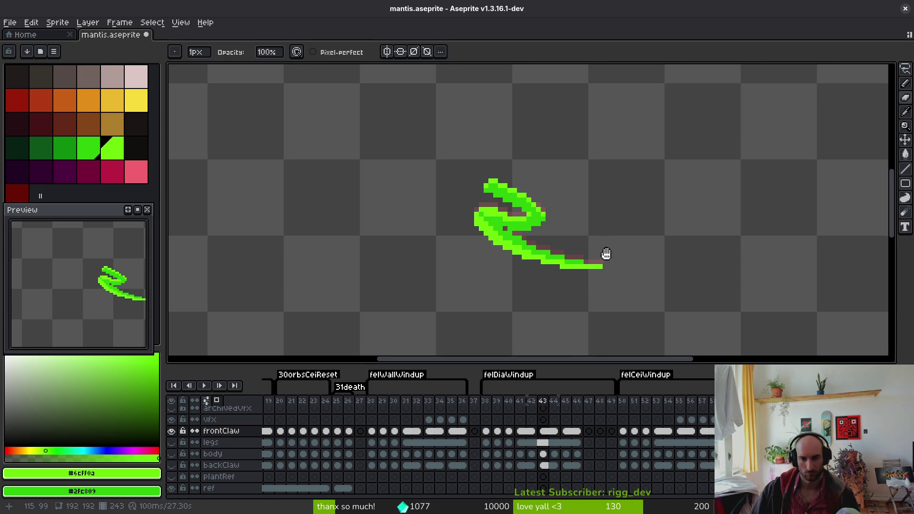
pyautogui.hotkey('ctrl', 's')
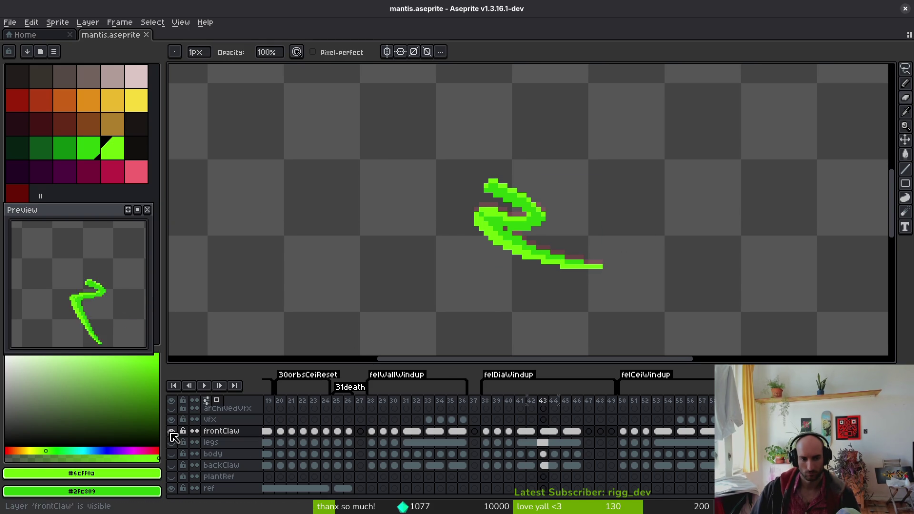
pyautogui.click(172, 430)
pyautogui.click(171, 465)
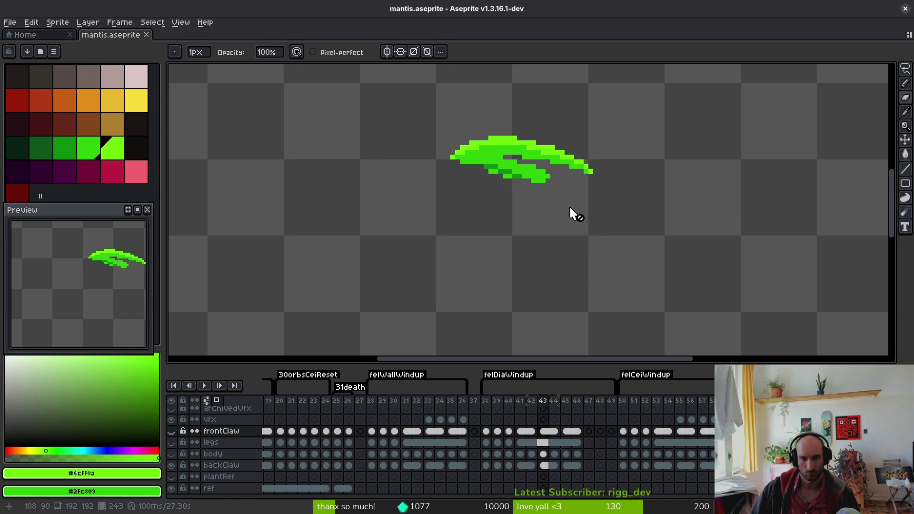
# - On the backClaw cel at frame 43, lasso the stray lines and delete them
pyautogui.scroll(1, 572, 214)
pyautogui.press('q')
pyautogui.scroll(3, 516, 153)
pyautogui.moveTo(533, 164)
pyautogui.mouseDown()
pyautogui.moveTo(350, 167)
pyautogui.moveTo(428, 209)
pyautogui.moveTo(590, 245)
pyautogui.moveTo(627, 169)
pyautogui.mouseUp()
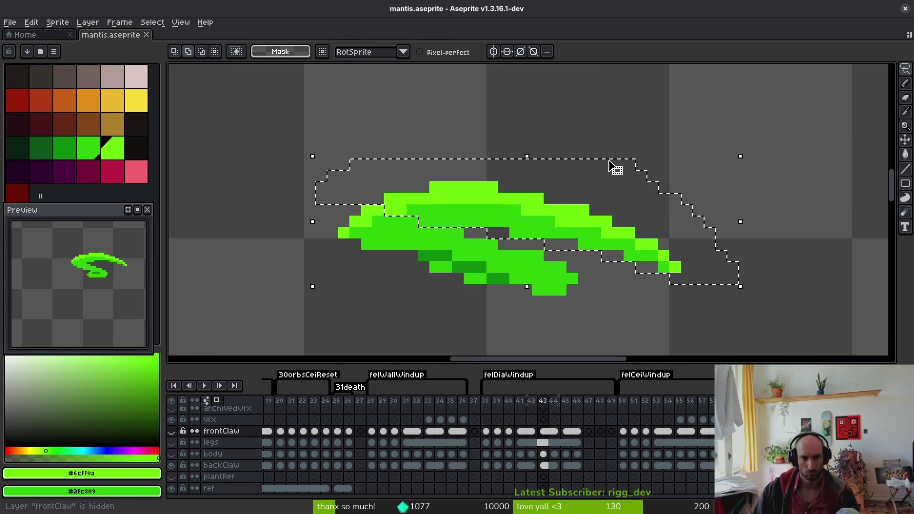
pyautogui.click(653, 130)
pyautogui.click(544, 465)
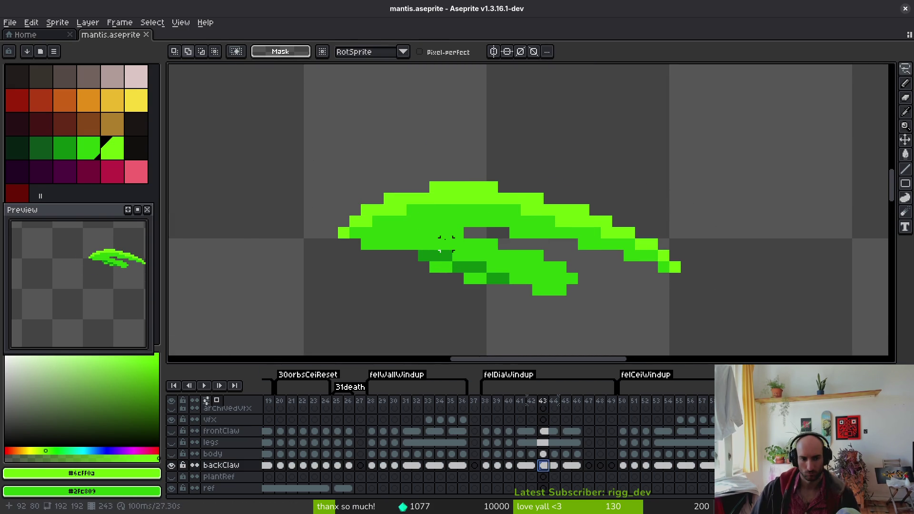
pyautogui.moveTo(495, 141)
pyautogui.mouseDown()
pyautogui.moveTo(372, 142)
pyautogui.moveTo(379, 232)
pyautogui.mouseUp()
pyautogui.moveTo(480, 232); pyautogui.dragTo(751, 266)
pyautogui.press('Delete')
pyautogui.click(424, 107)
# - Erase the pixel at the claw's left tip and pick light then darker green
pyautogui.press('i')
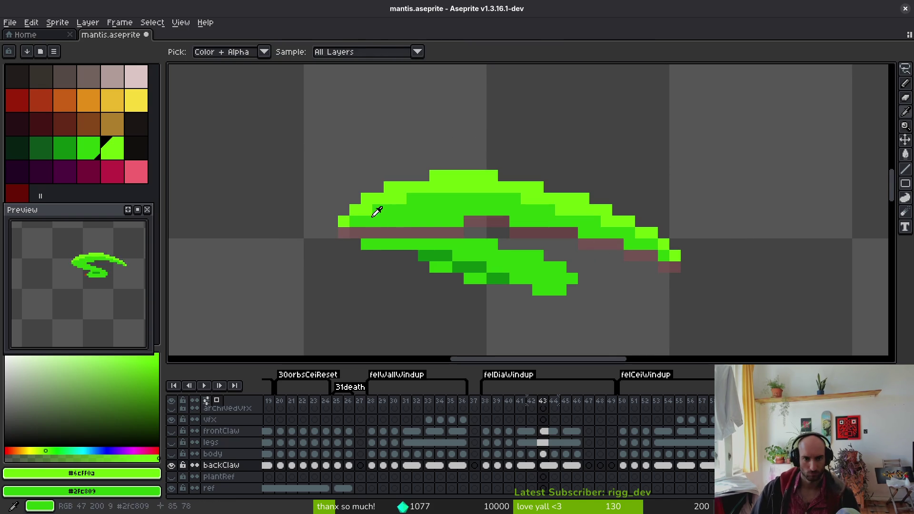
pyautogui.click(368, 191)
pyautogui.press('e')
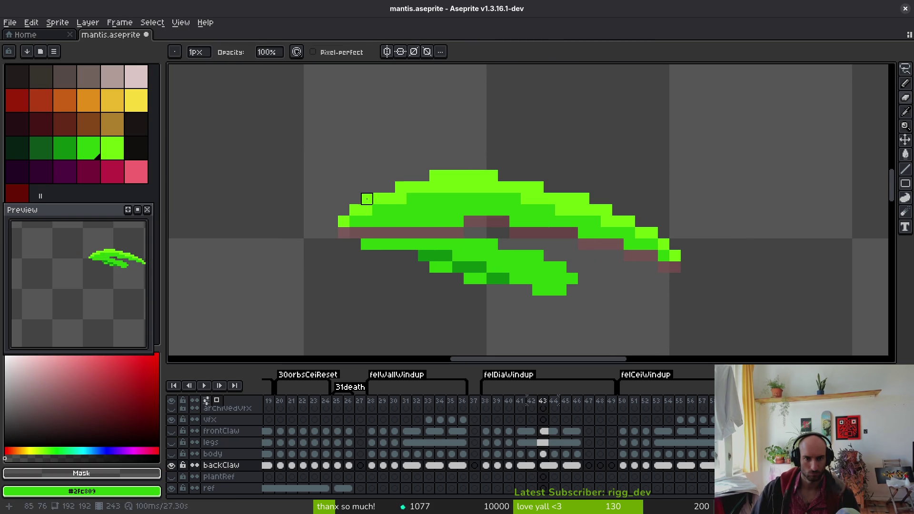
pyautogui.press('i')
pyautogui.click(364, 206)
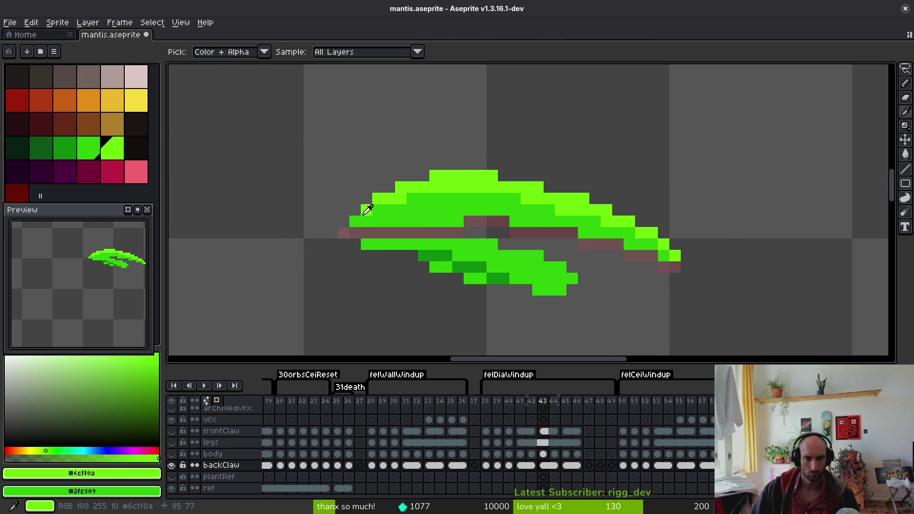
pyautogui.press('f')
pyautogui.click(356, 230)
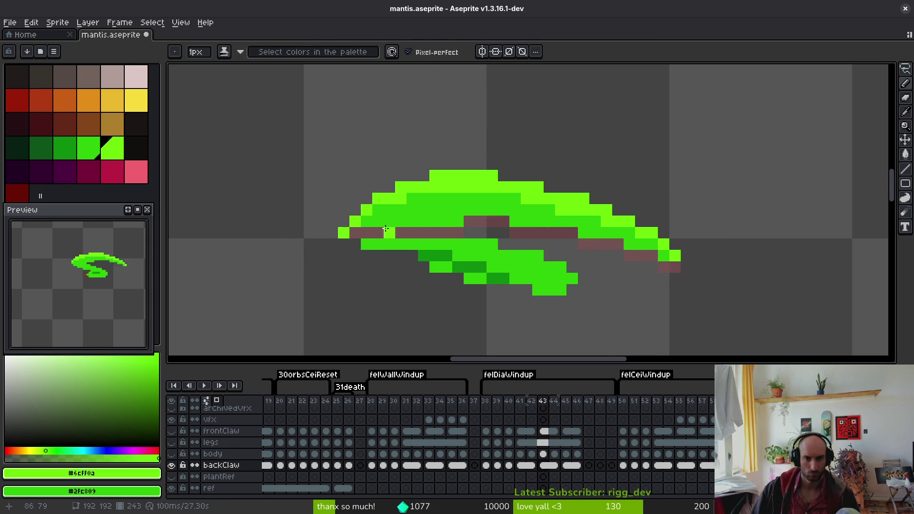
pyautogui.press('[')
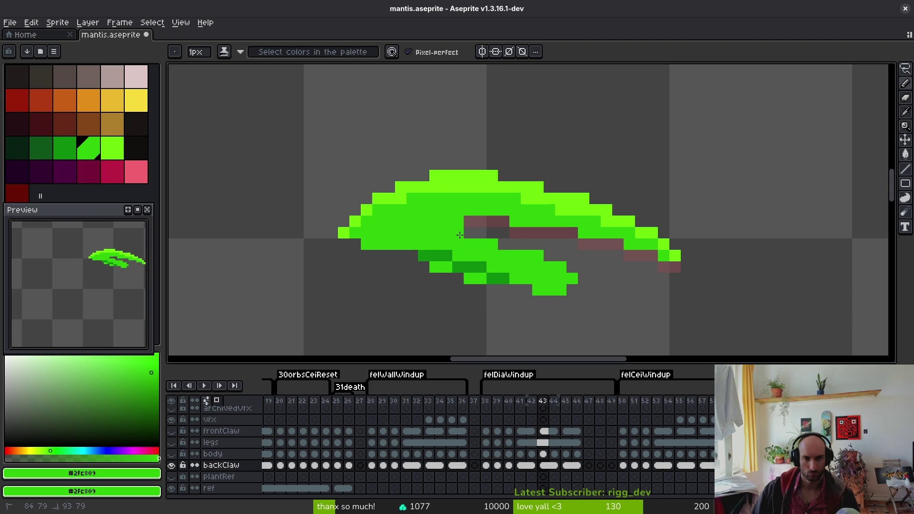
pyautogui.scroll(-4, 539, 295)
# - Pencil green pixels into the back claw's inner gap, sampling colours between strokes
pyautogui.press('i')
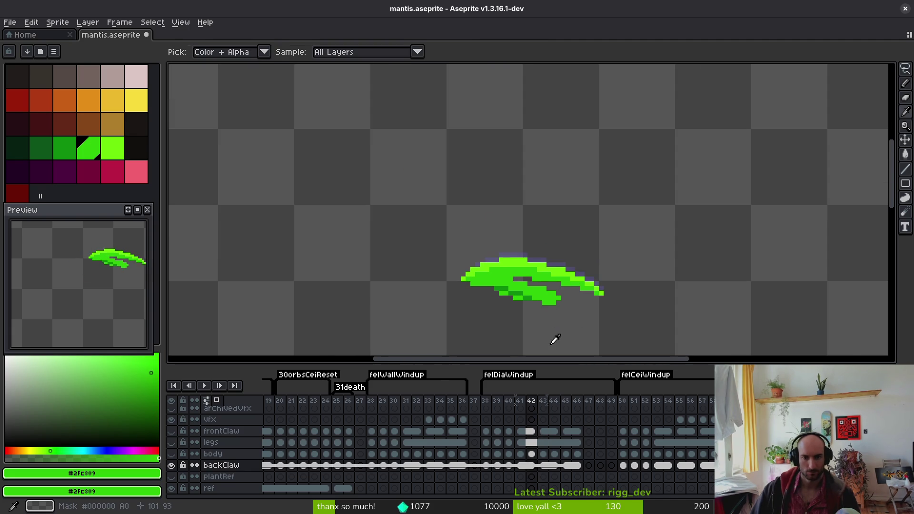
pyautogui.press('b')
pyautogui.scroll(4, 550, 296)
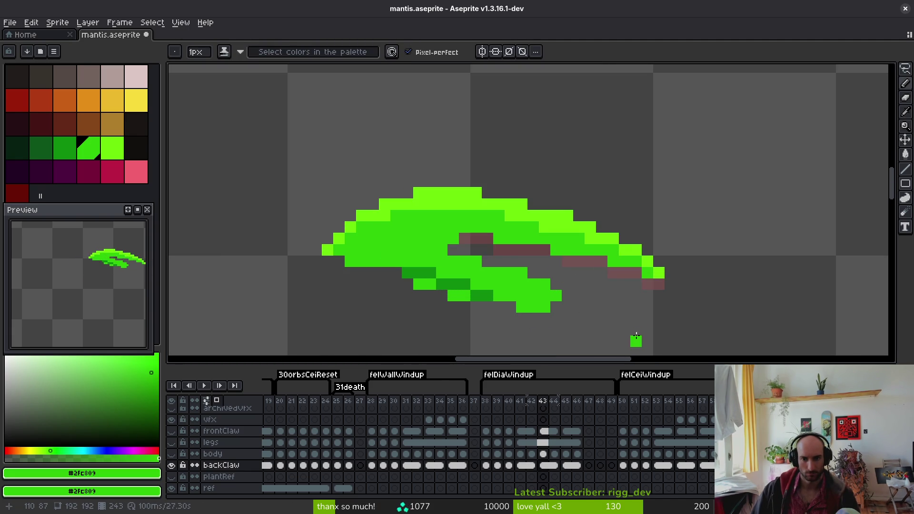
pyautogui.scroll(-4, 636, 333)
pyautogui.press('i')
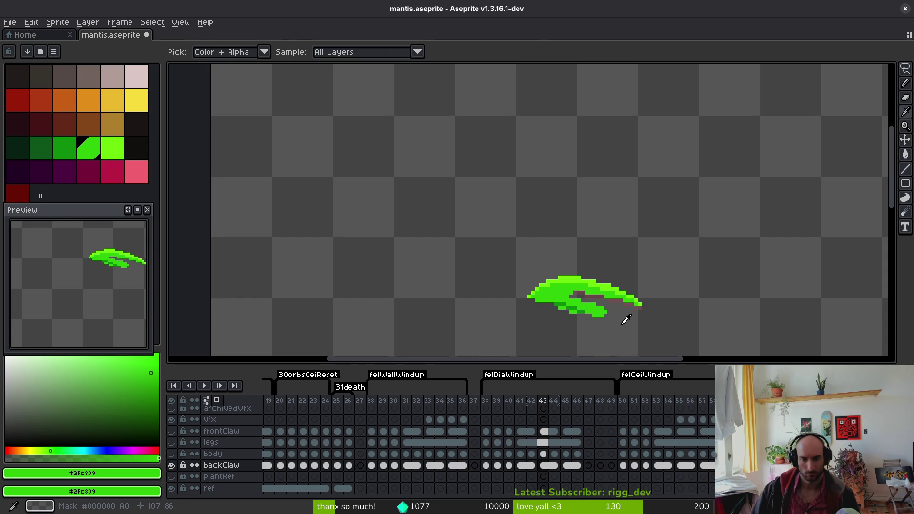
pyautogui.press('b')
pyautogui.scroll(4, 581, 307)
pyautogui.press('i')
pyautogui.press('b')
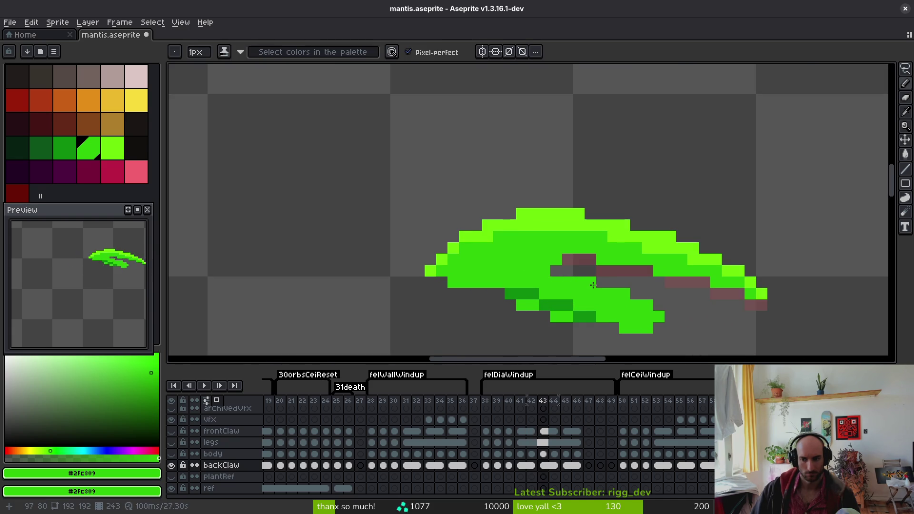
# - Undo two unwanted strokes in the claw gap and pan toward the back claw
pyautogui.hotkey('ctrl', 'z')
pyautogui.hotkey('ctrl', 'z')
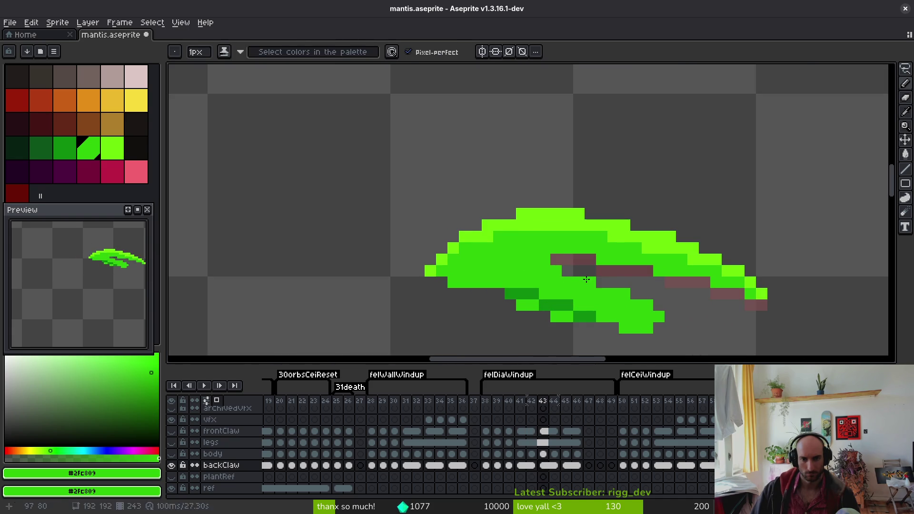
pyautogui.press('i')
pyautogui.scroll(-6, 659, 307)
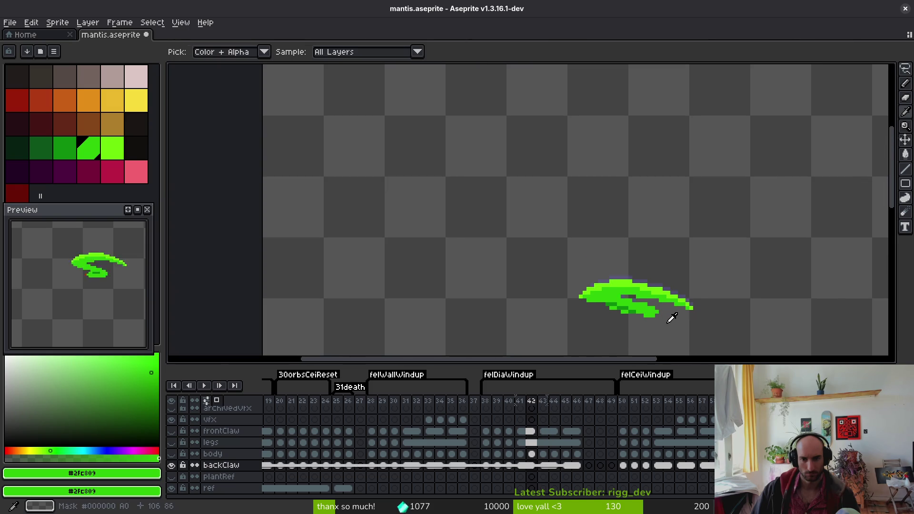
pyautogui.scroll(4, 624, 290)
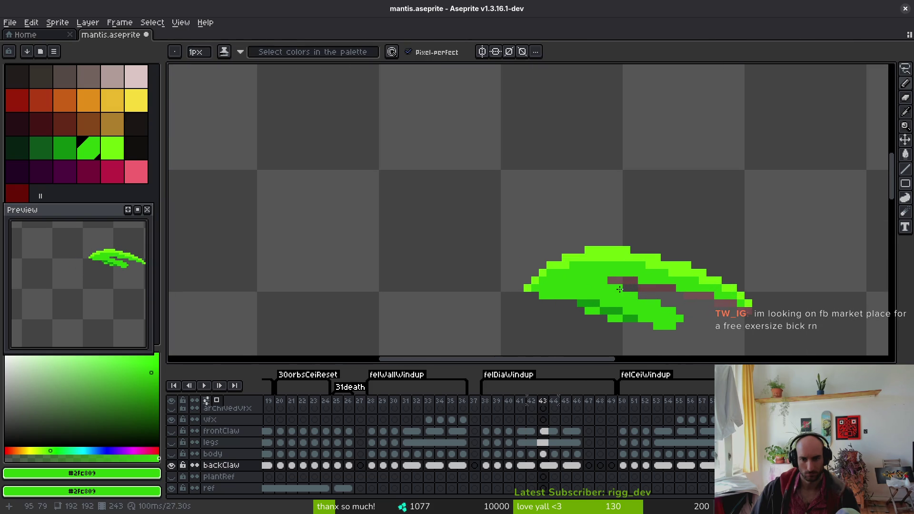
pyautogui.hotkey('ctrl', 'z')
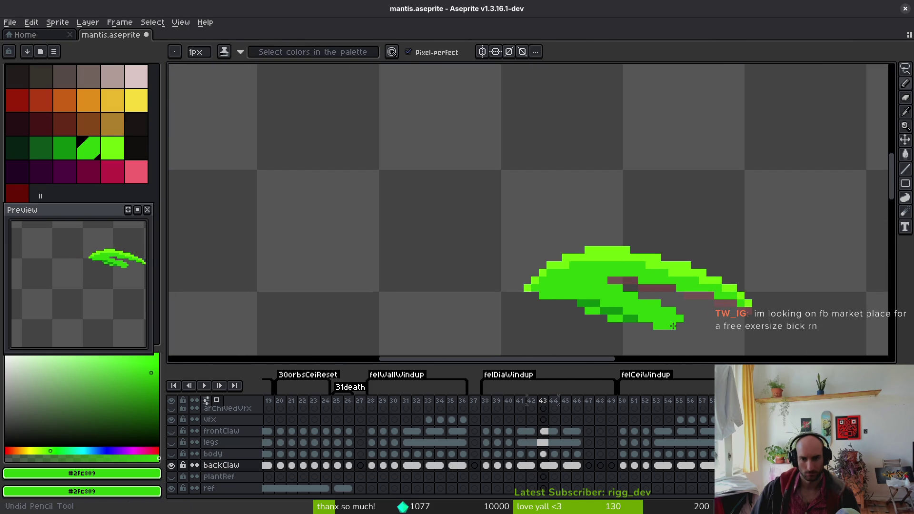
pyautogui.moveTo(672, 326); pyautogui.dragTo(618, 289)
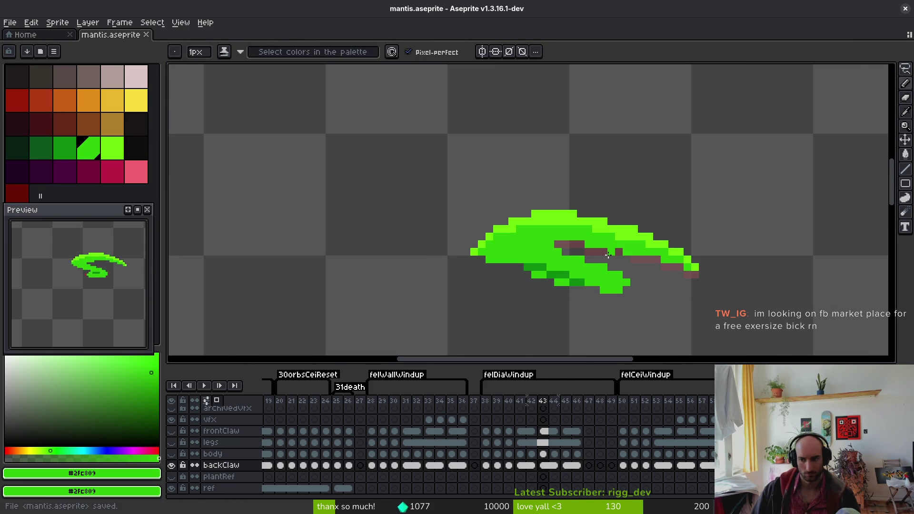
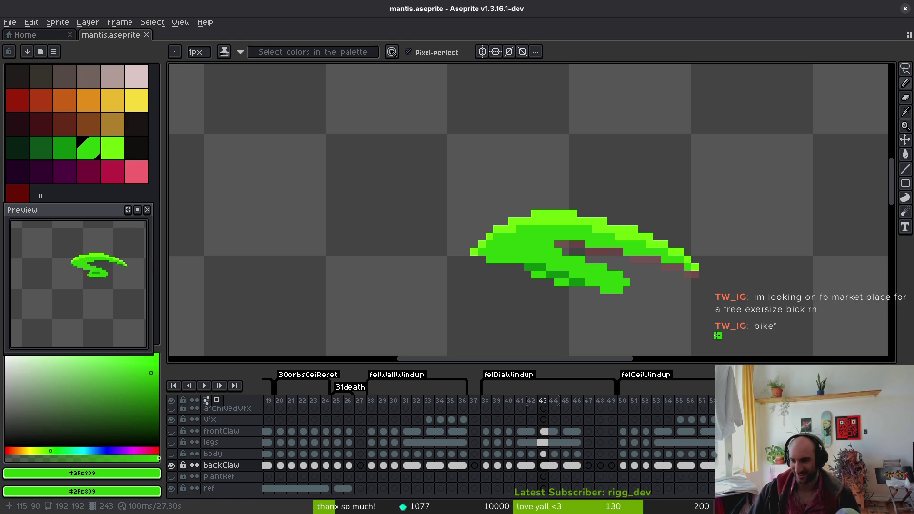
# - Save mantis.aseprite and erase the stray green pixels along the back claw's edges
pyautogui.hotkey('ctrl', 's')
pyautogui.scroll(-1, 591, 262)
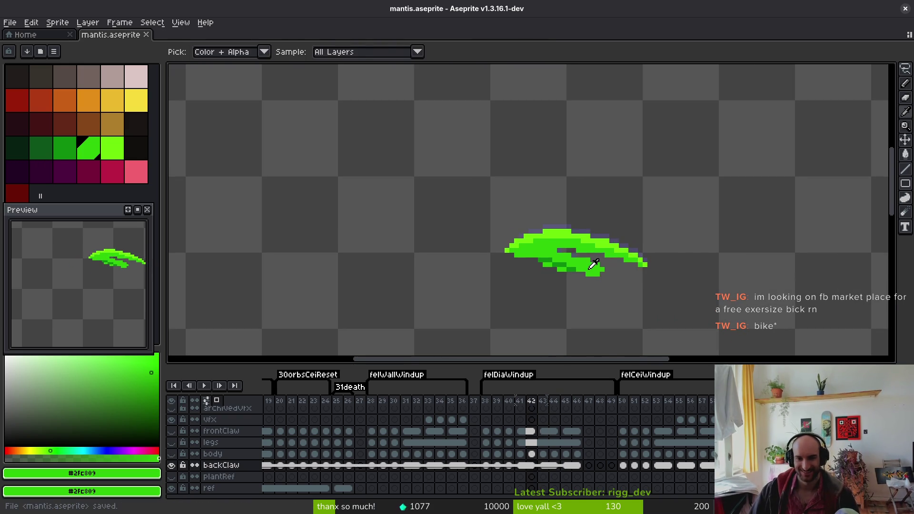
pyautogui.scroll(2, 525, 259)
pyautogui.press('e')
pyautogui.moveTo(524, 258); pyautogui.dragTo(512, 246)
pyautogui.click(490, 235)
pyautogui.keyDown('alt'); pyautogui.click(495, 233); pyautogui.keyUp('alt')
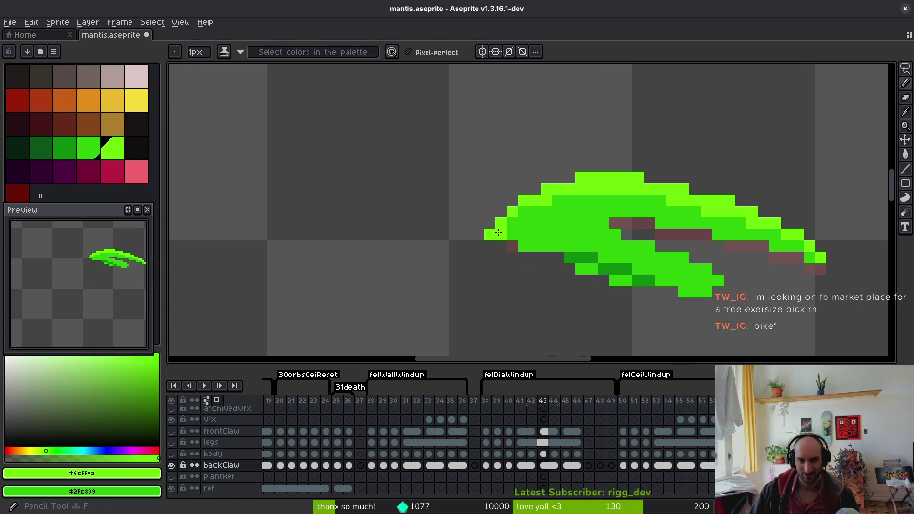
# - Compare against frame 42, move to frame 43 and save the file again
pyautogui.scroll(-3, 490, 236)
pyautogui.press('i')
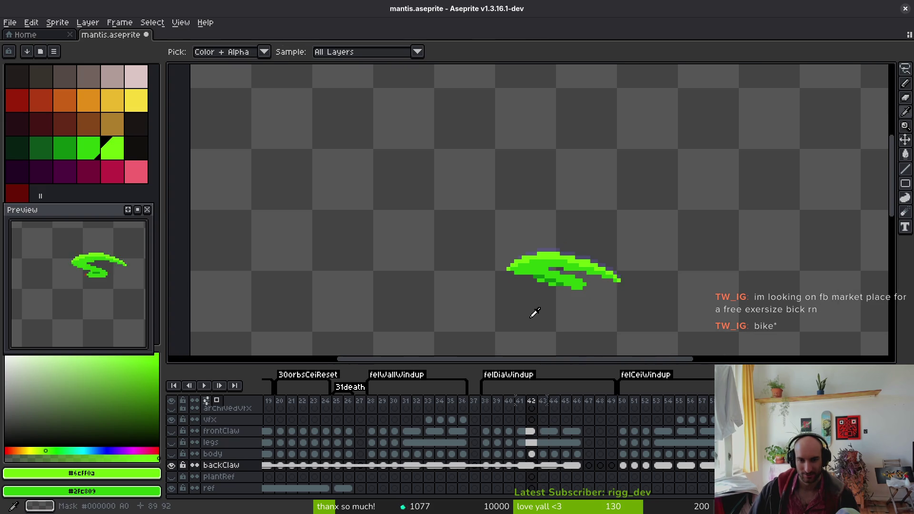
pyautogui.press('Right')
pyautogui.press('b')
pyautogui.hotkey('ctrl', 's')
# - Show the frontClaw, legs and body layers again and select the vfx cels in frames 33–36
pyautogui.moveTo(171, 454); pyautogui.dragTo(174, 438)
pyautogui.moveTo(77, 285); pyautogui.dragTo(92, 296)
pyautogui.scroll(-2, 92, 295)
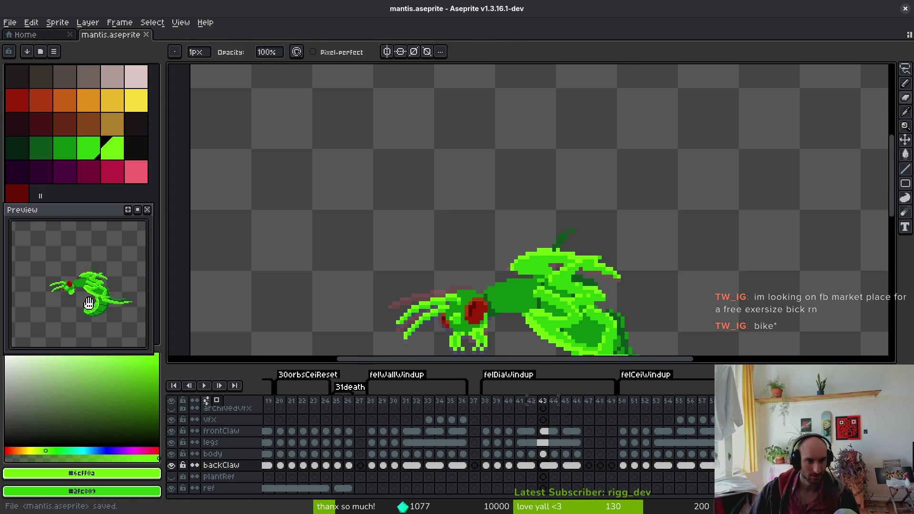
pyautogui.scroll(2, 100, 321)
pyautogui.scroll(-2, 87, 317)
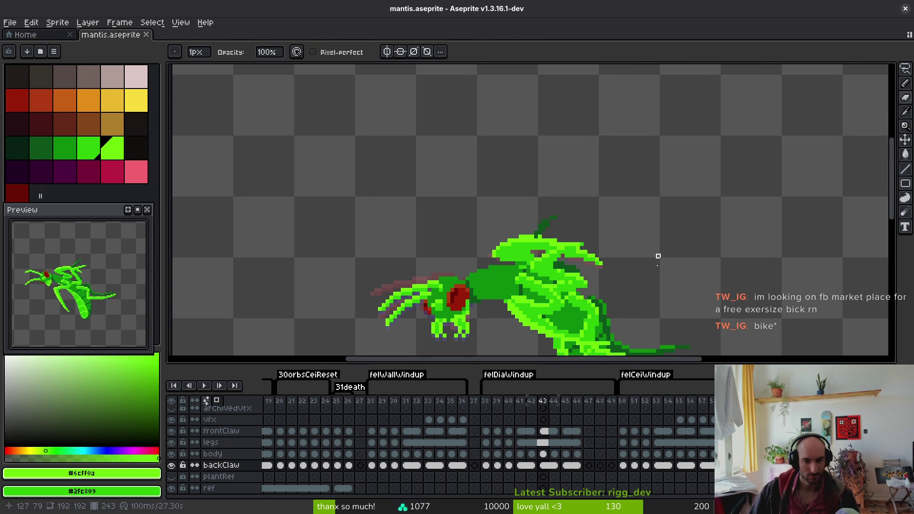
pyautogui.moveTo(433, 420); pyautogui.dragTo(461, 424)
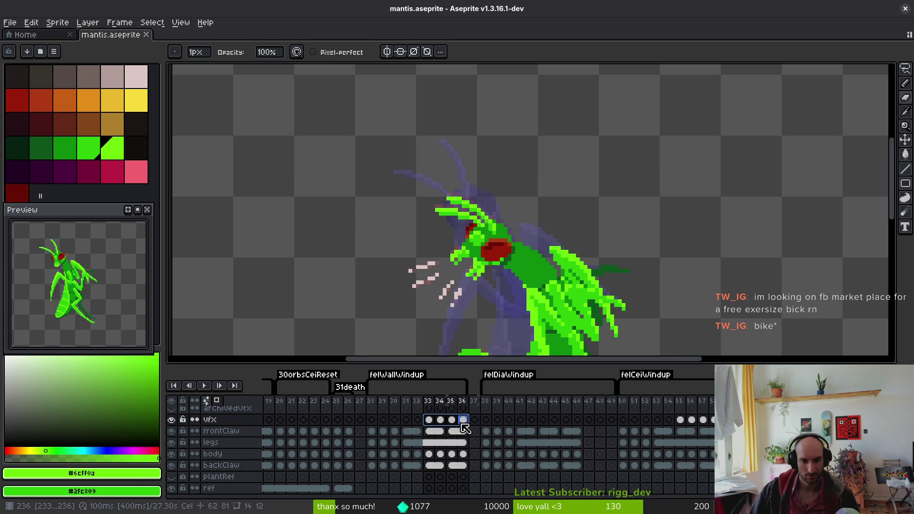
# - Paste the vfx cels from frames 33–36 into frames 43–46
pyautogui.click(547, 423)
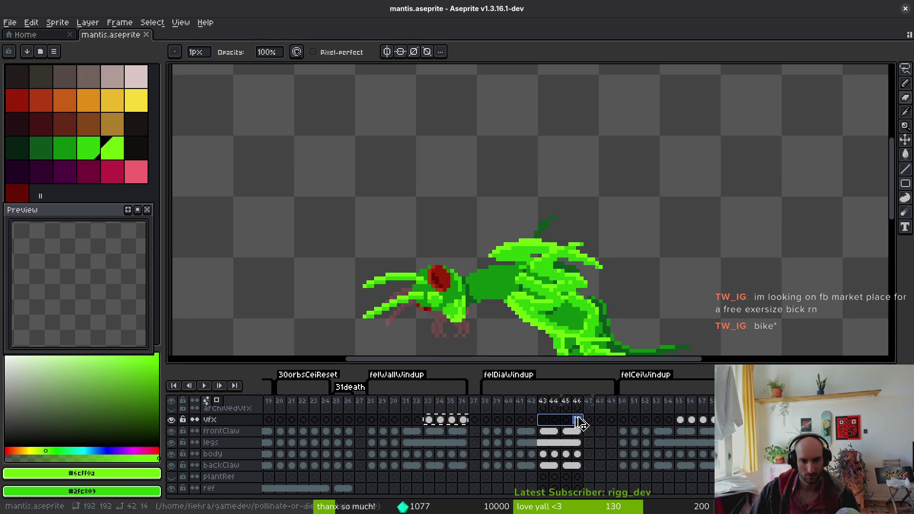
pyautogui.hotkey('ctrl', 'v')
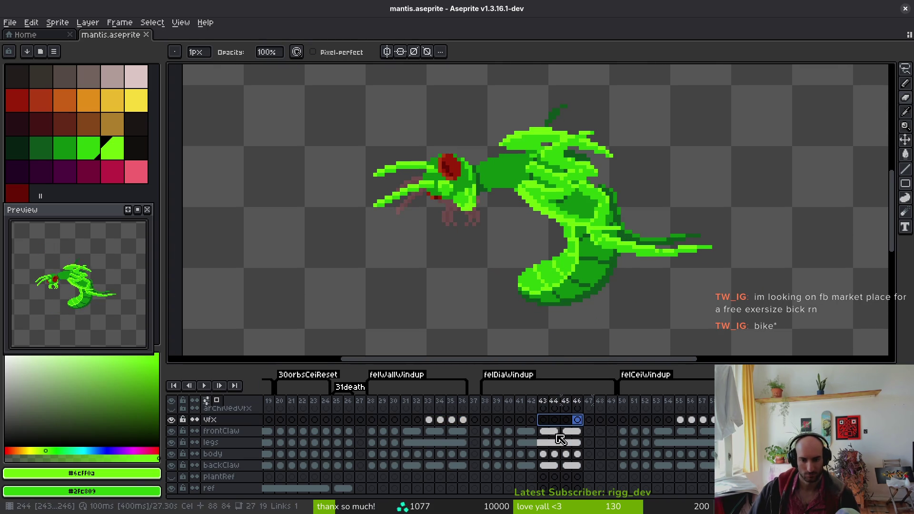
pyautogui.hotkey('ctrl', 'z')
pyautogui.moveTo(429, 421); pyautogui.dragTo(440, 421)
pyautogui.click(543, 421)
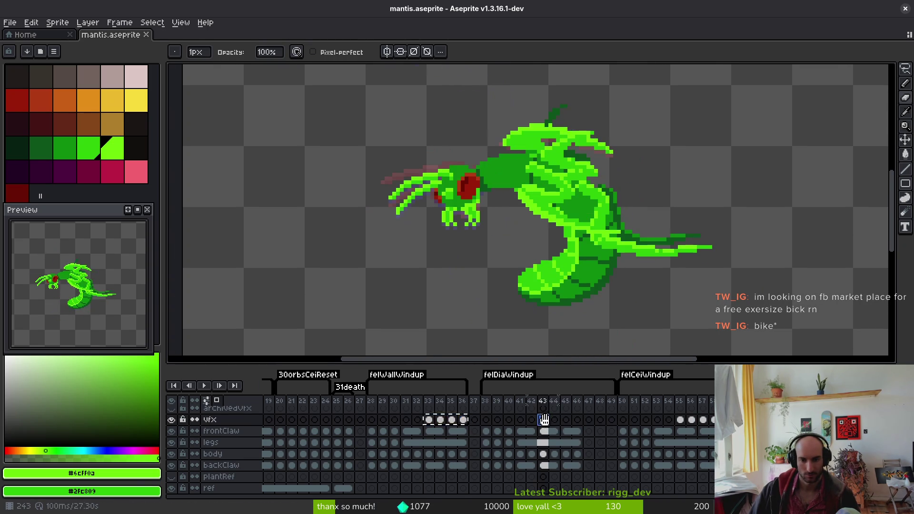
pyautogui.hotkey('ctrl', 'v')
# - Lasso the pale slash marks, move them down-left and rotate them about 43° below the head
pyautogui.press('m')
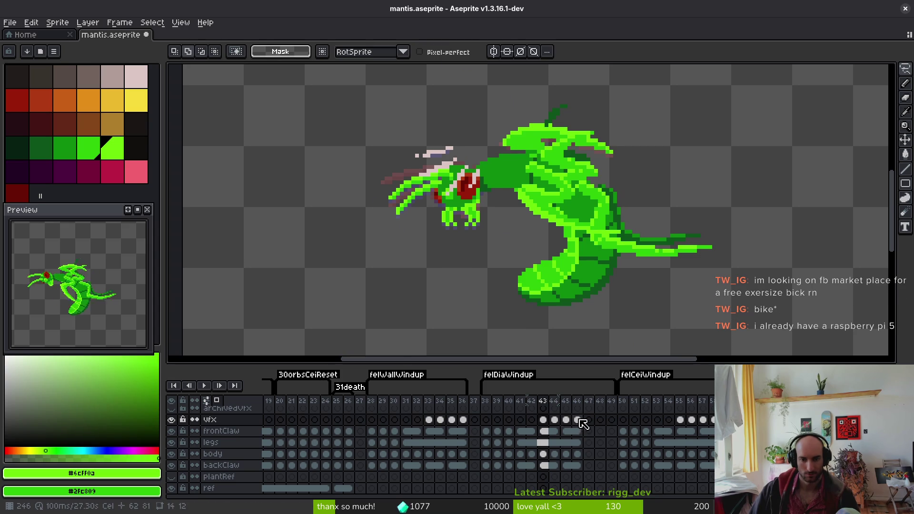
pyautogui.moveTo(577, 401); pyautogui.dragTo(543, 401)
pyautogui.moveTo(459, 110); pyautogui.dragTo(495, 79)
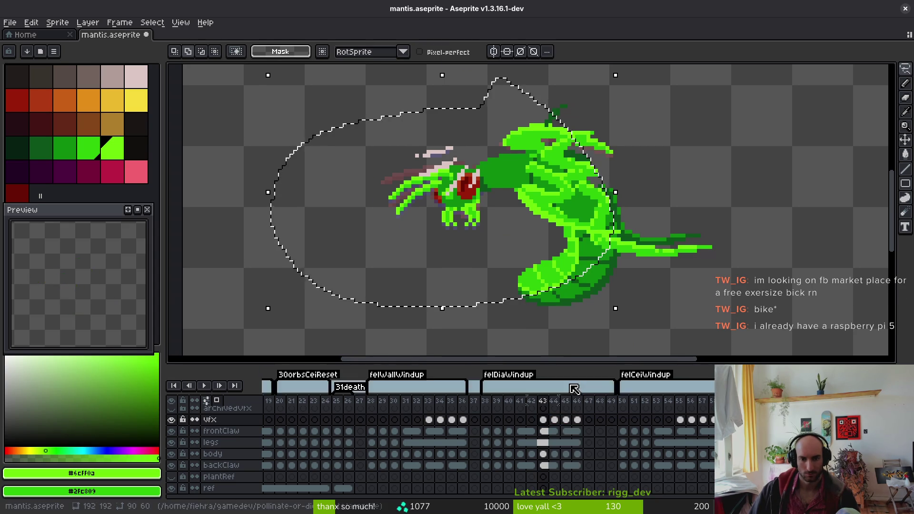
pyautogui.moveTo(577, 421); pyautogui.dragTo(542, 421)
pyautogui.moveTo(445, 153)
pyautogui.mouseDown()
pyautogui.moveTo(440, 262)
pyautogui.moveTo(437, 241)
pyautogui.mouseUp()
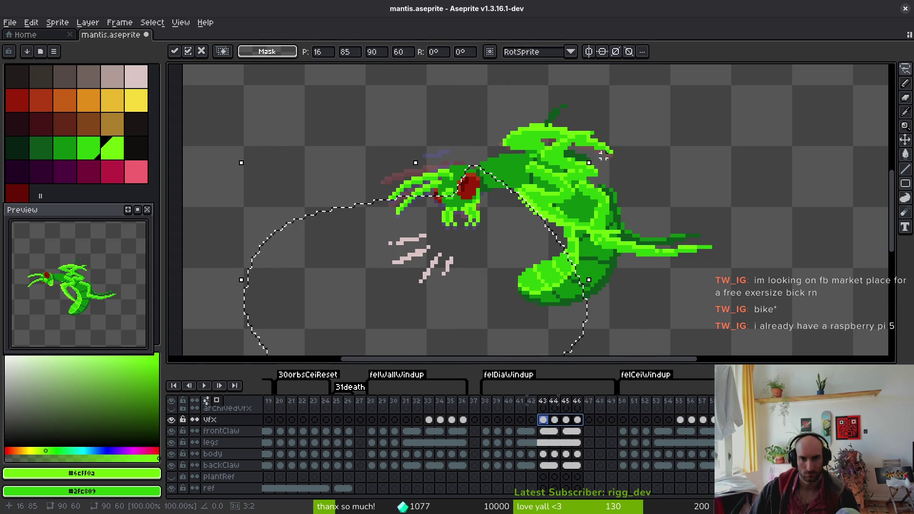
pyautogui.moveTo(600, 159); pyautogui.dragTo(461, 102)
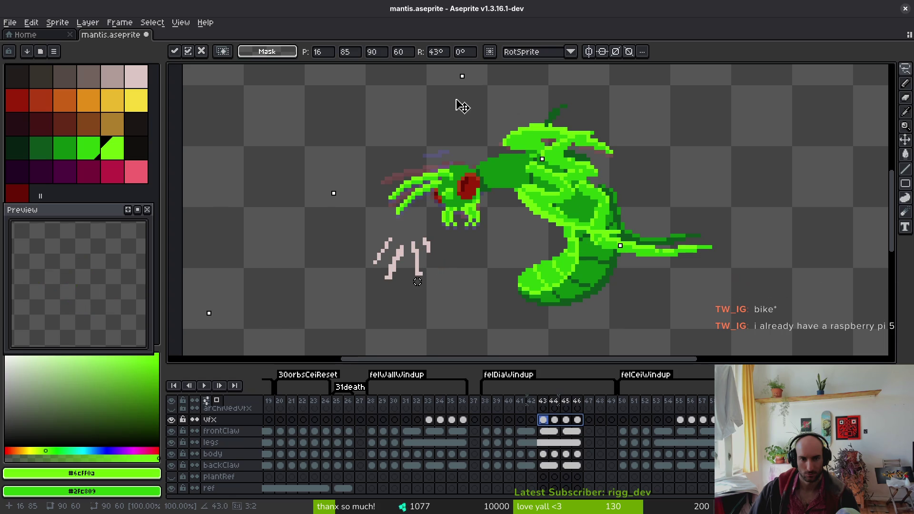
pyautogui.moveTo(422, 259)
pyautogui.mouseDown()
pyautogui.moveTo(441, 268)
pyautogui.moveTo(480, 257)
pyautogui.mouseUp()
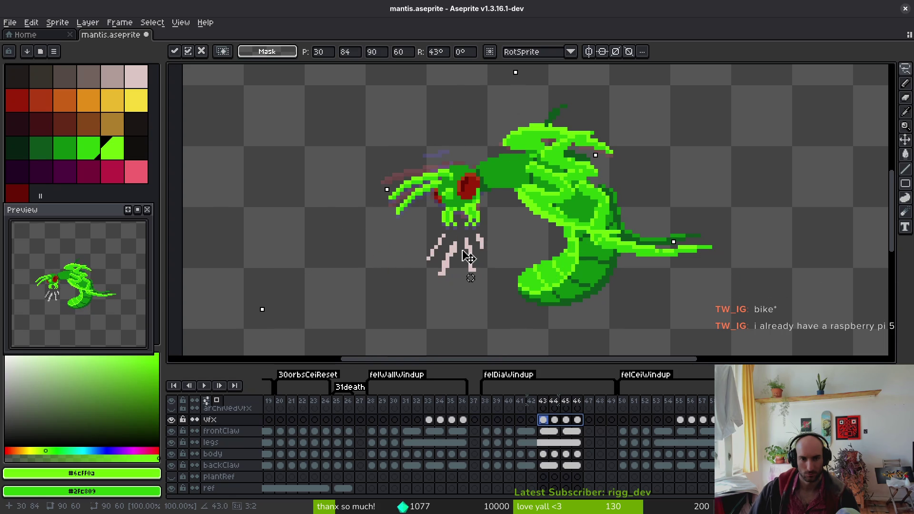
pyautogui.click(516, 277)
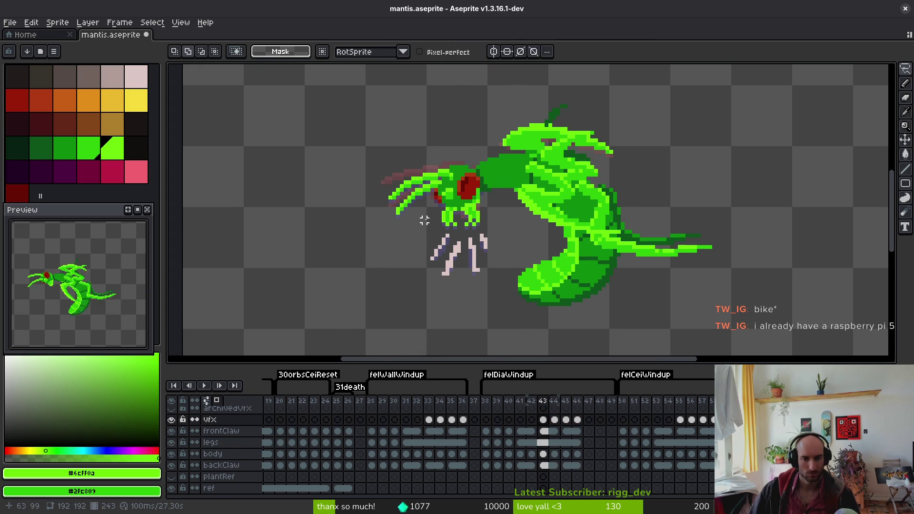
# - Erase a stray pale claw pixel from the slash effect
pyautogui.scroll(1, 424, 220)
pyautogui.press('i')
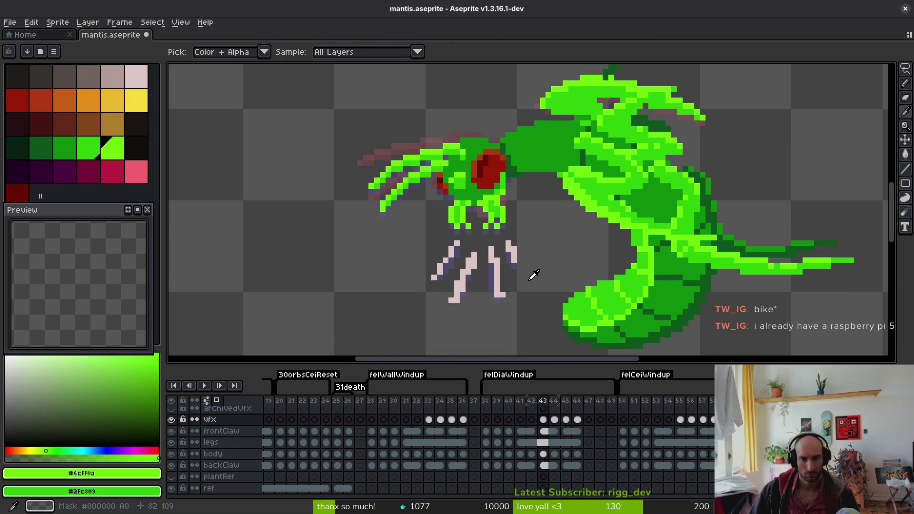
pyautogui.scroll(2, 502, 288)
pyautogui.press('m')
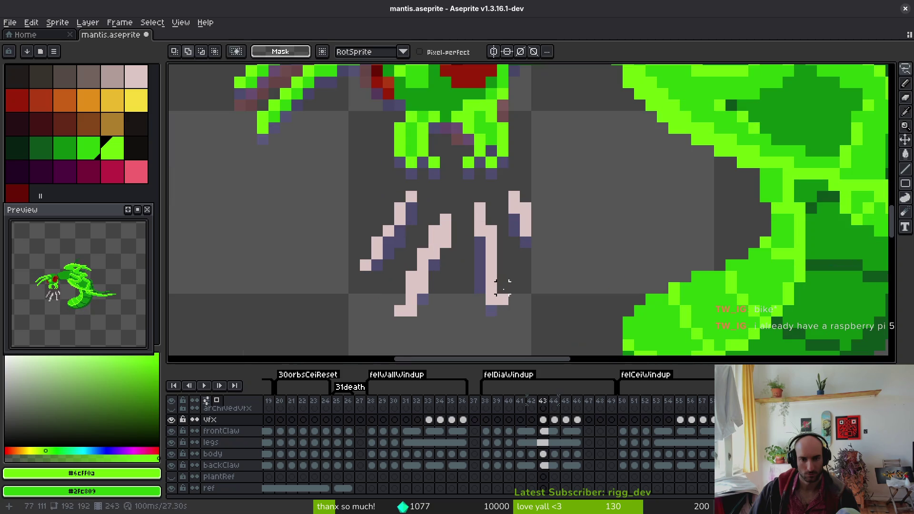
pyautogui.press('e')
pyautogui.click(503, 299)
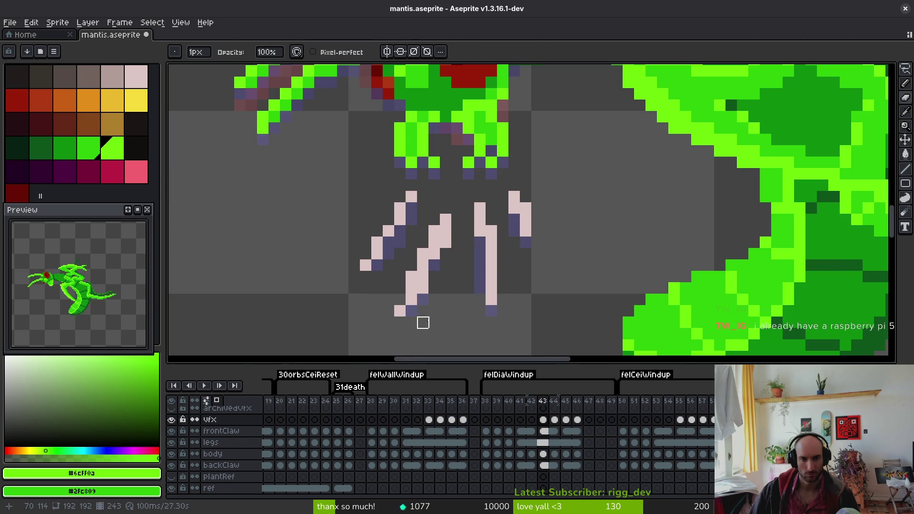
# - Lasso the pale claw marks, nudge them left and up, and commit the move
pyautogui.scroll(-3, 492, 288)
pyautogui.scroll(3, 492, 289)
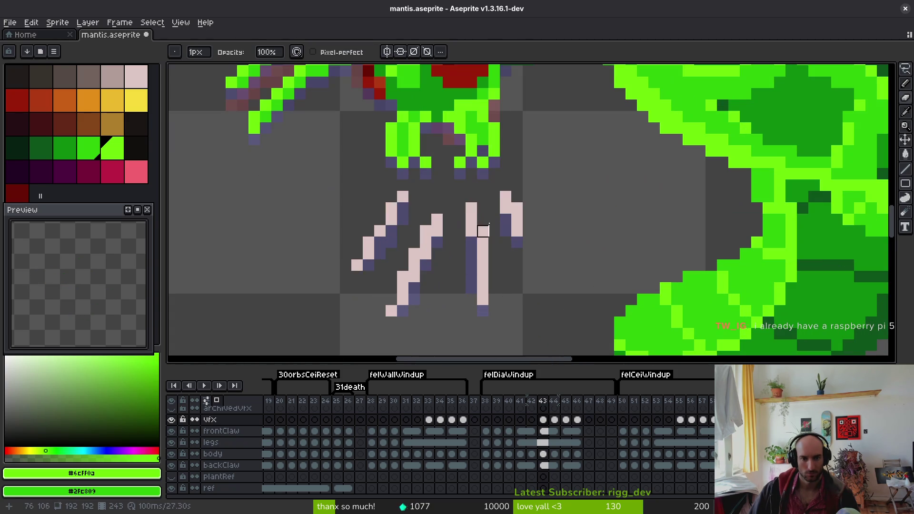
pyautogui.press('q')
pyautogui.moveTo(533, 174)
pyautogui.mouseDown()
pyautogui.moveTo(333, 288)
pyautogui.moveTo(565, 200)
pyautogui.moveTo(533, 177)
pyautogui.mouseUp()
pyautogui.moveTo(504, 241); pyautogui.dragTo(492, 241)
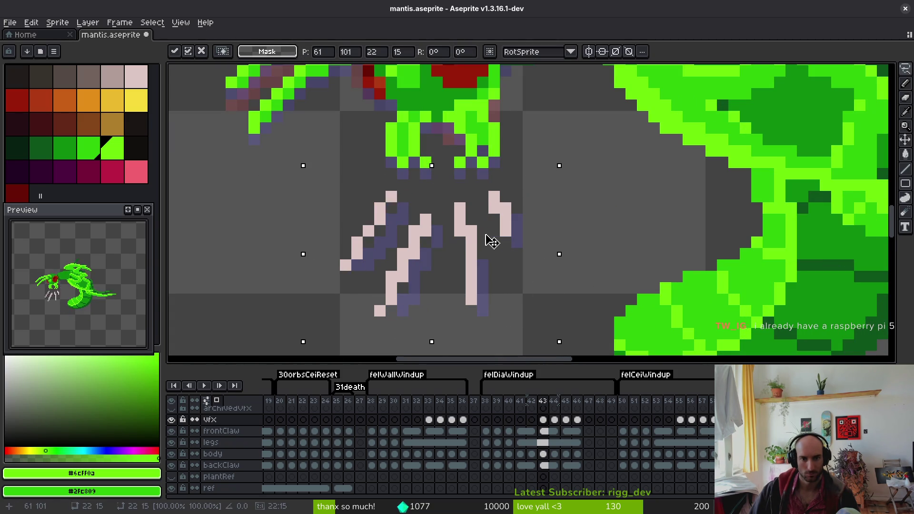
pyautogui.press('Up')
pyautogui.press('Return')
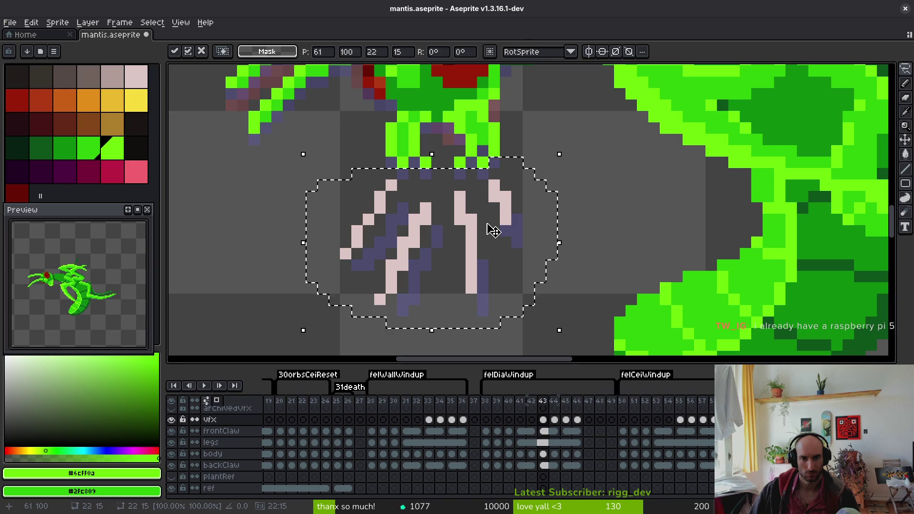
# - On frame 44, select the claw marks and nudge them into place one pixel at a time
pyautogui.press('.')
pyautogui.press('q')
pyautogui.moveTo(535, 179)
pyautogui.mouseDown()
pyautogui.moveTo(452, 212)
pyautogui.moveTo(357, 291)
pyautogui.moveTo(550, 228)
pyautogui.mouseUp()
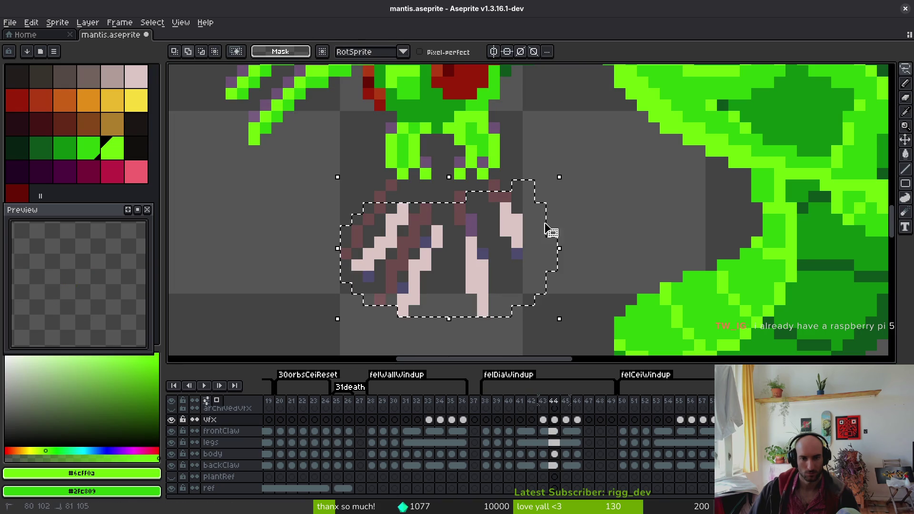
pyautogui.press('Up')
pyautogui.press('Left')
pyautogui.press('Up')
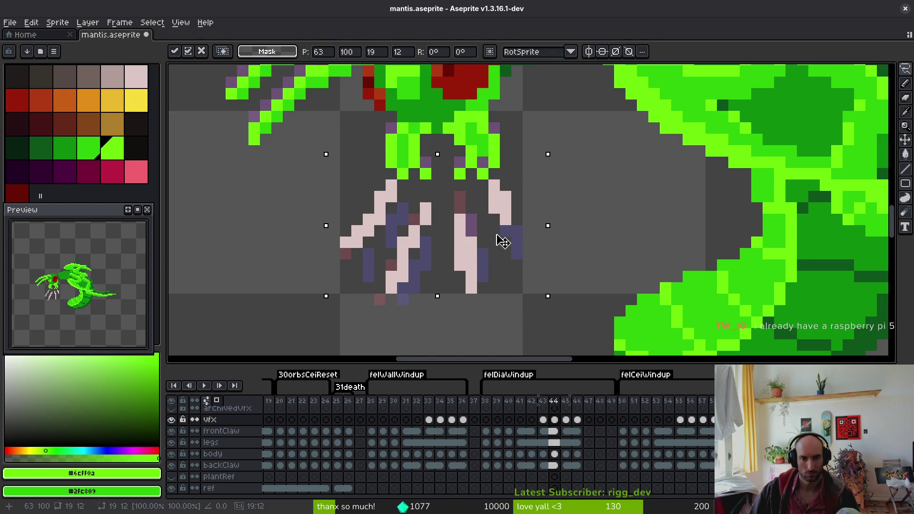
pyautogui.press('Down')
pyautogui.press('Escape')
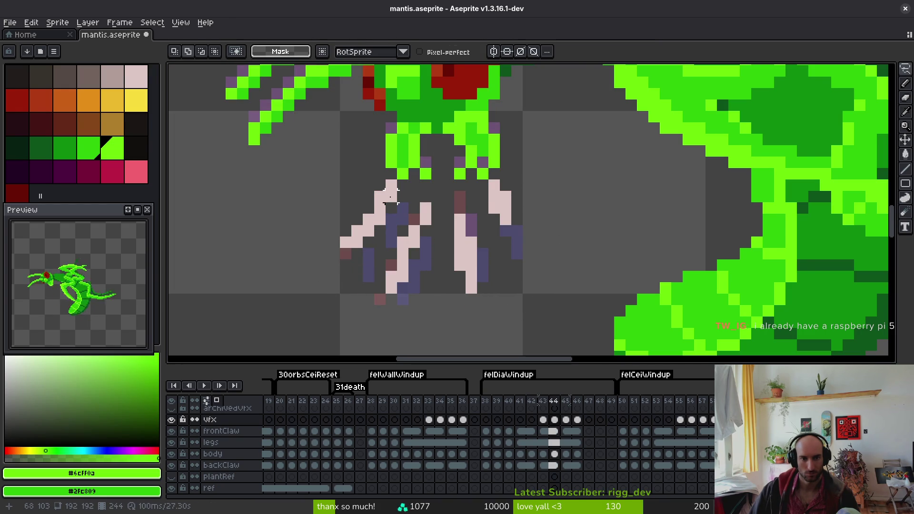
pyautogui.hotkey('ctrl', 'z')
pyautogui.hotkey('ctrl', 'z')
pyautogui.hotkey('ctrl', 'z')
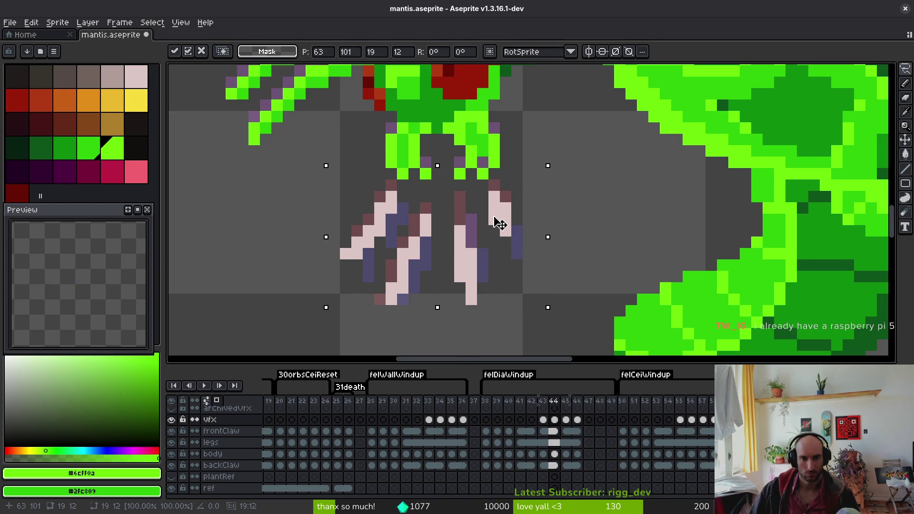
# - Pick the pale pink #dcc6c5 claw colour and add a pixel below the claw marks
pyautogui.press('e')
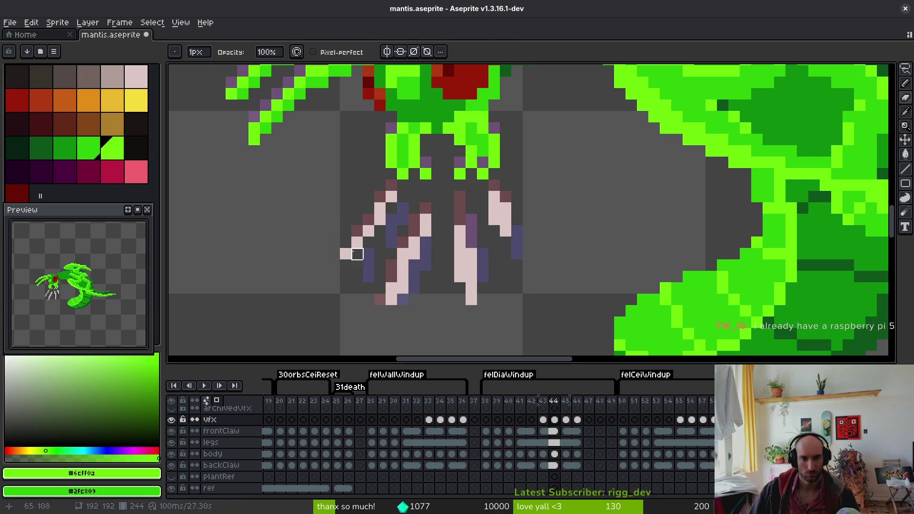
pyautogui.press('f')
pyautogui.keyDown('alt'); pyautogui.click(357, 254); pyautogui.keyUp('alt')
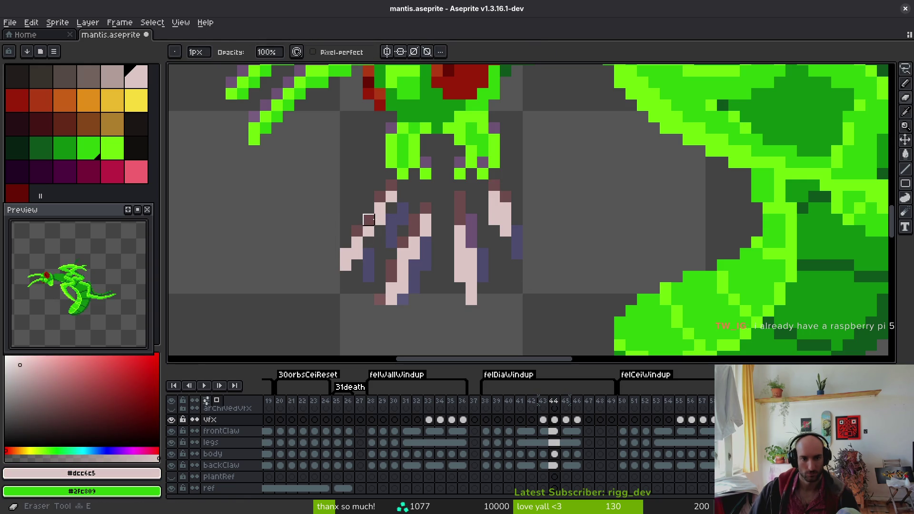
pyautogui.scroll(-6, 431, 250)
pyautogui.scroll(3, 419, 260)
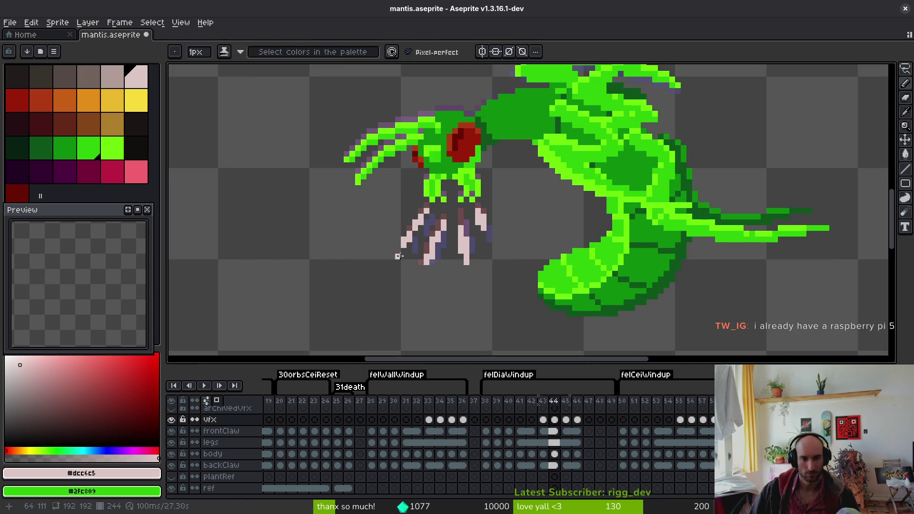
pyautogui.press('e')
pyautogui.scroll(-2, 410, 245)
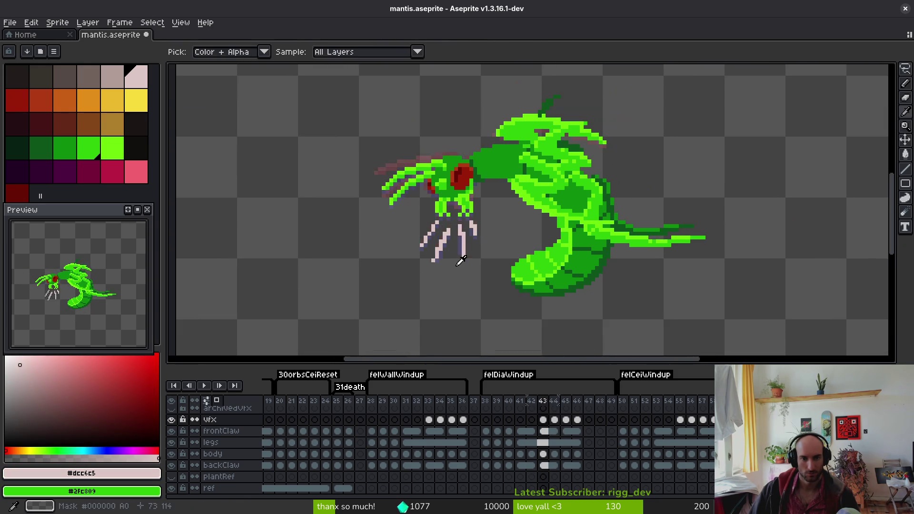
pyautogui.scroll(4, 438, 255)
pyautogui.click(386, 301)
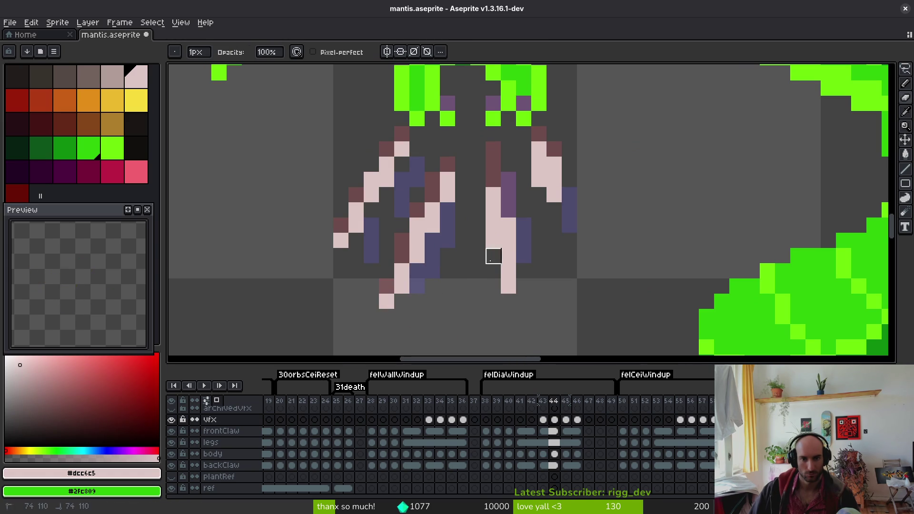
# - Lasso the right leg and step through frames to settle on frame 45
pyautogui.press('q')
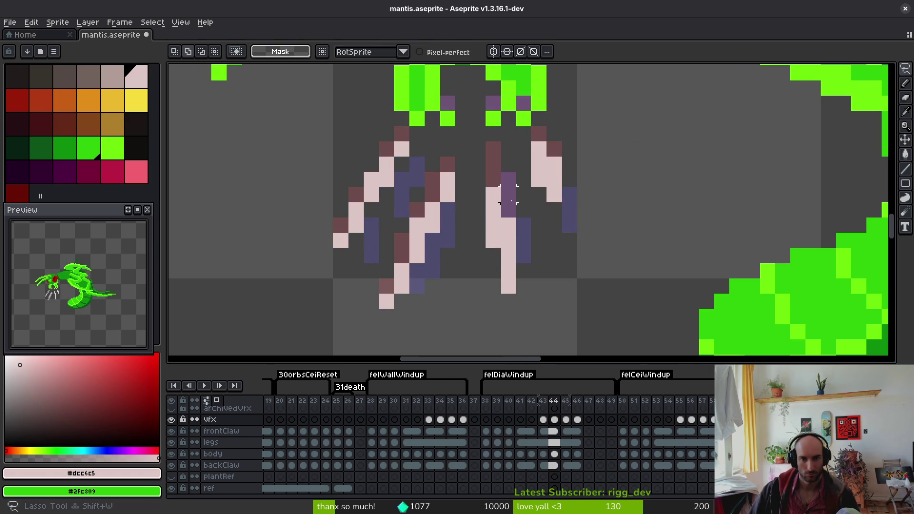
pyautogui.moveTo(508, 195)
pyautogui.mouseDown()
pyautogui.moveTo(509, 301)
pyautogui.moveTo(506, 249)
pyautogui.mouseUp()
pyautogui.press('i')
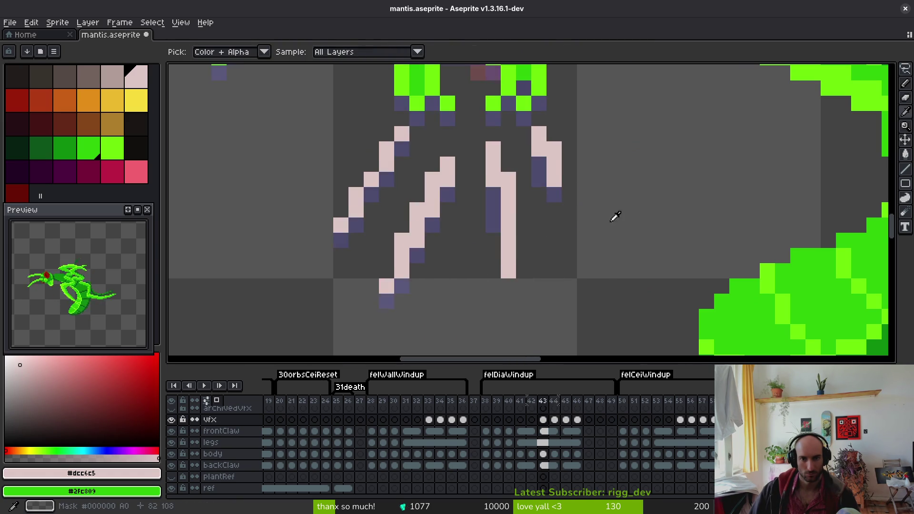
pyautogui.press('Right')
pyautogui.press('Left')
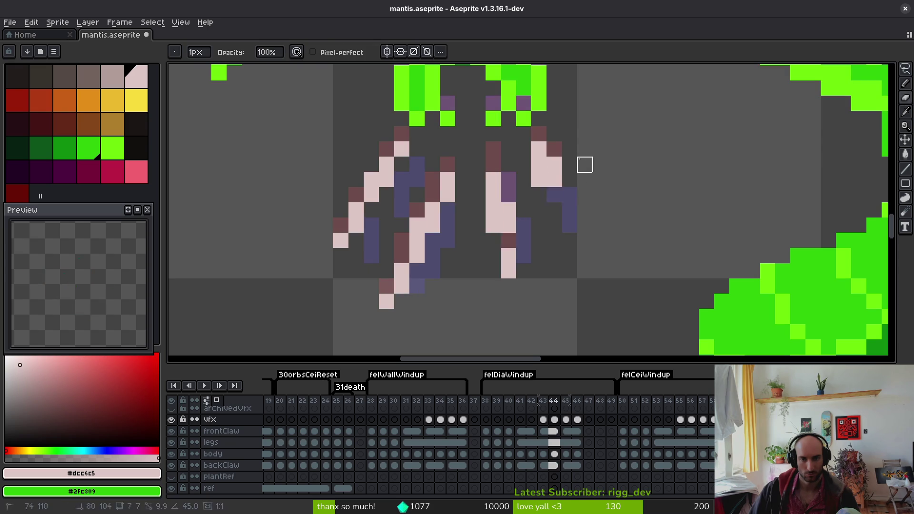
pyautogui.press('Right')
# - Touch up frame 45's claw pixels: paint light pink pixels and erase stray ones beside the claw
pyautogui.press('b')
pyautogui.click(546, 167)
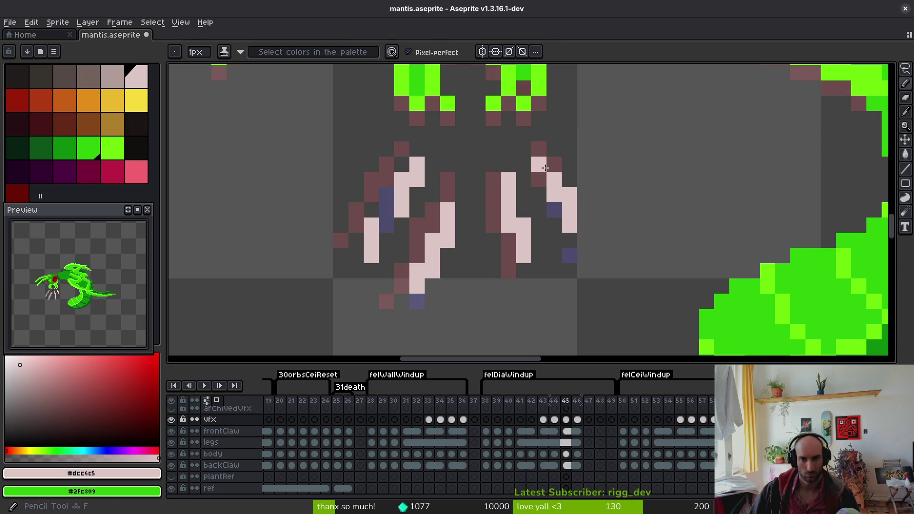
pyautogui.press('e')
pyautogui.click(569, 195)
pyautogui.press('b')
pyautogui.click(554, 210)
pyautogui.press('e')
pyautogui.click(570, 210)
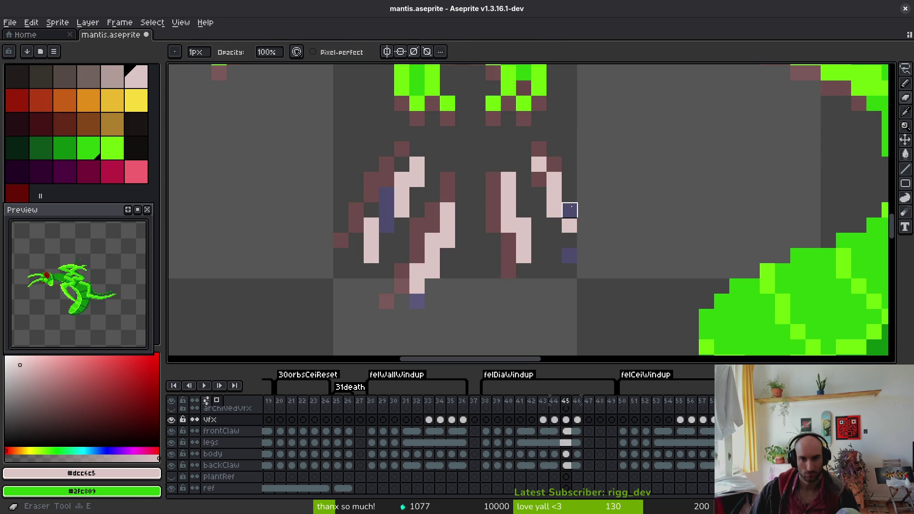
pyautogui.press('b')
pyautogui.scroll(-1, 510, 266)
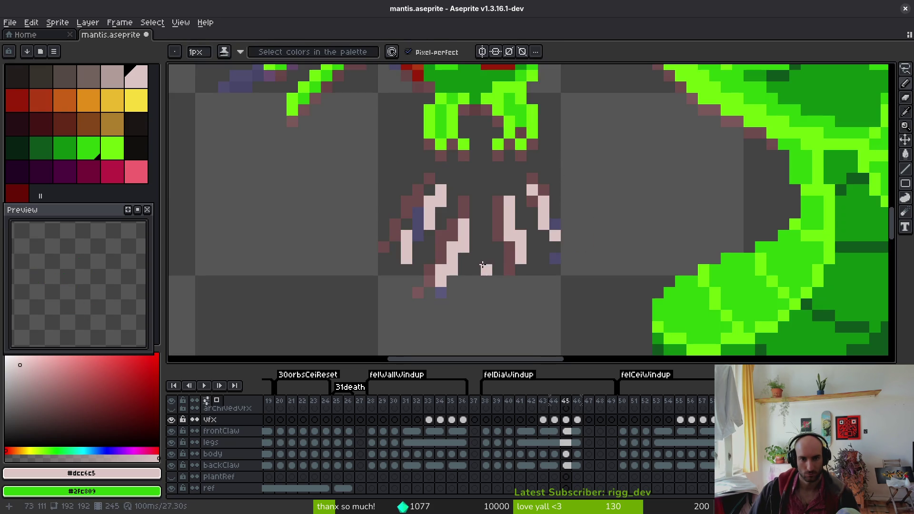
# - Shift the left claw stroke one pixel left and up, then add a pink pixel at its tip
pyautogui.press('m')
pyautogui.moveTo(421, 170); pyautogui.dragTo(459, 232)
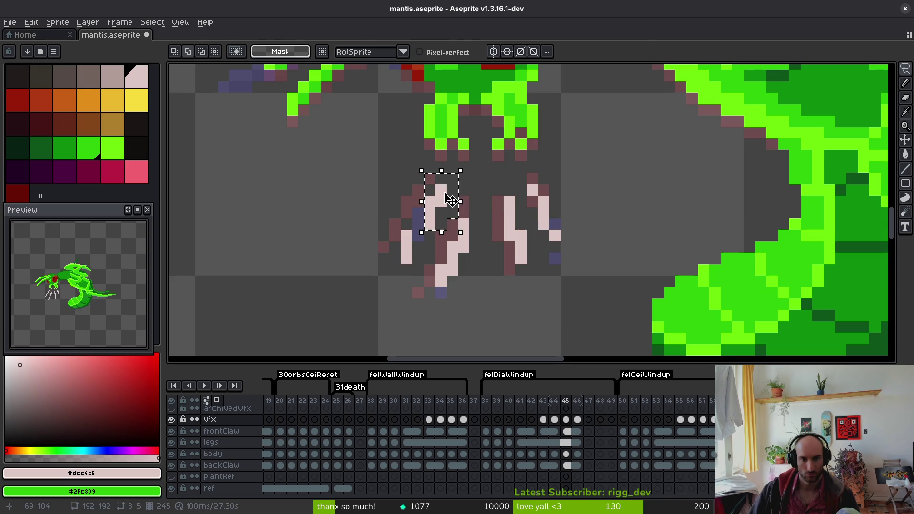
pyautogui.press('Left')
pyautogui.moveTo(422, 194)
pyautogui.mouseDown()
pyautogui.moveTo(483, 244)
pyautogui.moveTo(483, 301)
pyautogui.mouseUp()
pyautogui.press('Up')
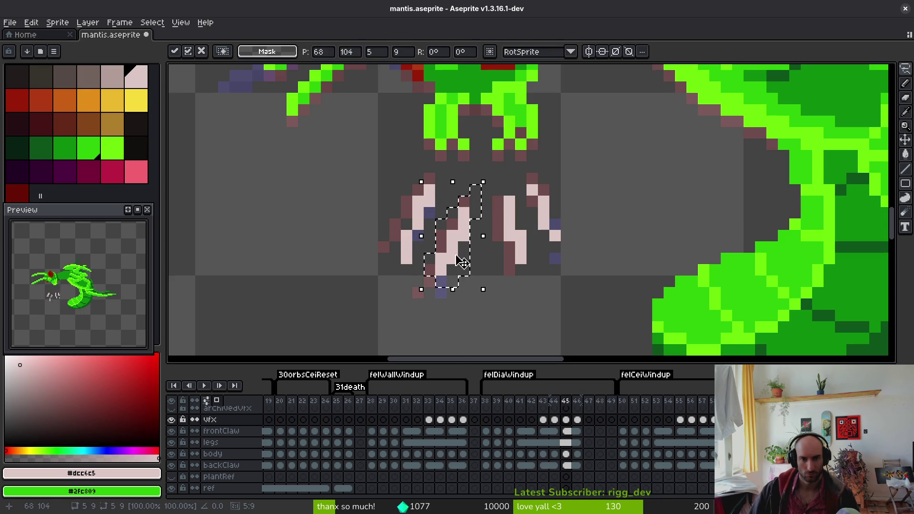
pyautogui.hotkey('ctrl', 'd')
pyautogui.press('b')
pyautogui.click(429, 291)
pyautogui.press('e')
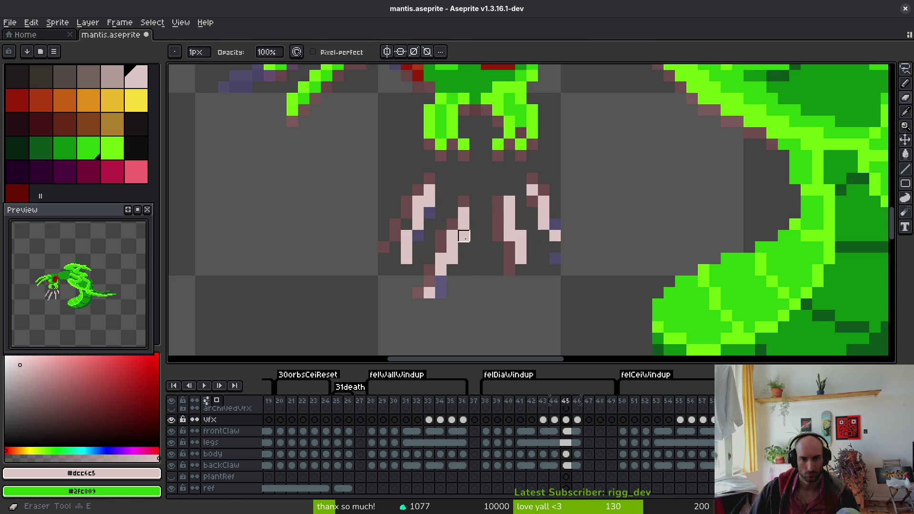
pyautogui.scroll(-3, 475, 282)
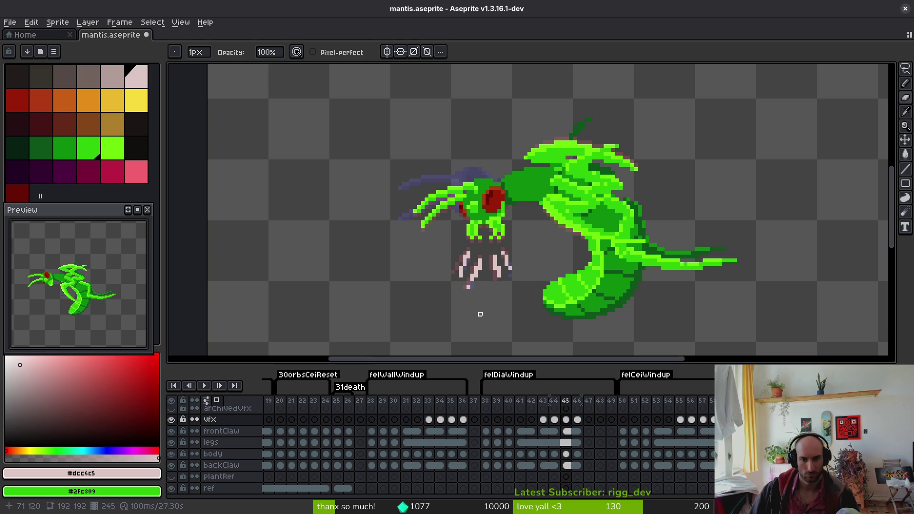
pyautogui.scroll(3, 480, 314)
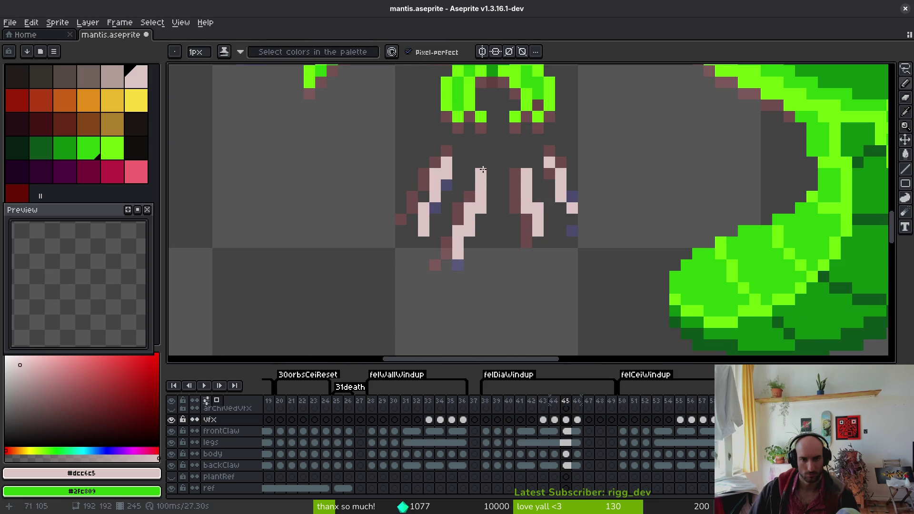
pyautogui.scroll(2, 55, 316)
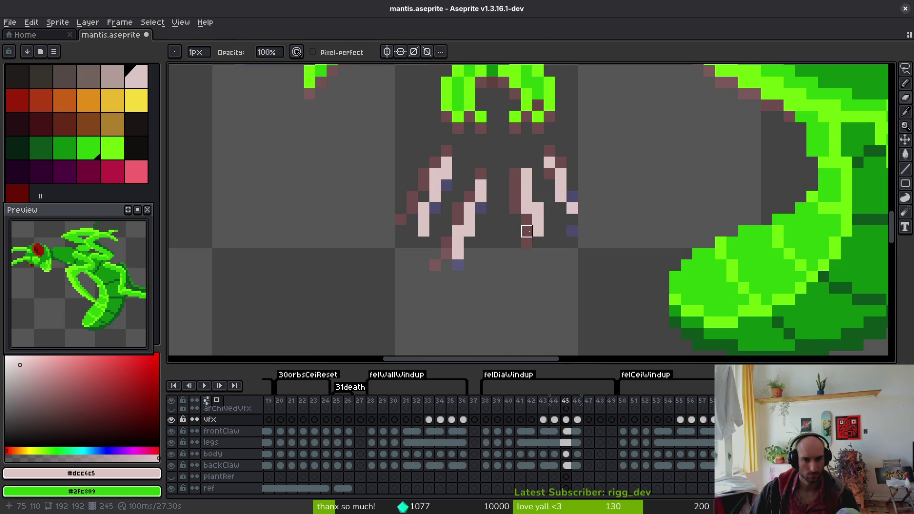
# - Compare frames 45 and 46, then link the body cels for frames 44–46
pyautogui.press('Right')
pyautogui.press('m')
pyautogui.scroll(3, 448, 177)
pyautogui.scroll(-5, 448, 176)
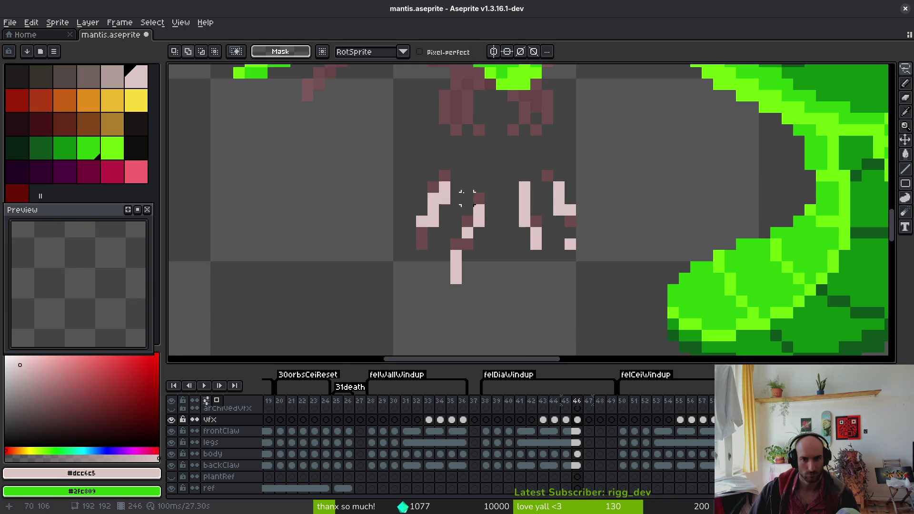
pyautogui.press('Left')
pyautogui.press('i')
pyautogui.press('Right')
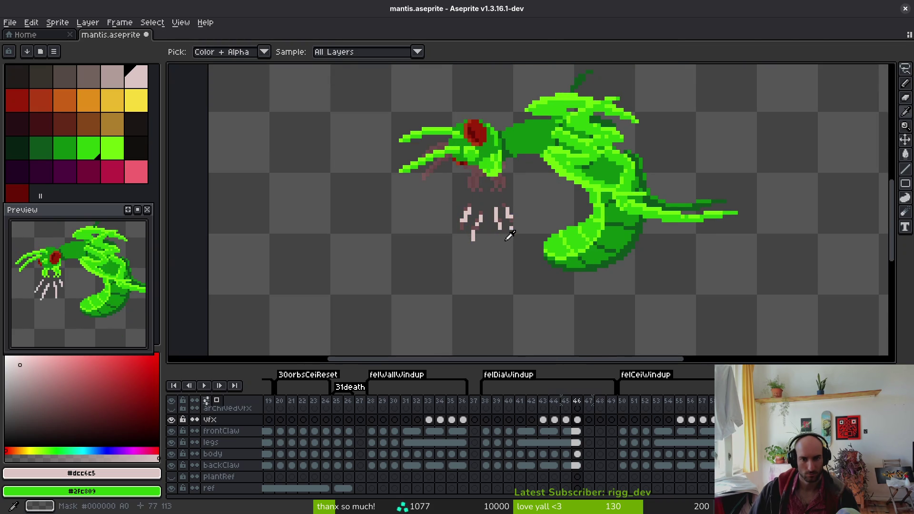
pyautogui.click(580, 458)
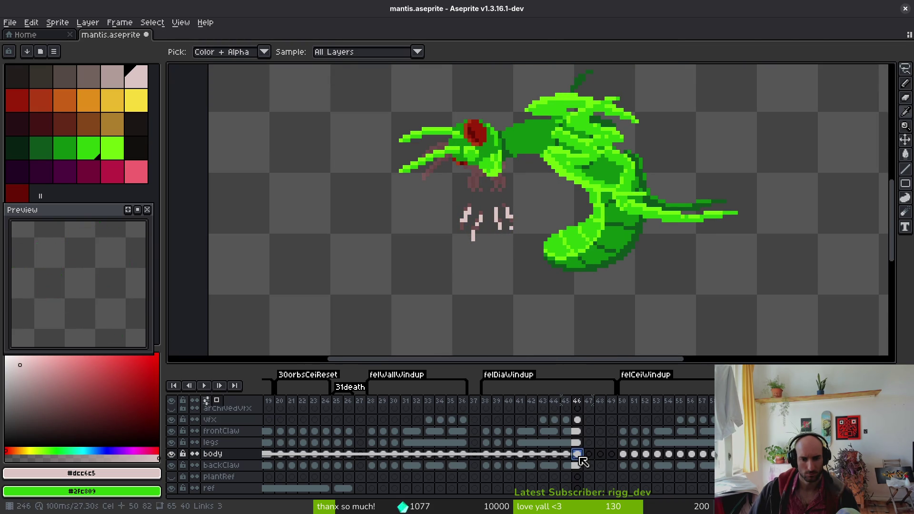
pyautogui.keyDown('shift'); pyautogui.click(554, 454); pyautogui.keyUp('shift')
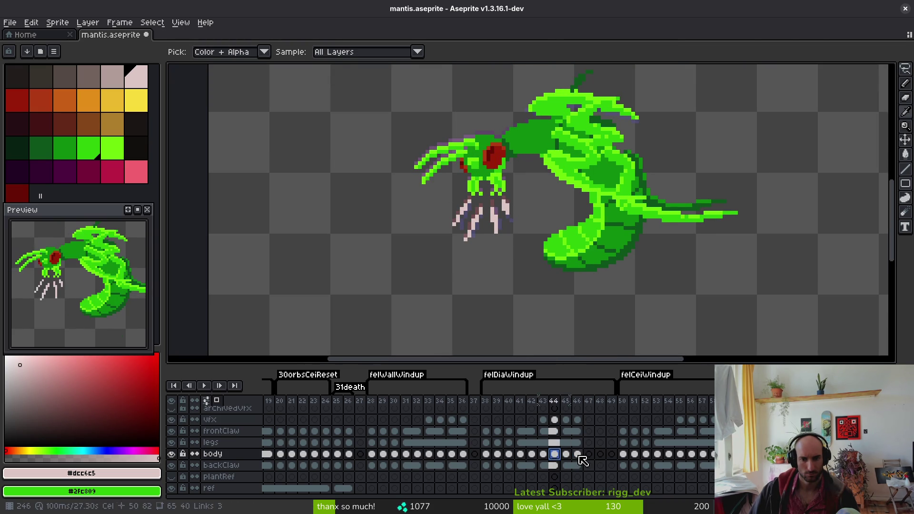
pyautogui.rightClick(562, 459)
pyautogui.click(582, 480)
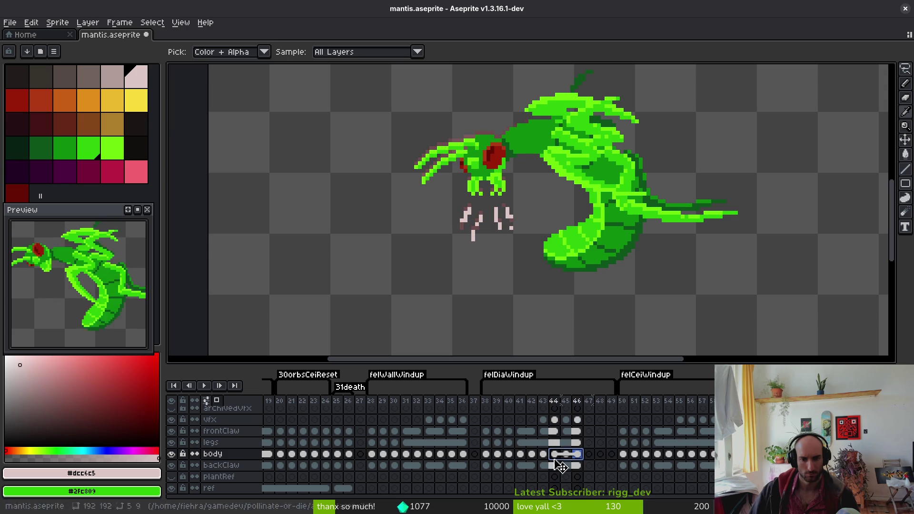
pyautogui.click(546, 457)
pyautogui.click(566, 456)
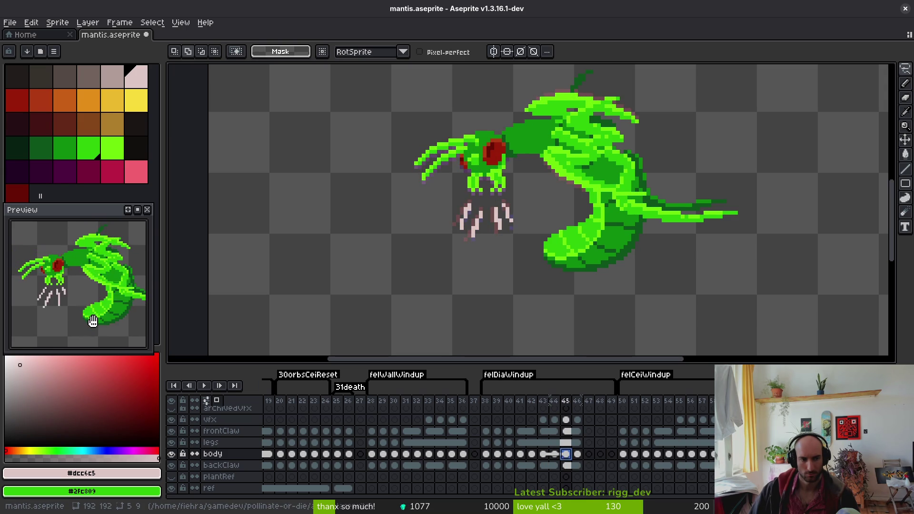
# - Select the left leg strokes on frame 45, nudge them up one pixel and commit
pyautogui.scroll(1, 435, 204)
pyautogui.scroll(1, 486, 217)
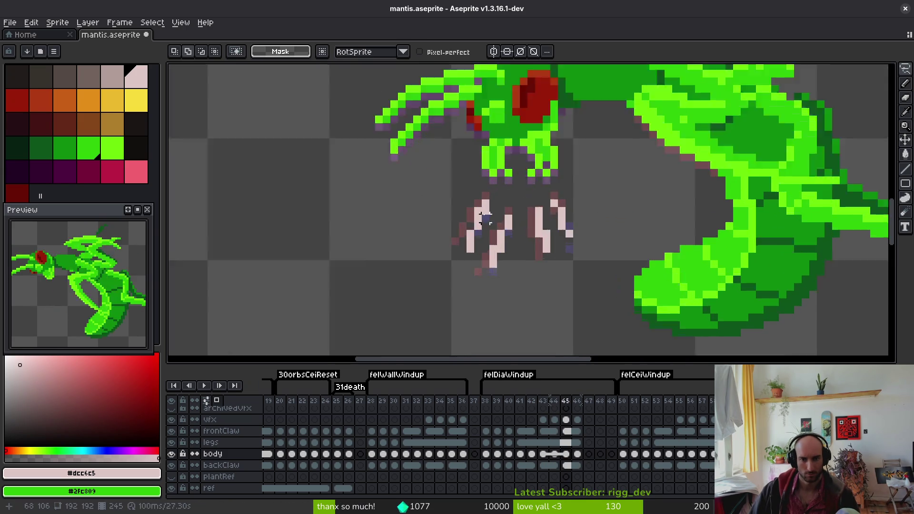
pyautogui.scroll(1, 486, 217)
pyautogui.moveTo(502, 171)
pyautogui.mouseDown()
pyautogui.moveTo(479, 352)
pyautogui.moveTo(326, 347)
pyautogui.mouseUp()
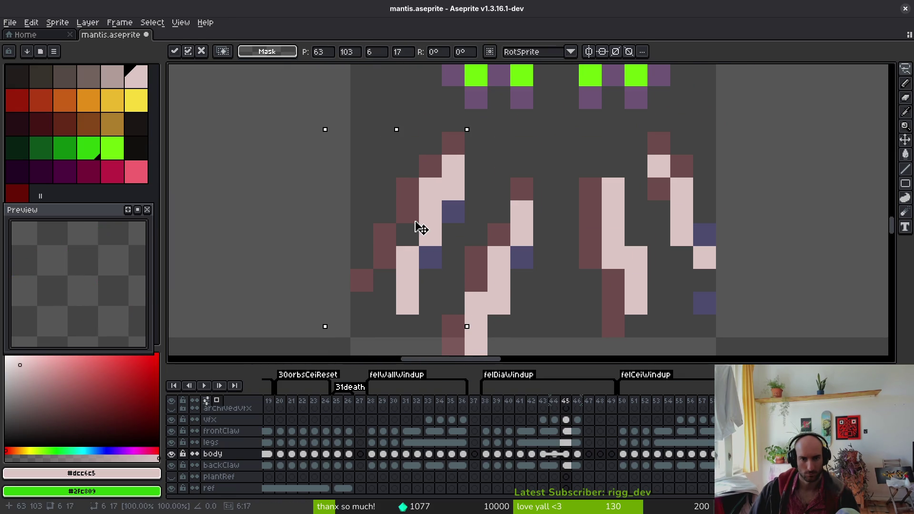
pyautogui.press('Up')
pyautogui.press('Up')
pyautogui.press('Up')
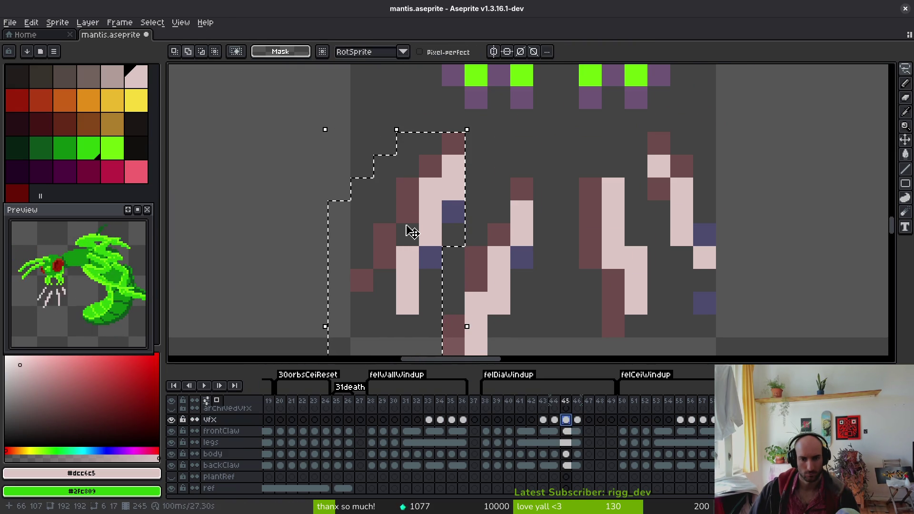
pyautogui.press('Up')
pyautogui.press('Down')
pyautogui.press('Up')
pyautogui.press('Return')
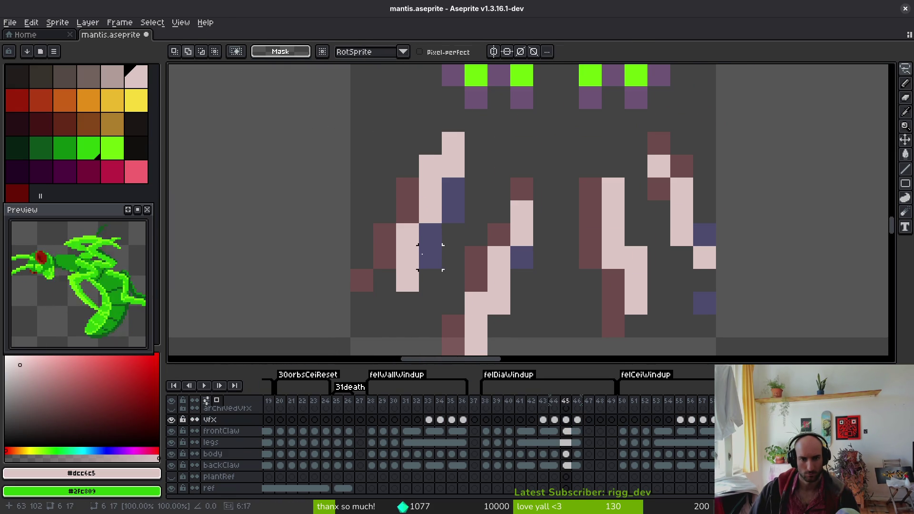
pyautogui.scroll(-4, 456, 182)
pyautogui.scroll(3, 455, 190)
# - Shift the right leg stroke one pixel left and paint a pink pixel below it
pyautogui.moveTo(482, 163)
pyautogui.mouseDown()
pyautogui.moveTo(419, 240)
pyautogui.moveTo(470, 260)
pyautogui.mouseUp()
pyautogui.press('Up')
pyautogui.press('Down')
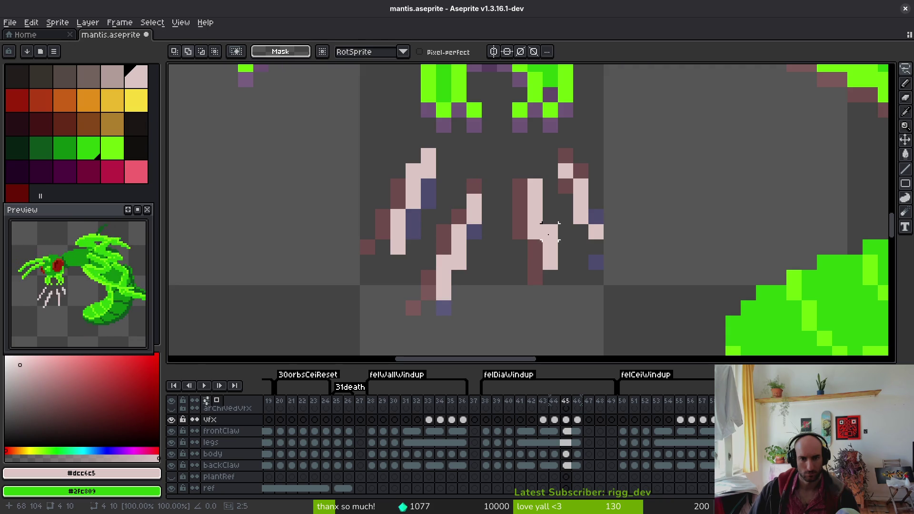
pyautogui.moveTo(534, 170)
pyautogui.mouseDown()
pyautogui.moveTo(555, 249)
pyautogui.moveTo(527, 270)
pyautogui.moveTo(550, 252)
pyautogui.moveTo(541, 227)
pyautogui.moveTo(554, 265)
pyautogui.moveTo(546, 259)
pyautogui.mouseUp()
pyautogui.press('Left')
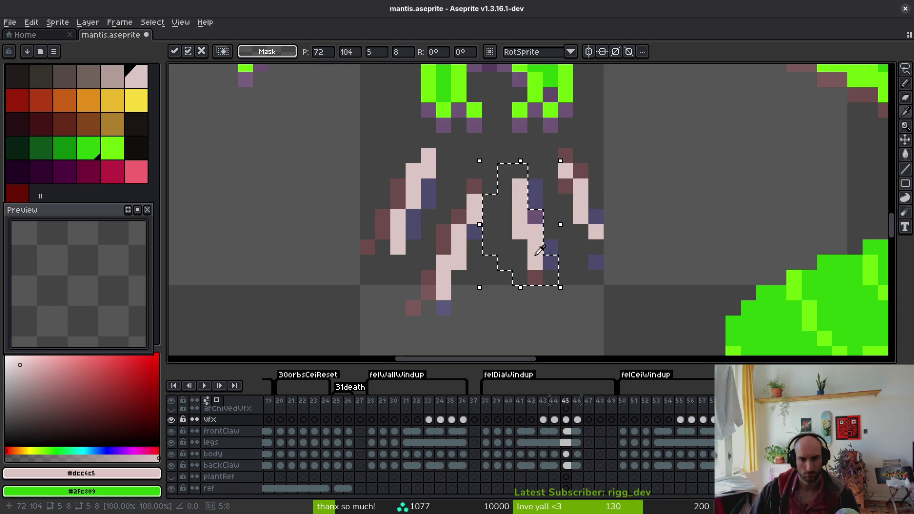
pyautogui.keyDown('alt'); pyautogui.click(544, 279); pyautogui.keyUp('alt')
pyautogui.click(547, 283)
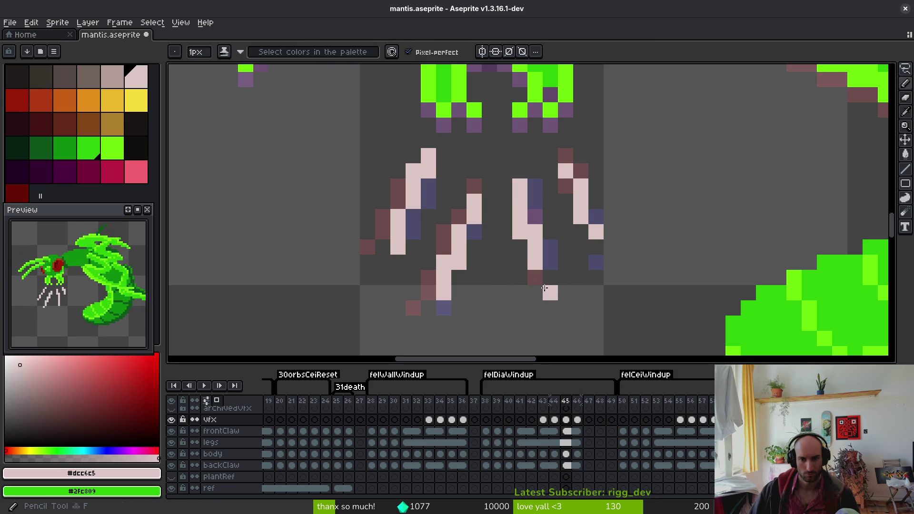
# - Step back and forth through claw frames 42–46, ending on frame 46
pyautogui.scroll(-6, 546, 303)
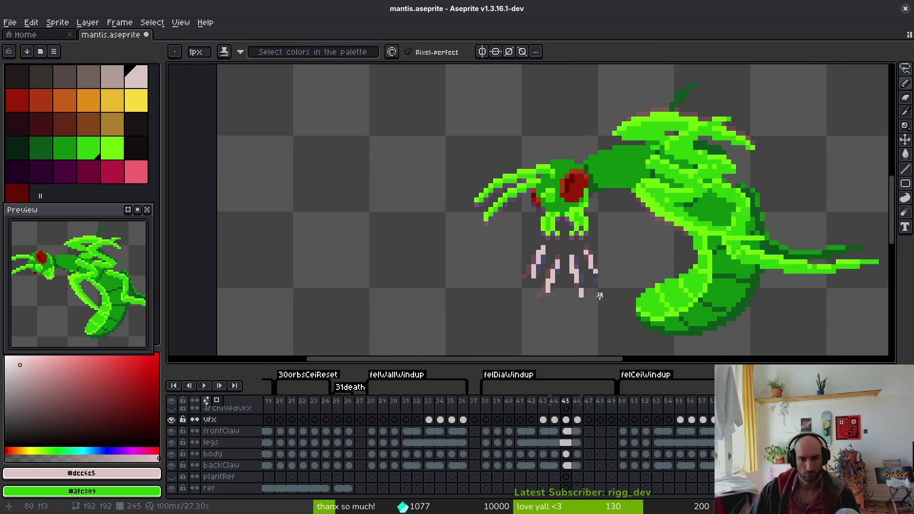
pyautogui.scroll(1, 571, 285)
pyautogui.scroll(4, 601, 268)
pyautogui.press('Left')
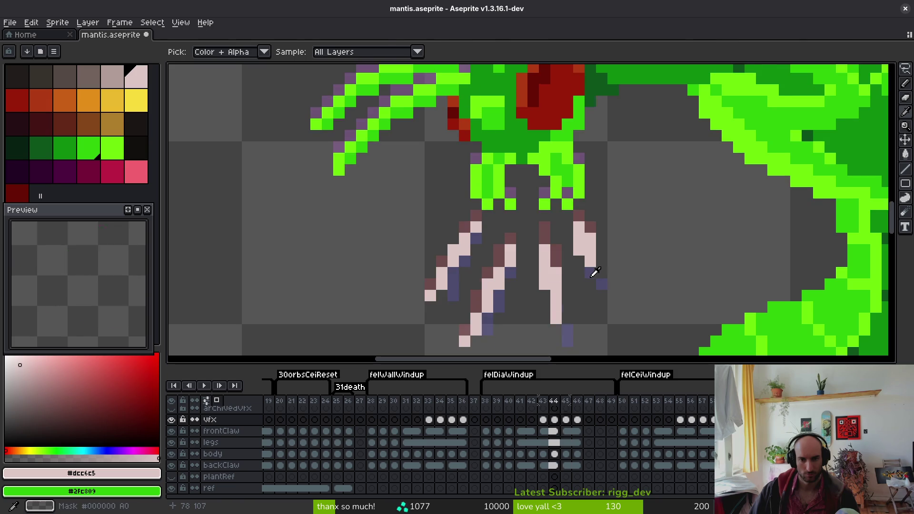
pyautogui.scroll(-3, 613, 299)
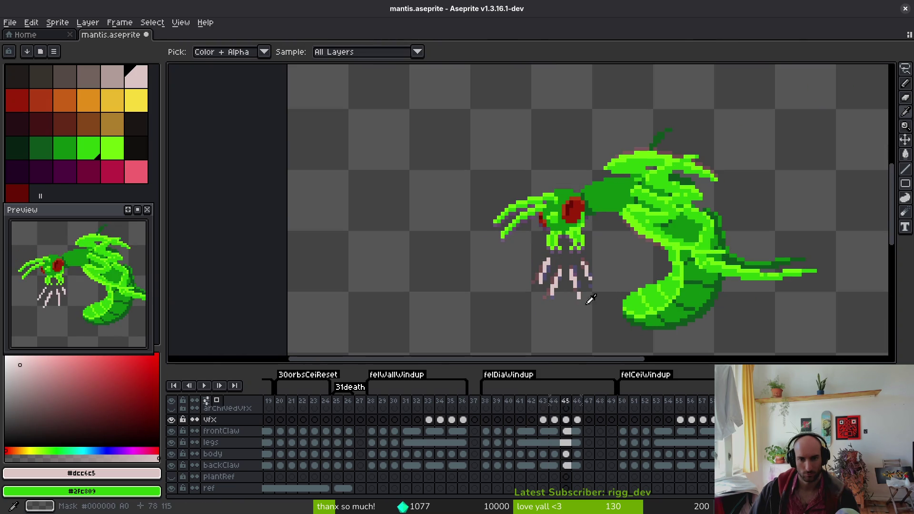
pyautogui.press('Left')
pyautogui.press('Left')
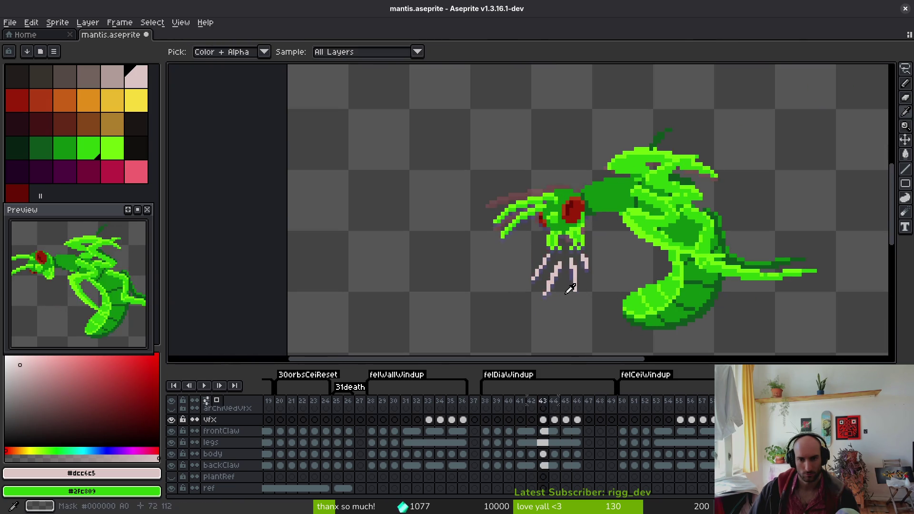
pyautogui.press('b')
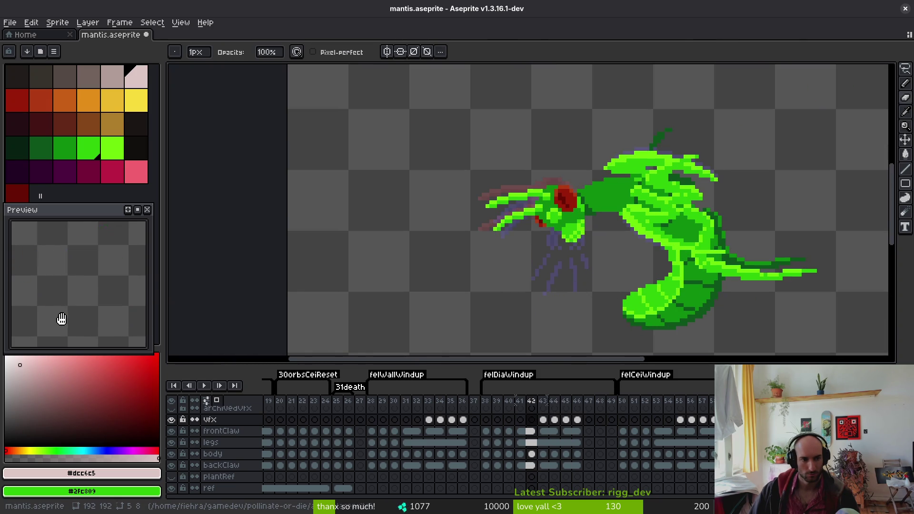
pyautogui.press('i')
pyautogui.press('Right')
pyautogui.press('Right')
pyautogui.press('Right')
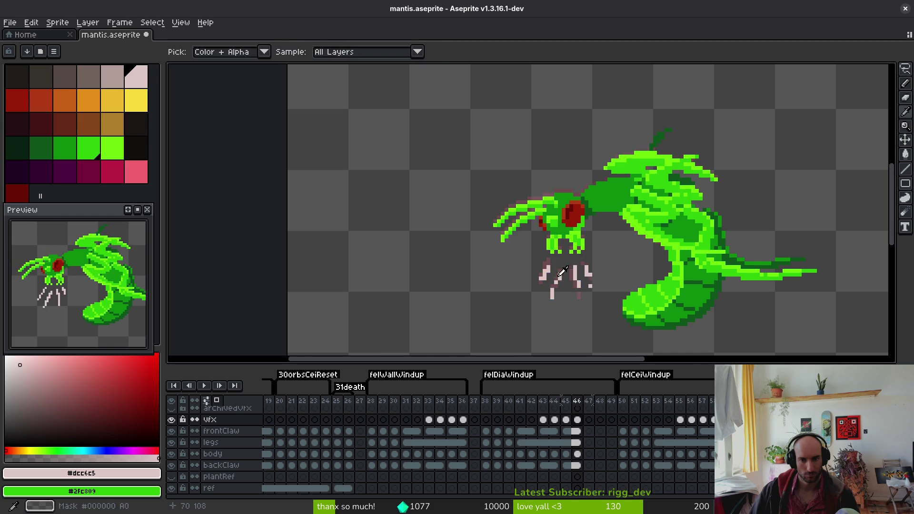
# - On frame 46, add a pale pixel to the left slash and turn a dark edge pixel pale
pyautogui.press('b')
pyautogui.scroll(3, 545, 283)
pyautogui.scroll(5, 544, 267)
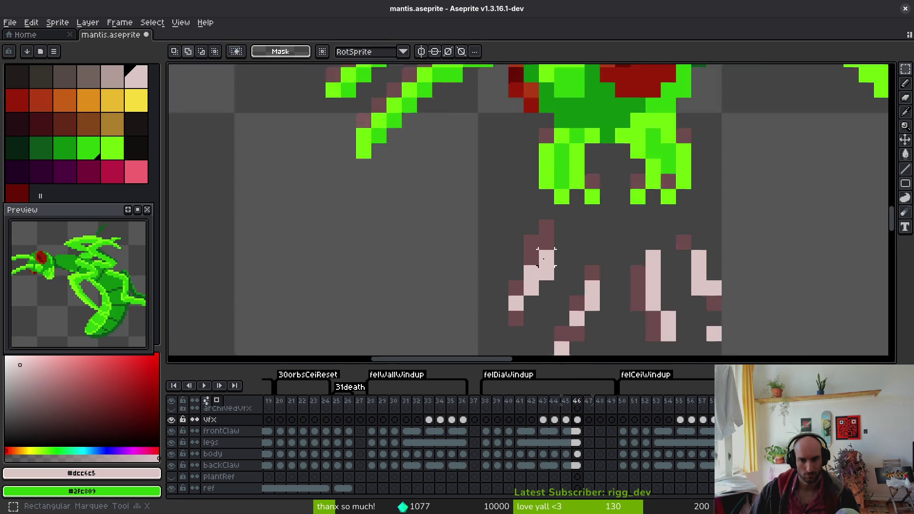
pyautogui.click(548, 211)
pyautogui.press('e')
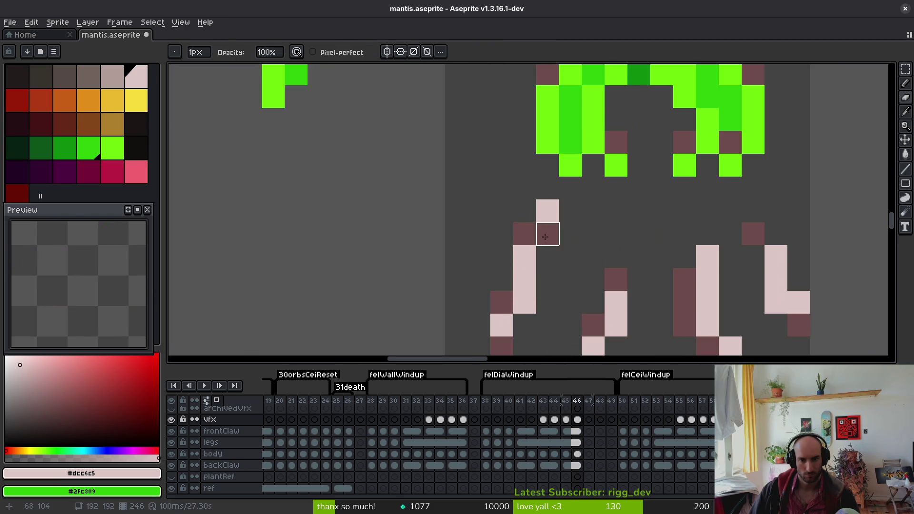
pyautogui.press('b')
pyautogui.click(547, 233)
# - Extend the right slash with pale pixels, erasing its bottom pale pixel and adding another
pyautogui.scroll(-4, 572, 248)
pyautogui.scroll(2, 585, 265)
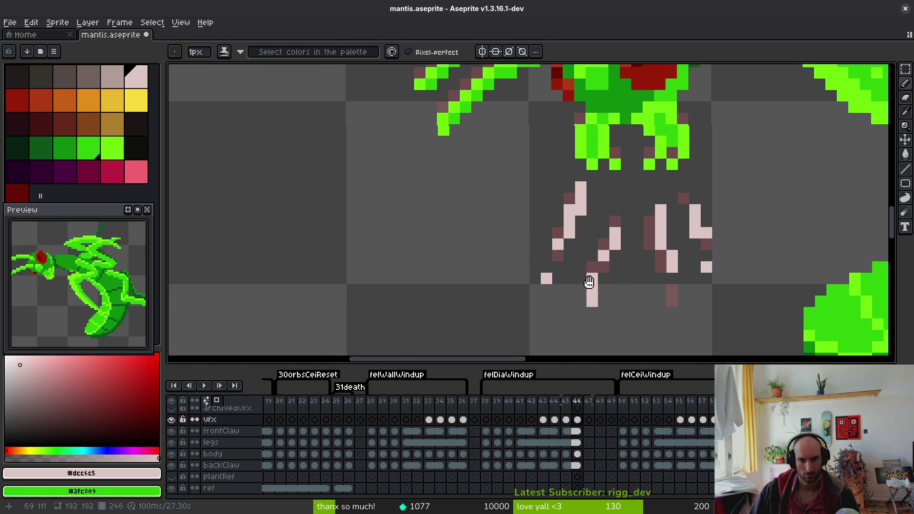
pyautogui.scroll(3, 695, 238)
pyautogui.click(699, 225)
pyautogui.click(700, 249)
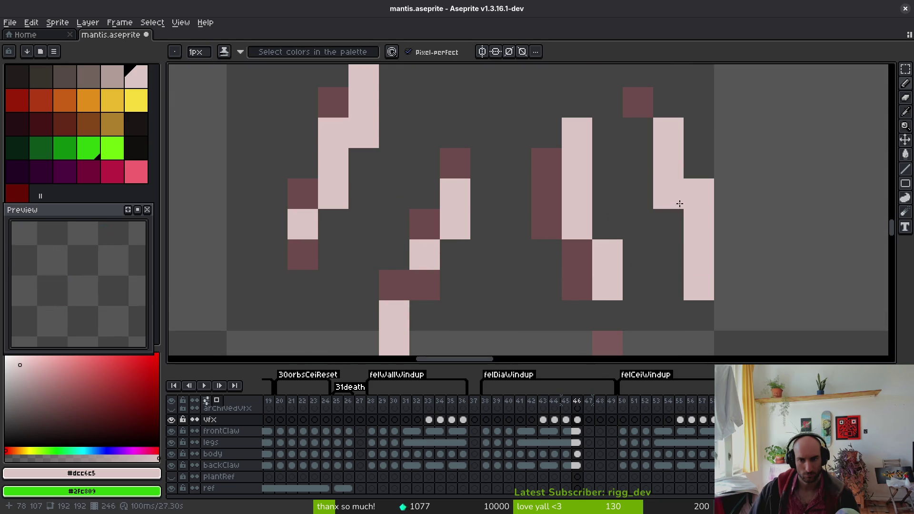
pyautogui.scroll(-3, 681, 200)
pyautogui.scroll(2, 648, 262)
pyautogui.press('e')
pyautogui.click(648, 264)
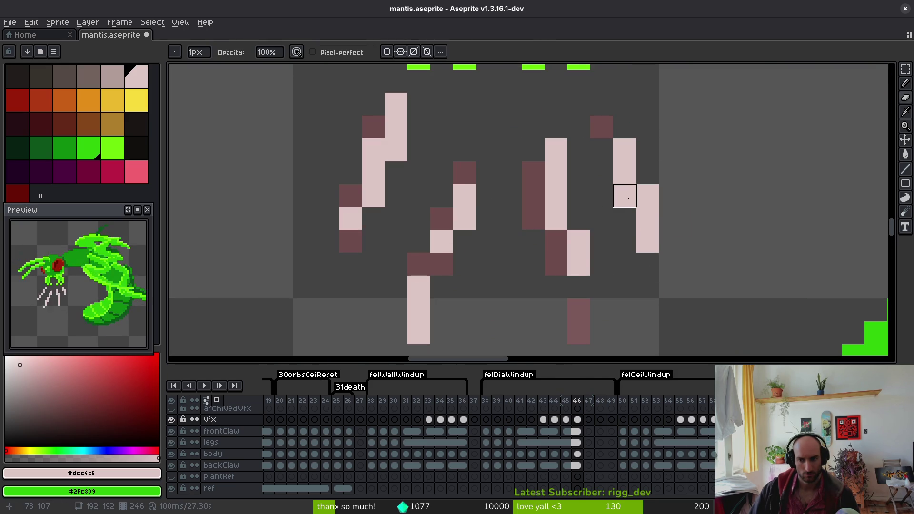
pyautogui.press('b')
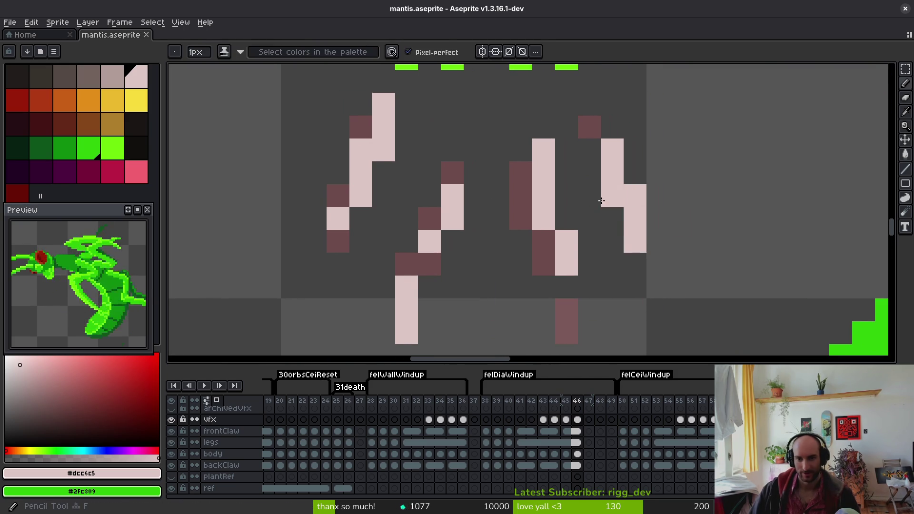
pyautogui.click(647, 242)
# - Save the sprite and step back to frame 43
pyautogui.hotkey('ctrl', 's')
pyautogui.scroll(-4, 586, 261)
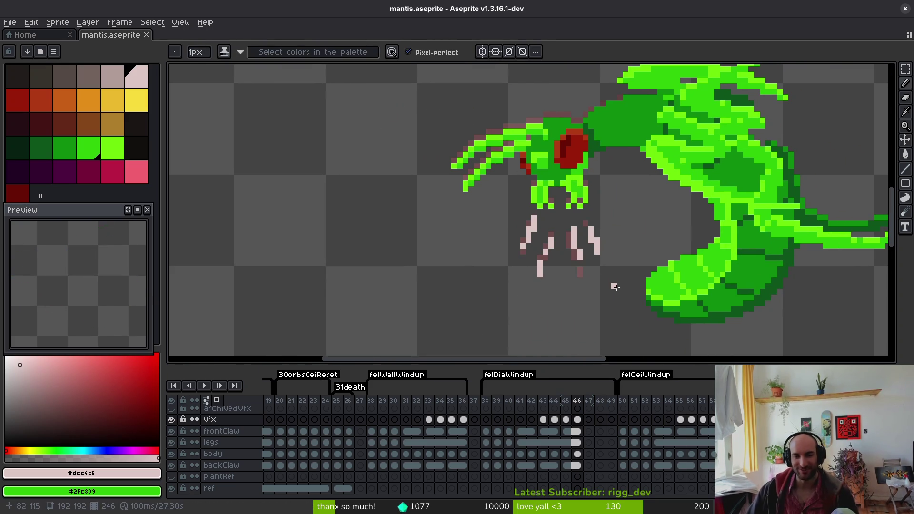
pyautogui.scroll(3, 613, 286)
pyautogui.scroll(-1, 606, 245)
pyautogui.press('i')
pyautogui.press('Left')
pyautogui.press('Left')
pyautogui.press('Left')
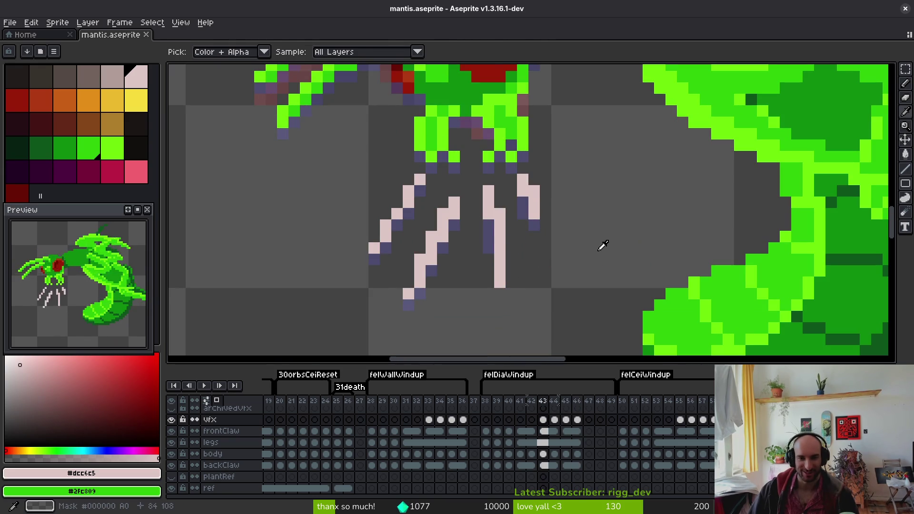
# - Return to frame 43 and add a pale pixel beside the claw slashes
pyautogui.press('b')
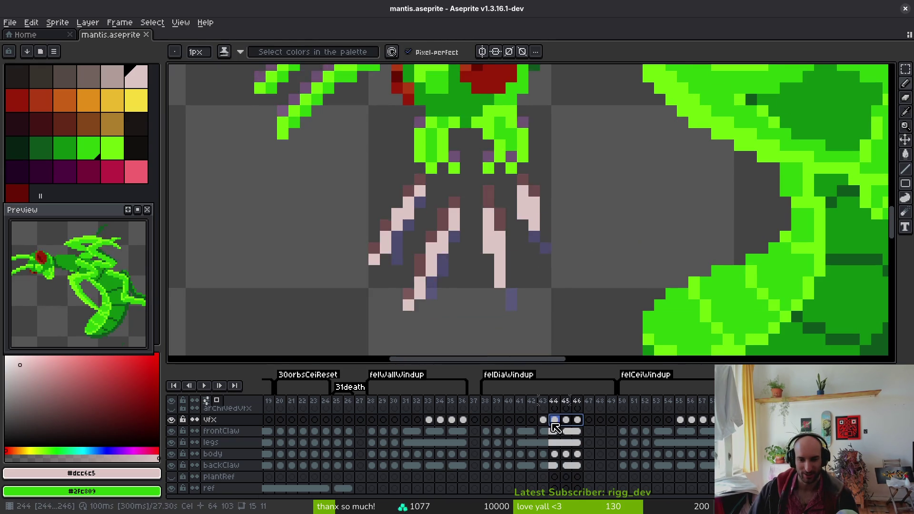
pyautogui.moveTo(555, 420); pyautogui.dragTo(578, 421)
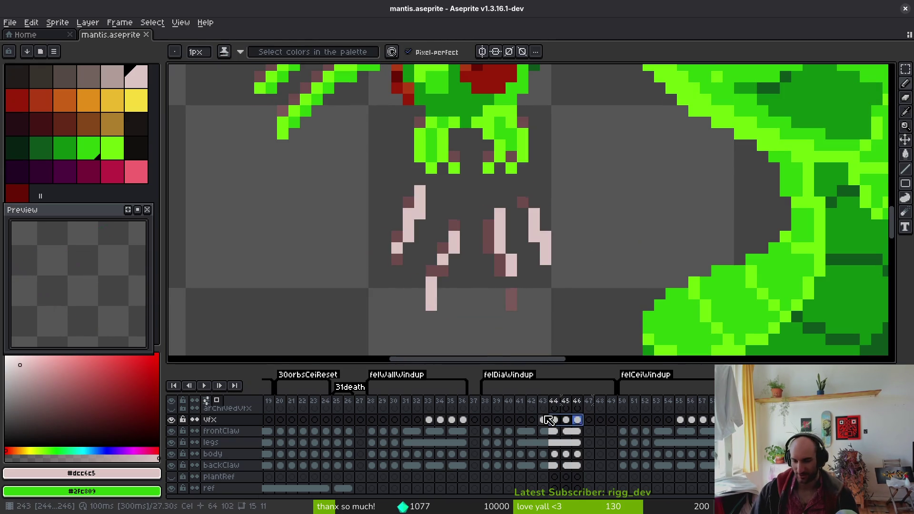
pyautogui.click(543, 420)
pyautogui.click(543, 431)
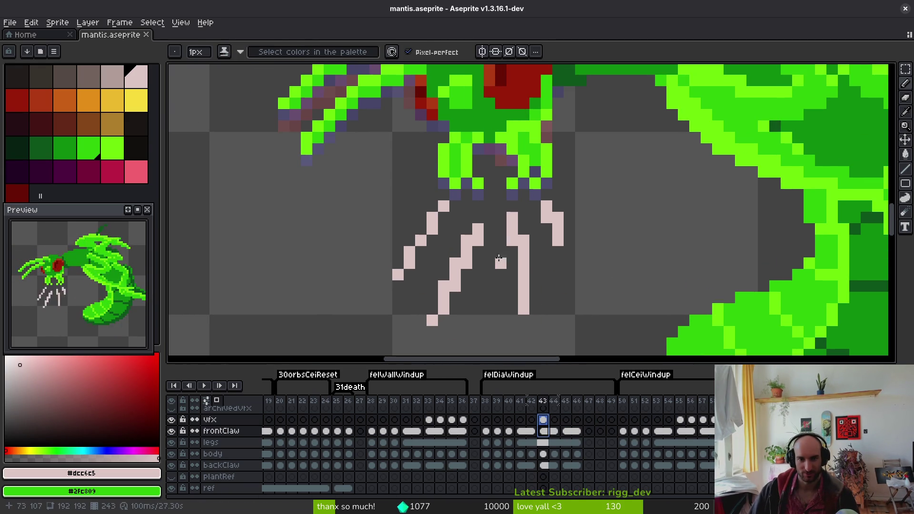
pyautogui.scroll(1, 531, 261)
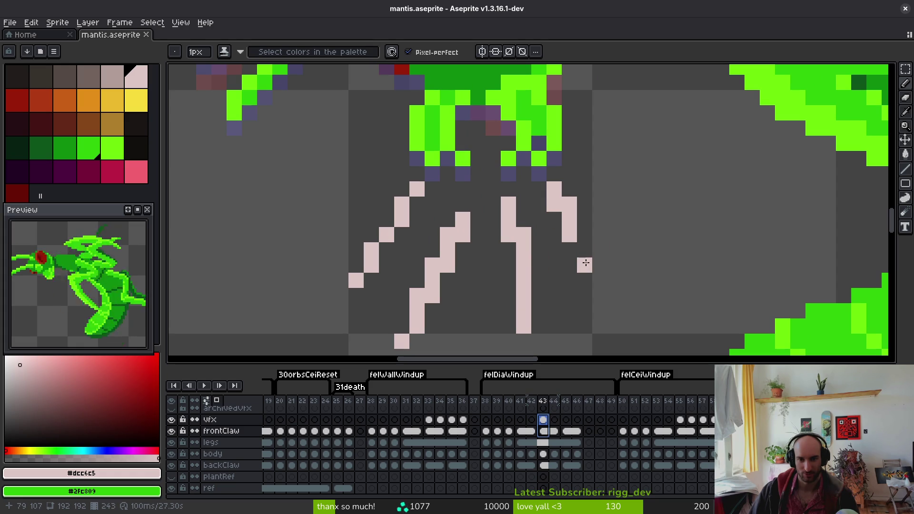
pyautogui.click(585, 250)
# - Lasso the rightmost slash and nudge it one pixel right and down
pyautogui.scroll(-1, 599, 280)
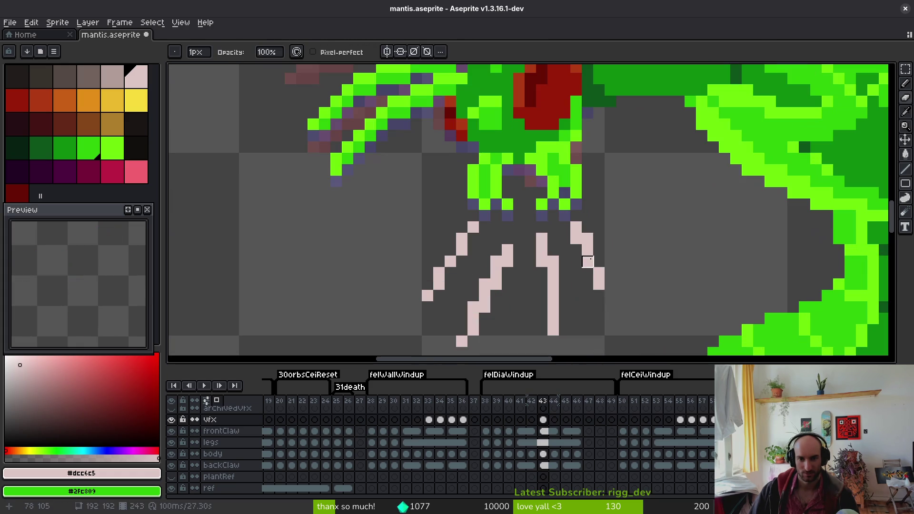
pyautogui.press('q')
pyautogui.moveTo(584, 212)
pyautogui.mouseDown()
pyautogui.moveTo(591, 215)
pyautogui.moveTo(581, 221)
pyautogui.mouseUp()
pyautogui.moveTo(601, 275); pyautogui.dragTo(609, 289)
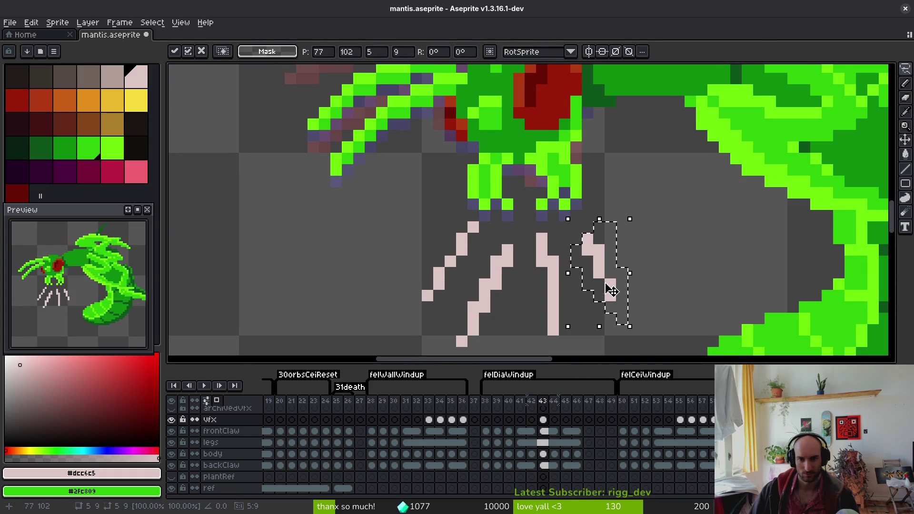
pyautogui.hotkey('ctrl', 'd')
# - Lasso the middle slash and shift it down one pixel
pyautogui.press('b')
pyautogui.moveTo(529, 228); pyautogui.dragTo(551, 326)
pyautogui.moveTo(553, 290)
pyautogui.mouseDown()
pyautogui.moveTo(575, 301)
pyautogui.moveTo(534, 270)
pyautogui.mouseUp()
pyautogui.press('Return')
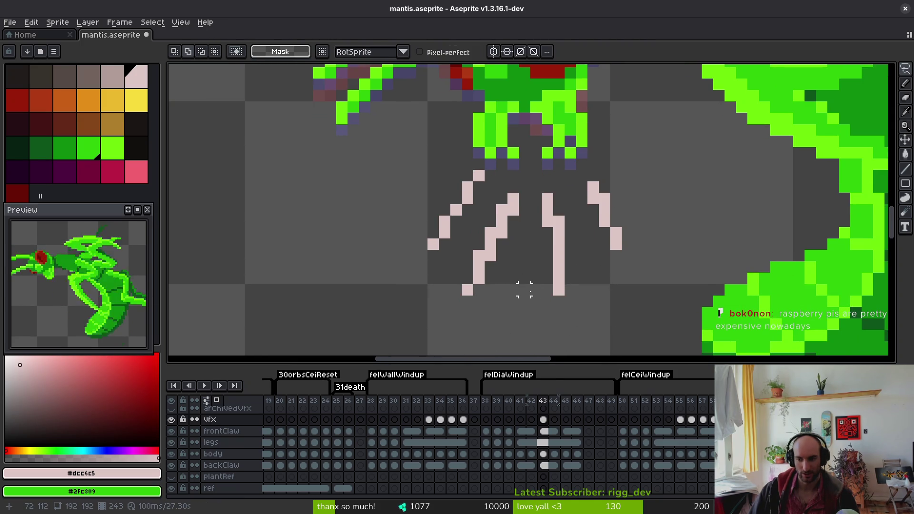
# - Erase a stray pixel near the slash bottom, add a pale pixel to the left-middle slash, and save
pyautogui.press('i')
pyautogui.press('q')
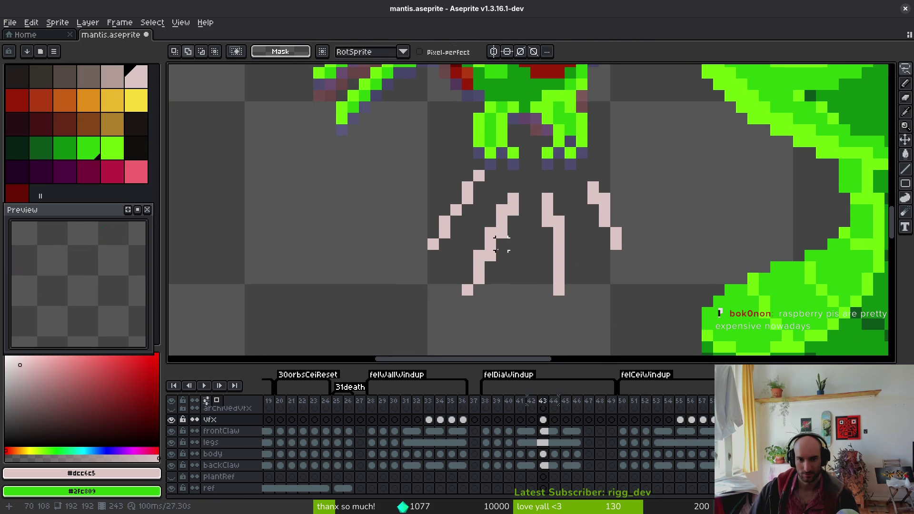
pyautogui.press('f')
pyautogui.hotkey('ctrl', 'z')
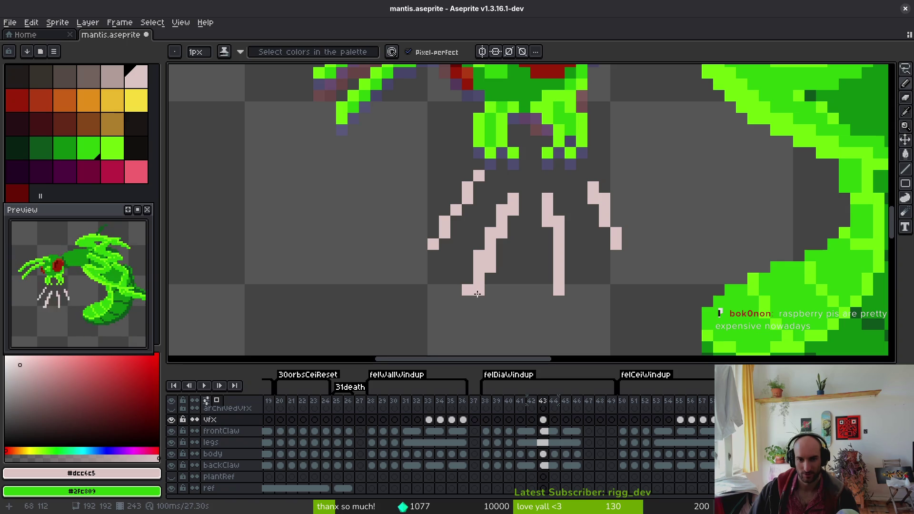
pyautogui.press('e')
pyautogui.click(468, 290)
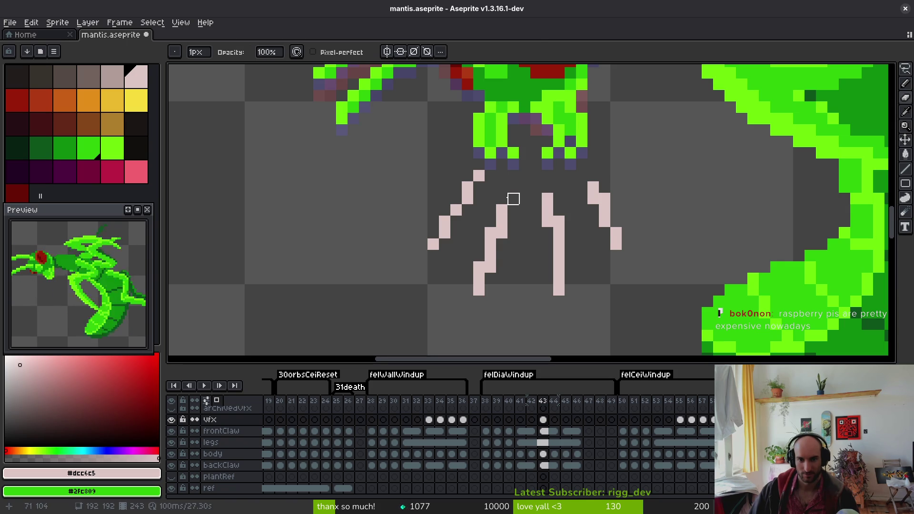
pyautogui.press('b')
pyautogui.click(569, 279)
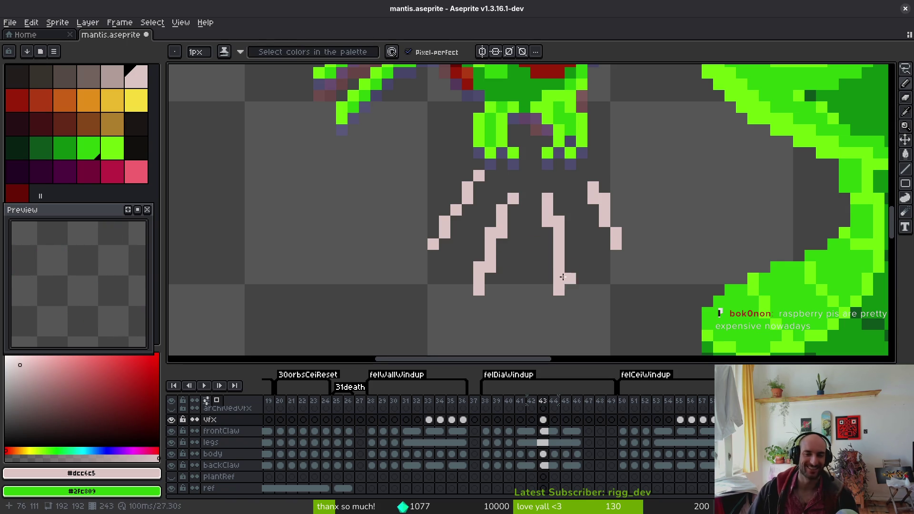
pyautogui.hotkey('ctrl', 'z')
pyautogui.click(513, 210)
pyautogui.press('e')
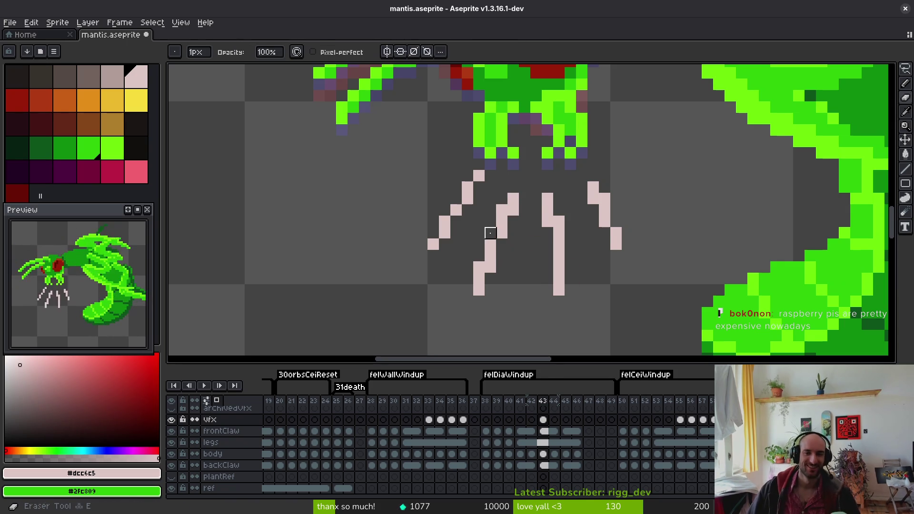
pyautogui.hotkey('ctrl', 's')
pyautogui.scroll(-4, 520, 249)
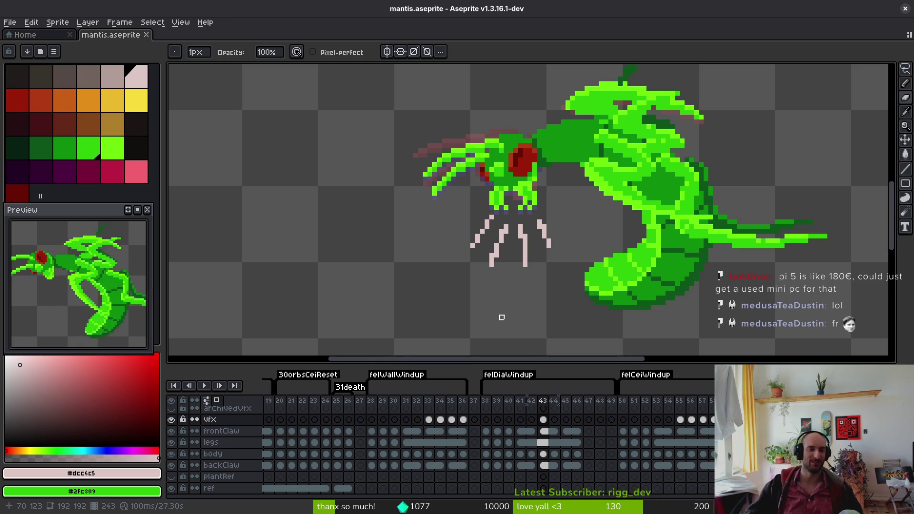
# - Lasso the left slash on frame 43 and compare it against frame 44
pyautogui.scroll(3, 485, 241)
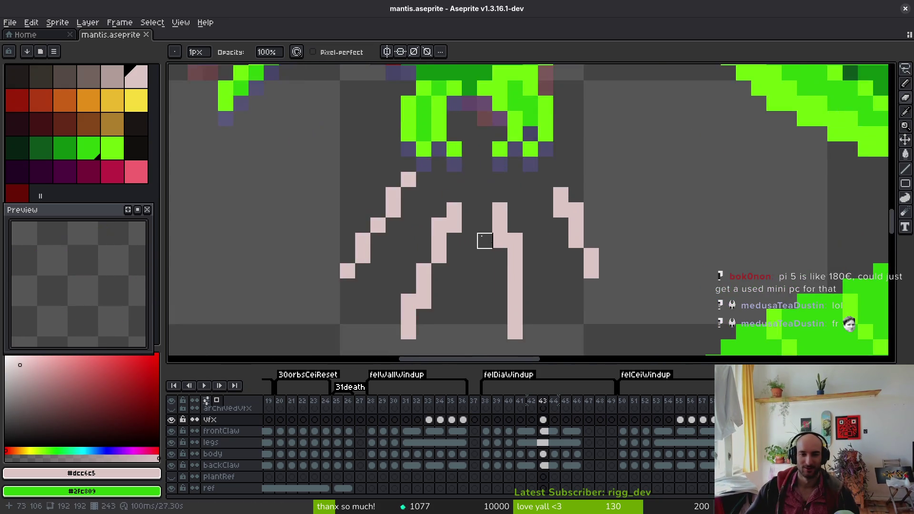
pyautogui.scroll(-2, 485, 241)
pyautogui.press('q')
pyautogui.scroll(1, 471, 191)
pyautogui.moveTo(477, 157)
pyautogui.mouseDown()
pyautogui.moveTo(409, 273)
pyautogui.moveTo(457, 215)
pyautogui.mouseUp()
pyautogui.press('Right')
pyautogui.press('i')
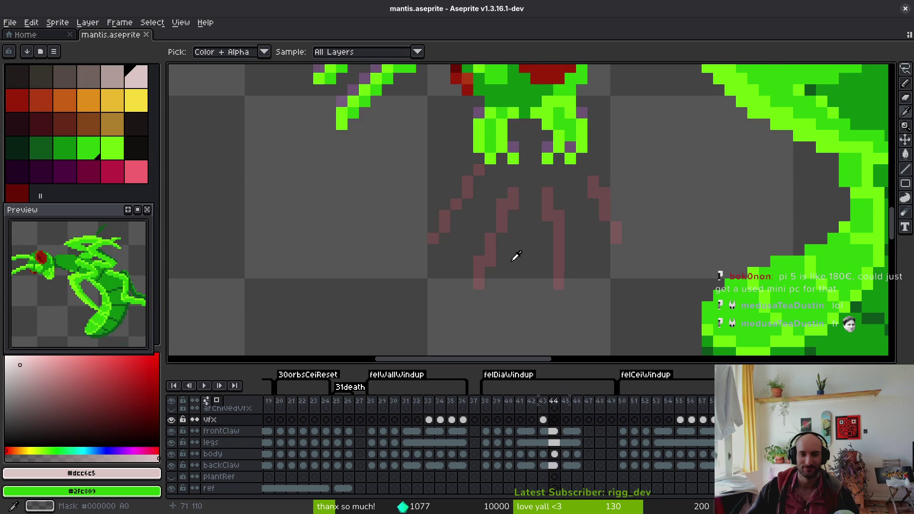
pyautogui.scroll(-3, 517, 256)
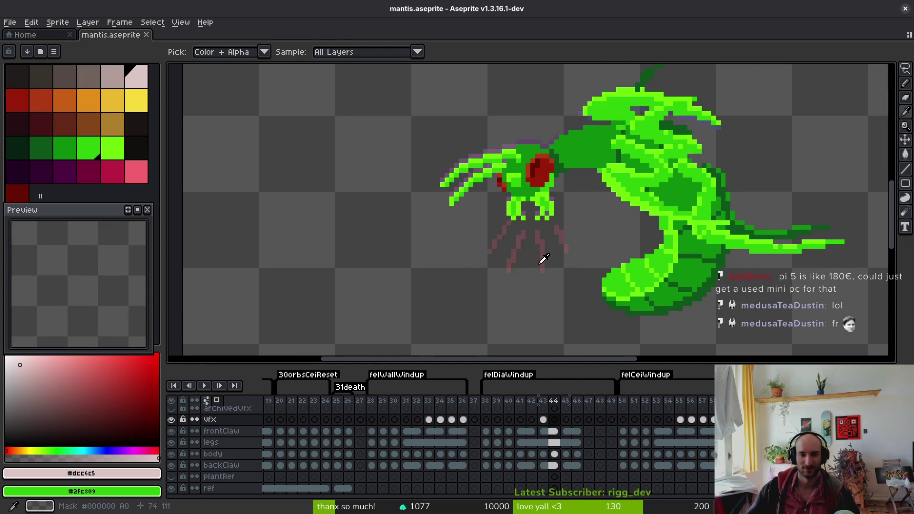
pyautogui.press('Left')
pyautogui.scroll(2, 492, 206)
pyautogui.press('b')
pyautogui.scroll(1, 519, 224)
pyautogui.scroll(-1, 519, 224)
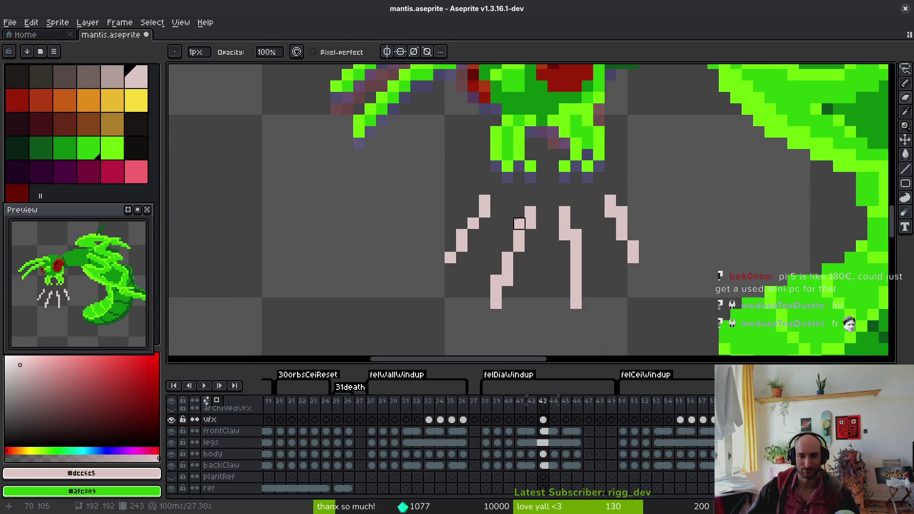
pyautogui.scroll(-2, 519, 224)
pyautogui.press('Right')
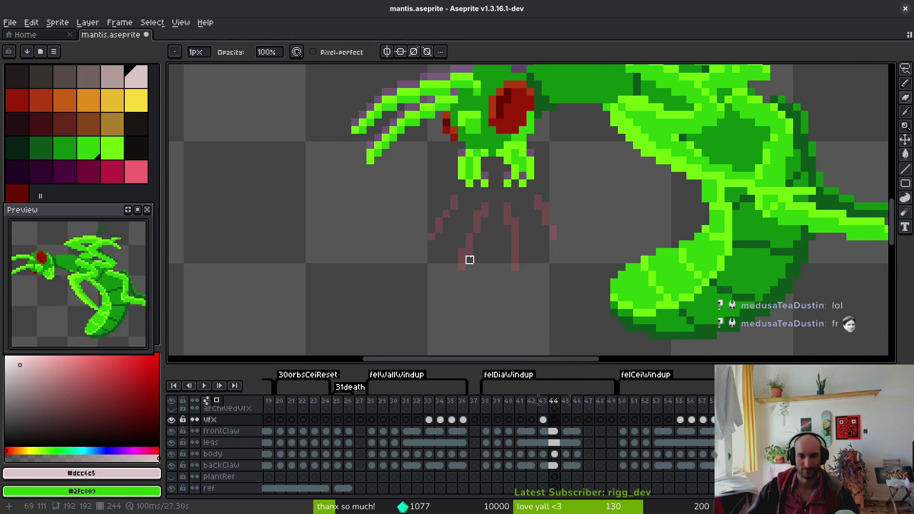
pyautogui.scroll(4, 471, 257)
pyautogui.press('b')
# - On frame 44, draw pale slash strokes: left diagonal, middle vertical, and short right stroke
pyautogui.moveTo(433, 145); pyautogui.dragTo(383, 254)
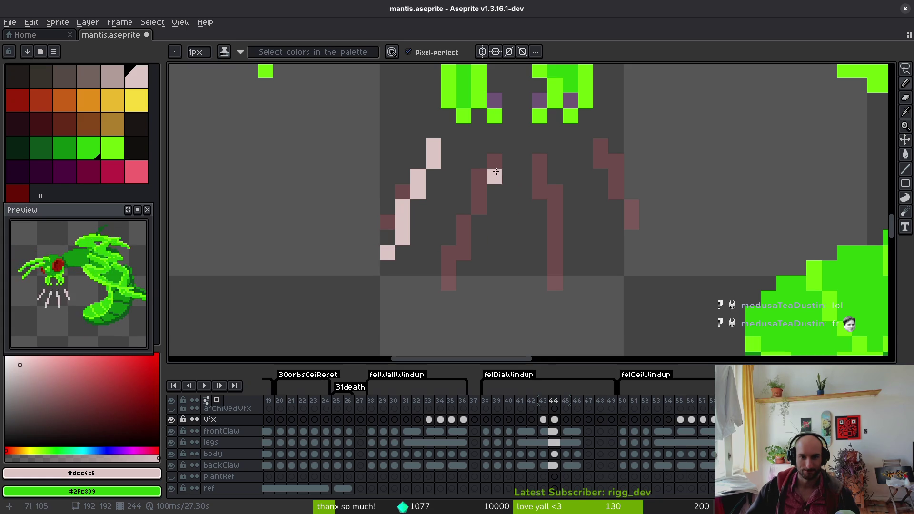
pyautogui.moveTo(479, 174); pyautogui.dragTo(445, 300)
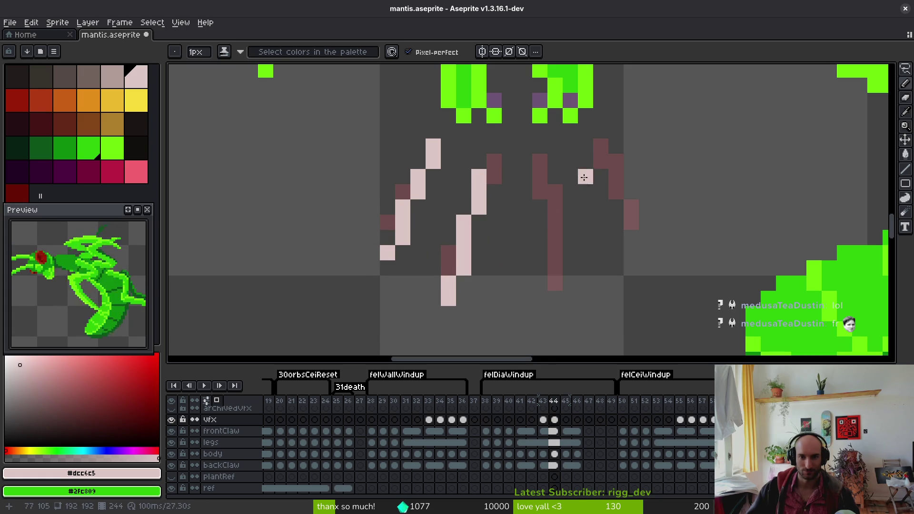
pyautogui.moveTo(540, 177); pyautogui.dragTo(555, 299)
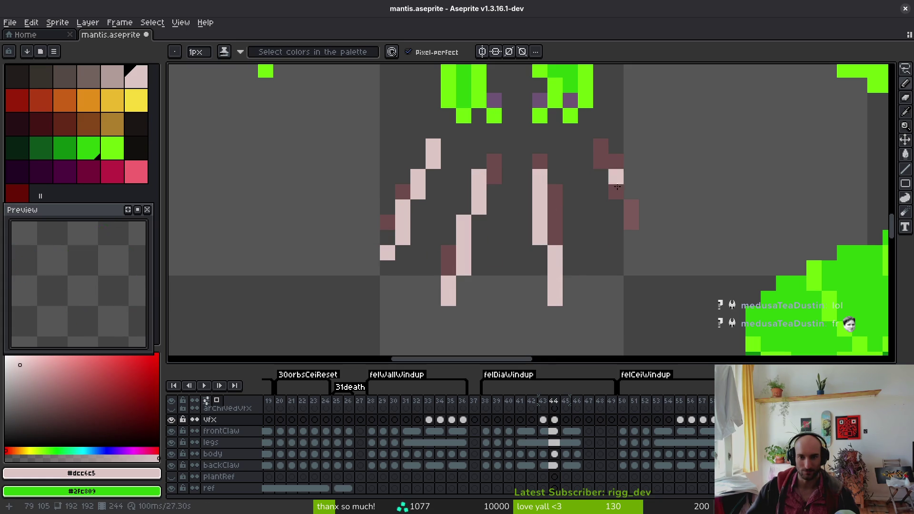
pyautogui.click(556, 237)
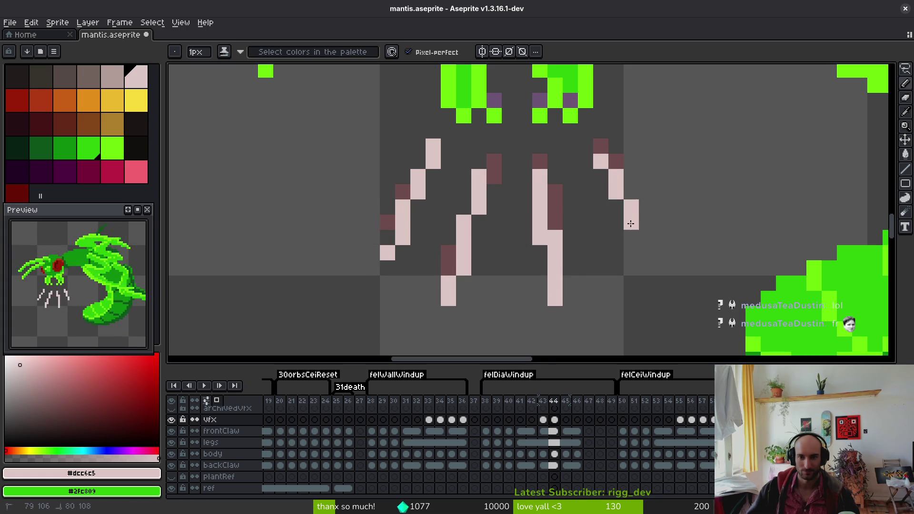
pyautogui.moveTo(603, 160); pyautogui.dragTo(625, 237)
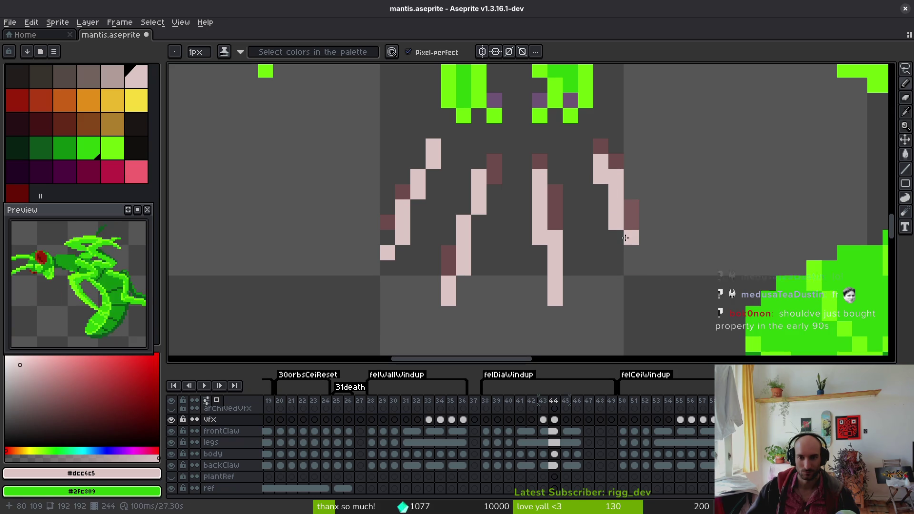
# - Add and lighten pixels on the second slash, undoing the changes that looked wrong
pyautogui.scroll(-5, 657, 228)
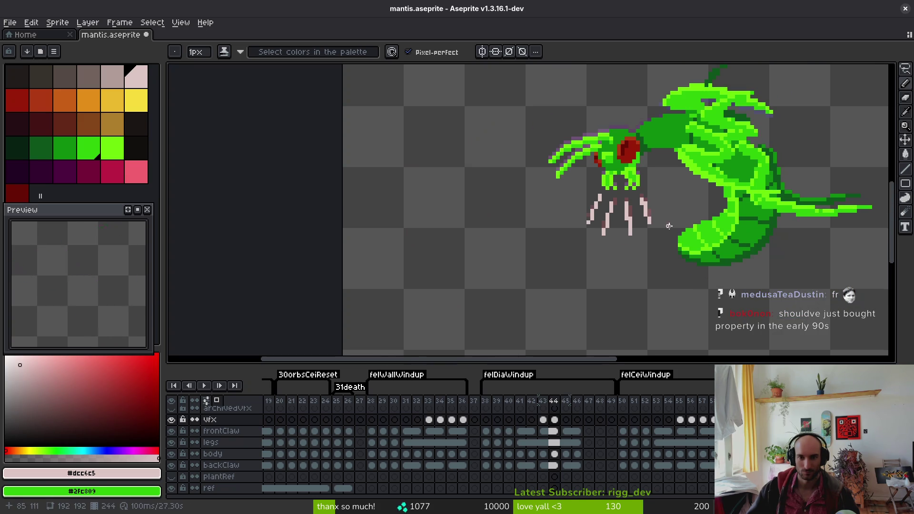
pyautogui.press('Left')
pyautogui.press('Right')
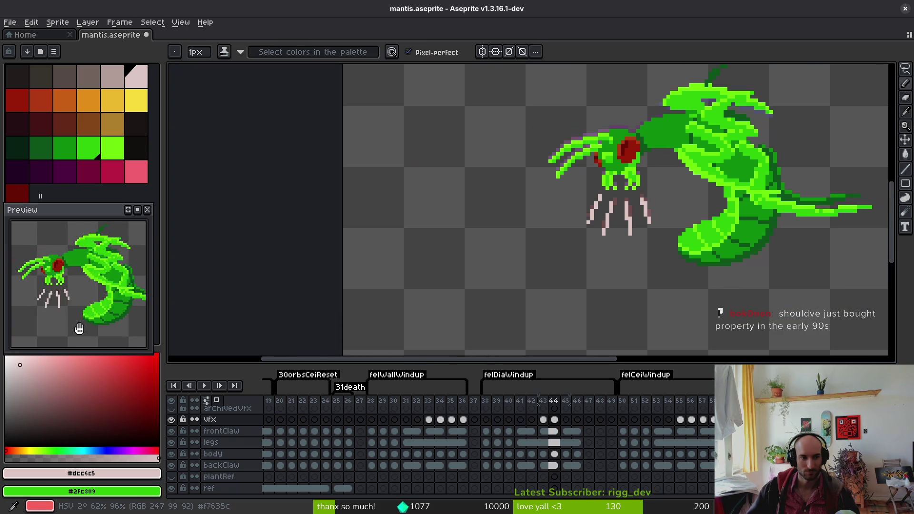
pyautogui.scroll(5, 618, 210)
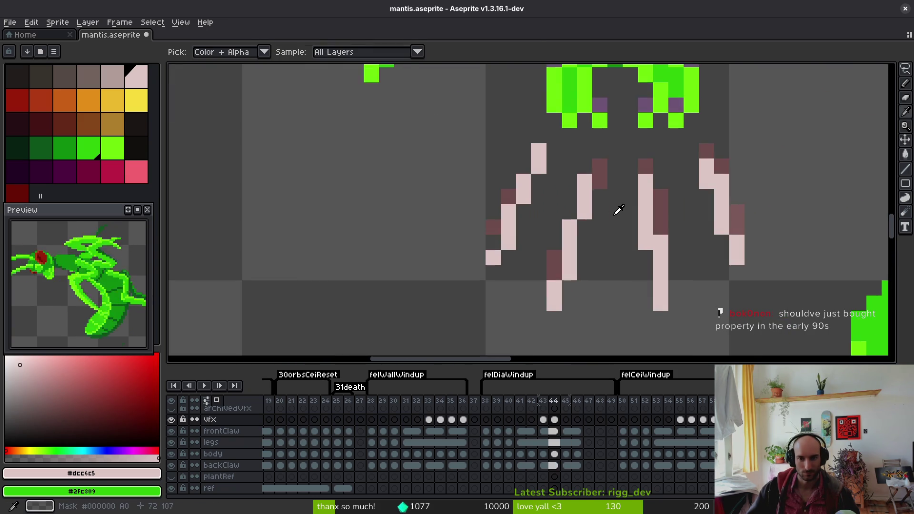
pyautogui.click(600, 157)
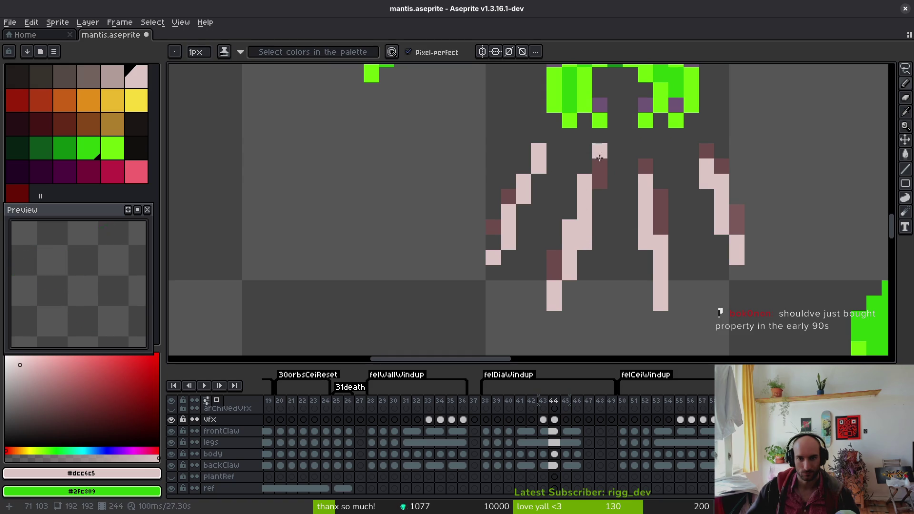
pyautogui.click(600, 166)
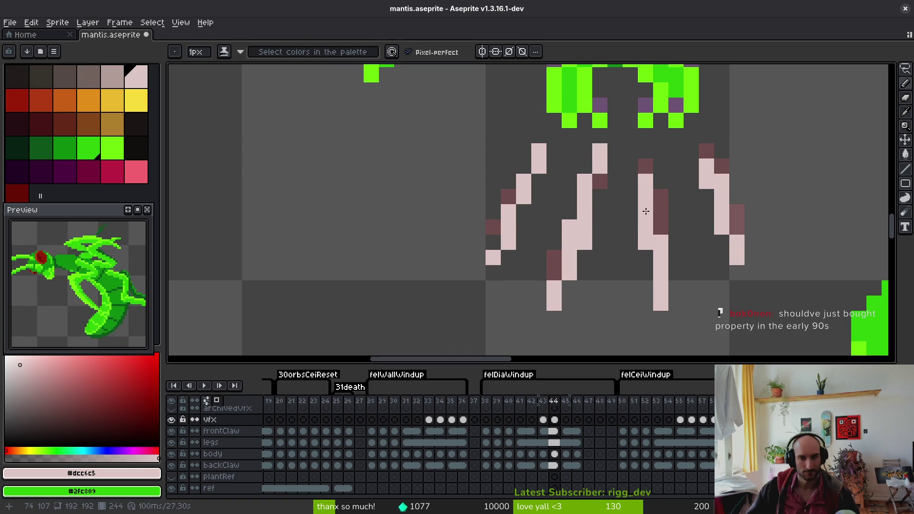
pyautogui.hotkey('ctrl', 'z')
pyautogui.click(615, 226)
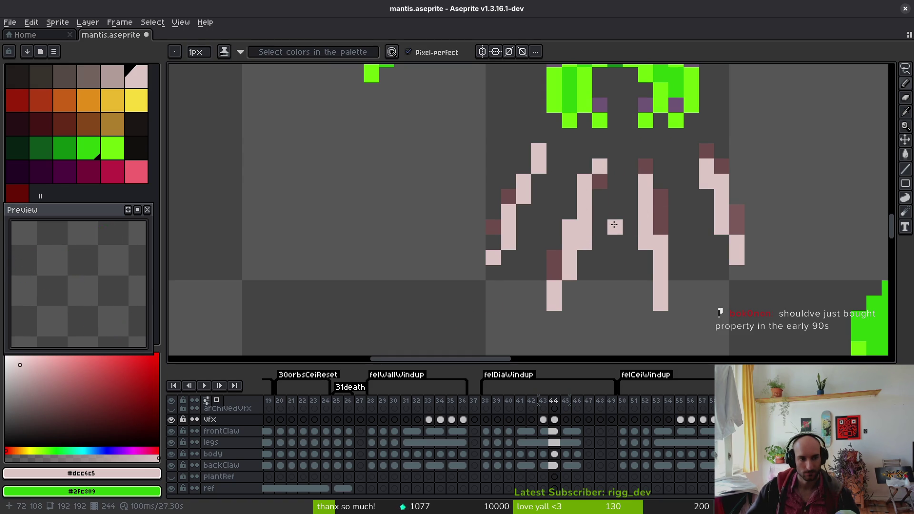
pyautogui.hotkey('ctrl', 'z')
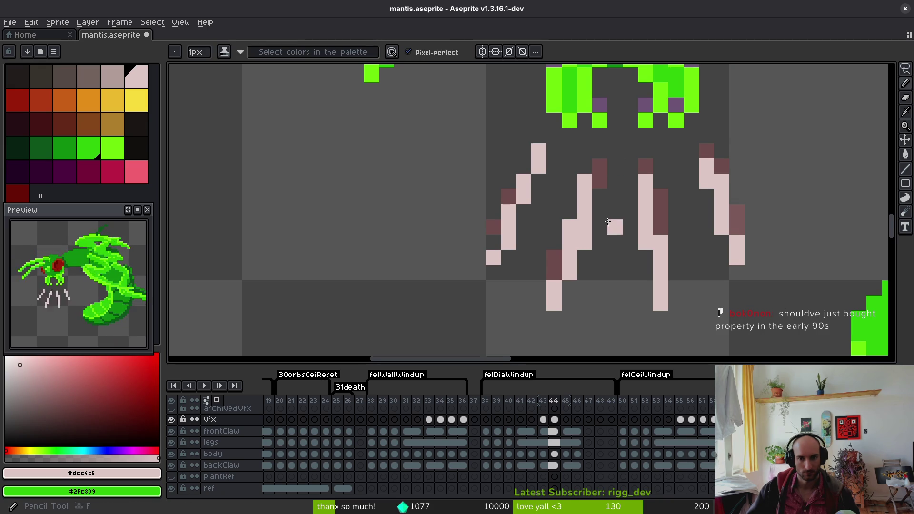
# - Add a pale pixel to the second slash, then erase it as a stray
pyautogui.moveTo(607, 222); pyautogui.dragTo(566, 218)
pyautogui.hotkey('ctrl', 'z')
pyautogui.click(537, 258)
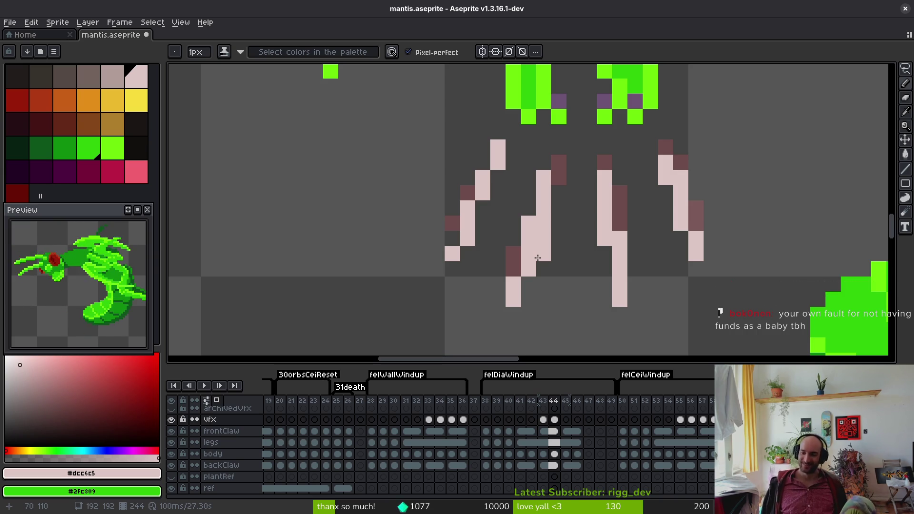
pyautogui.click(537, 257)
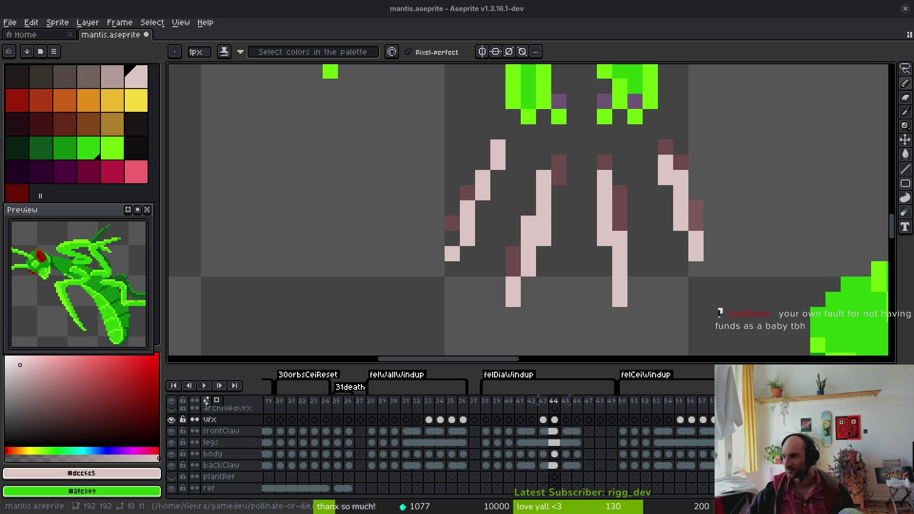
pyautogui.hotkey('alt', 'Tab')
# - Refine the search to 'shiny dragonite gen 1 card' and show image results
pyautogui.click(255, 55)
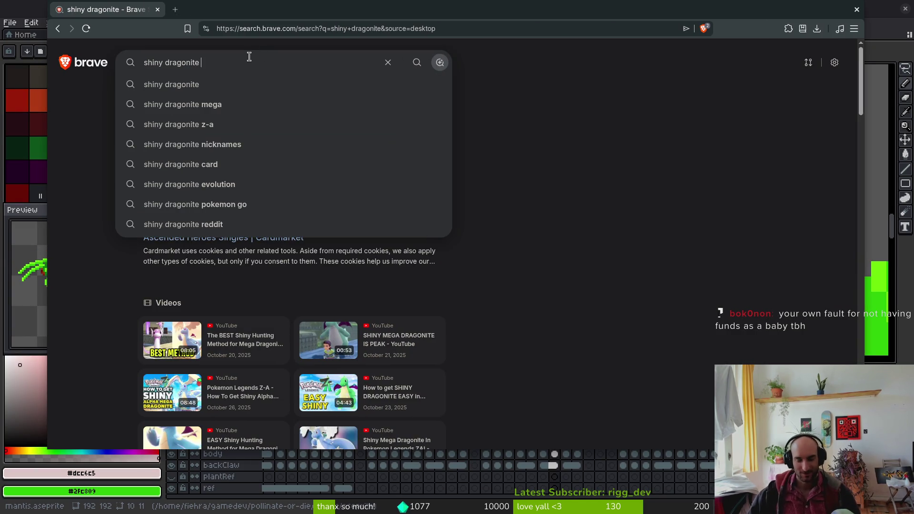
pyautogui.write('gen 1 card')
pyautogui.press('Return')
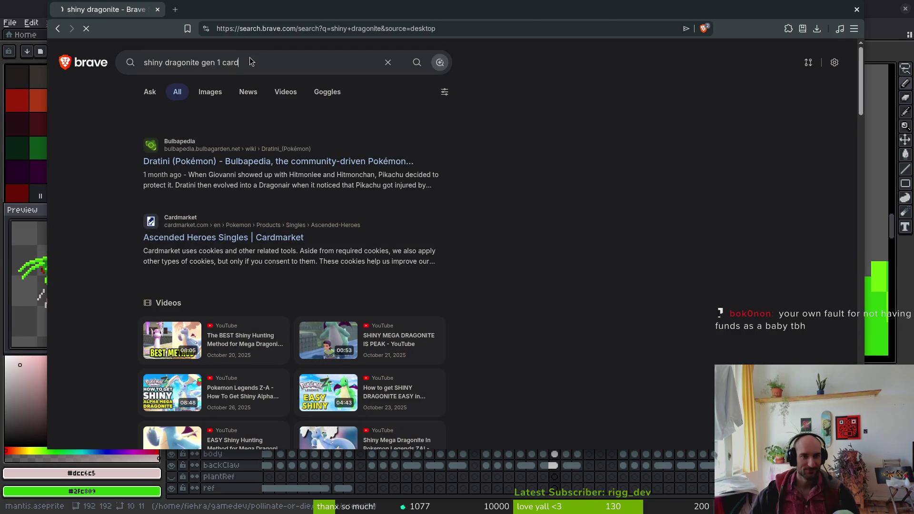
pyautogui.click(210, 92)
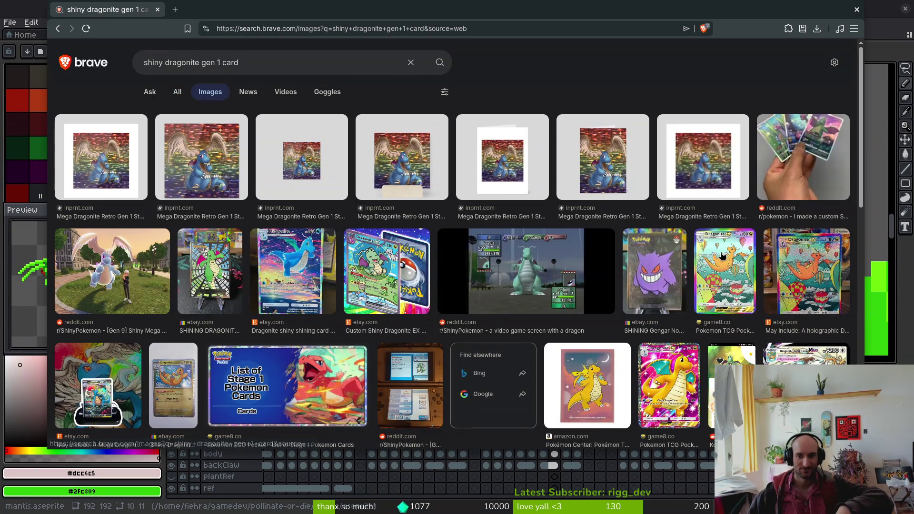
# - Scroll down through the shiny Dragonite gen 1 card image results
pyautogui.scroll(-3, 490, 286)
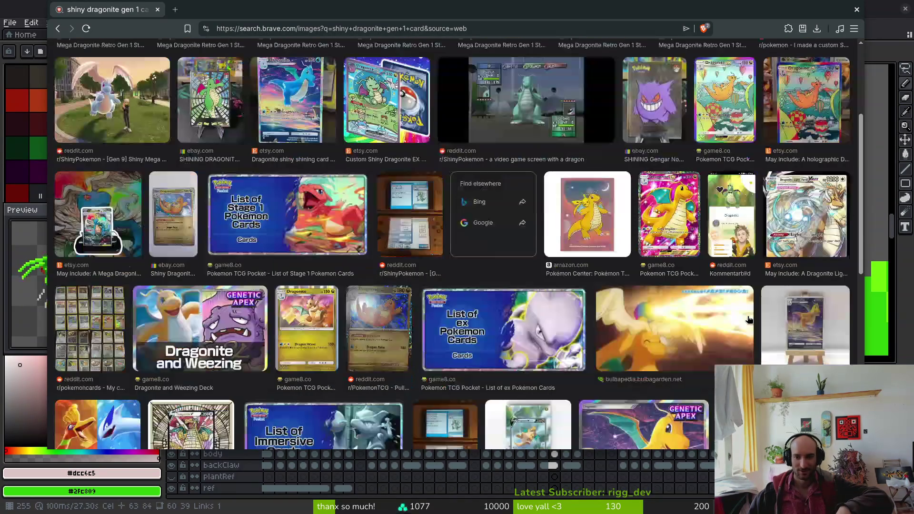
pyautogui.scroll(-1, 321, 239)
pyautogui.scroll(-2, 602, 302)
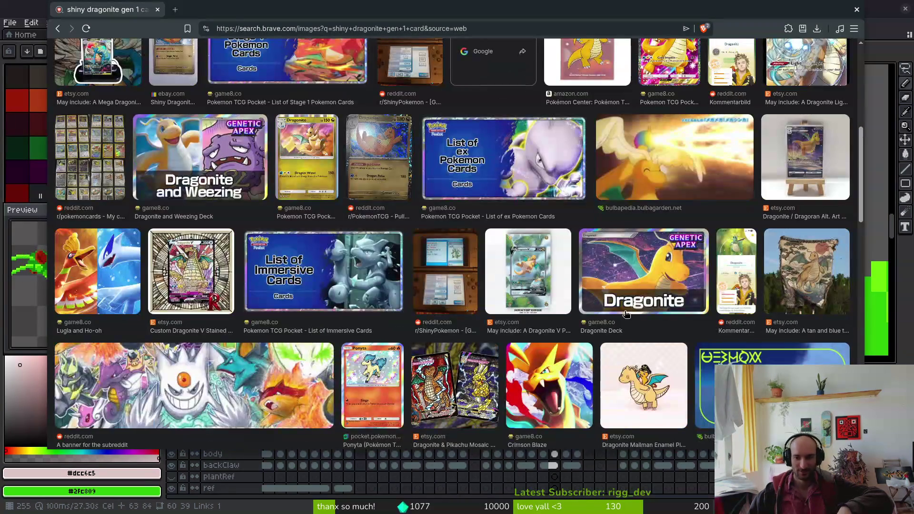
pyautogui.scroll(-4, 607, 285)
pyautogui.scroll(-1, 602, 285)
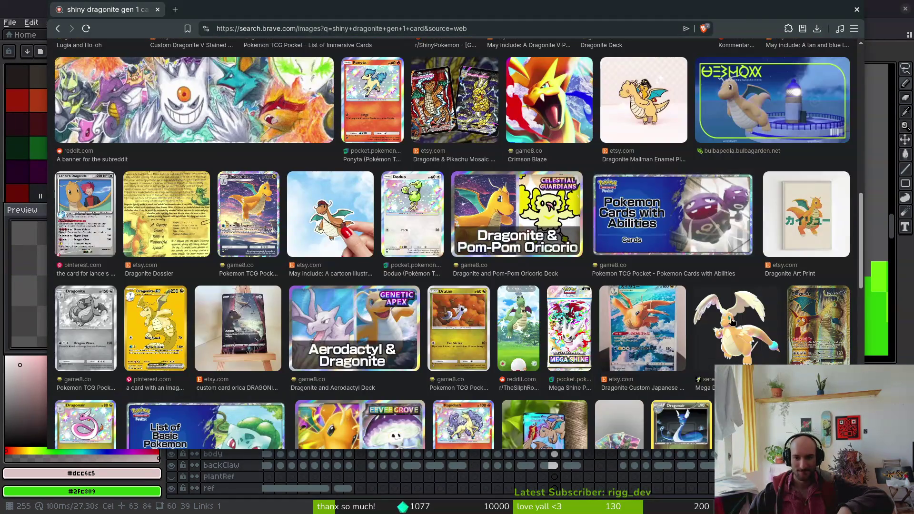
pyautogui.scroll(-1, 588, 312)
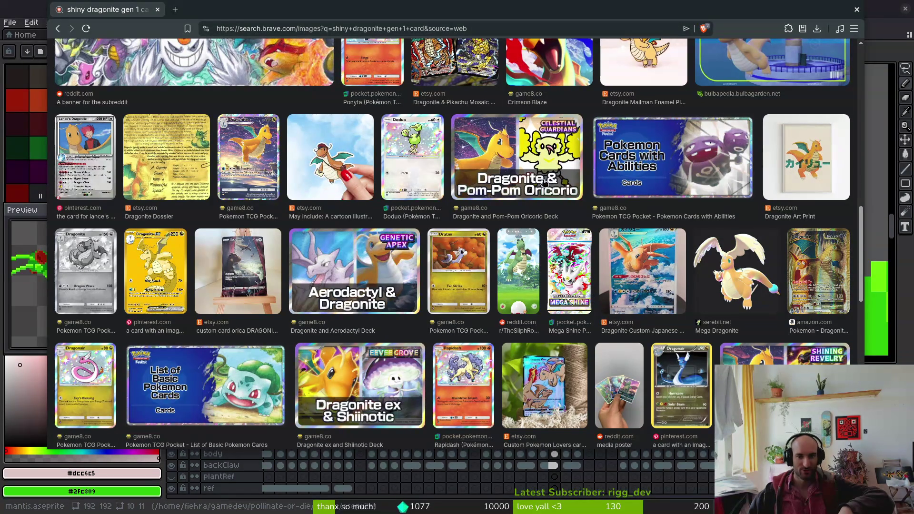
pyautogui.scroll(-3, 545, 184)
pyautogui.scroll(-2, 498, 257)
pyautogui.scroll(-1, 355, 270)
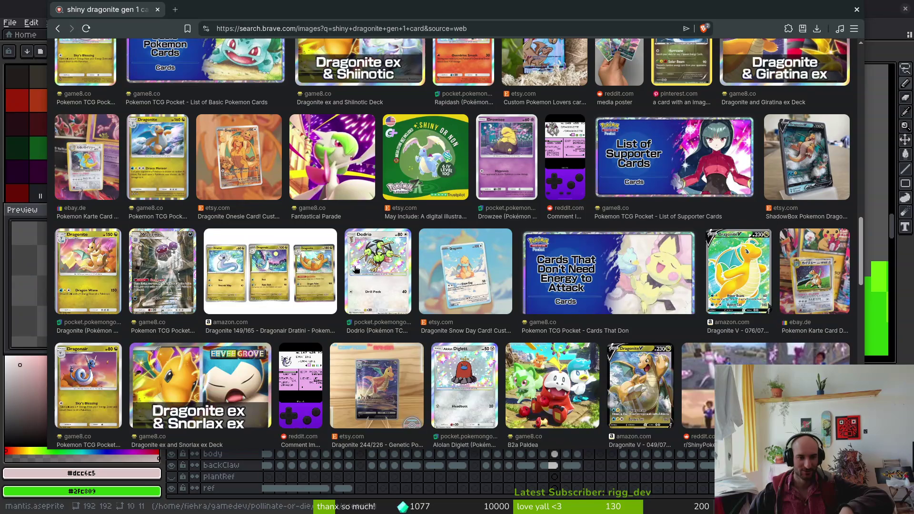
pyautogui.scroll(-2, 534, 322)
pyautogui.scroll(-1, 534, 320)
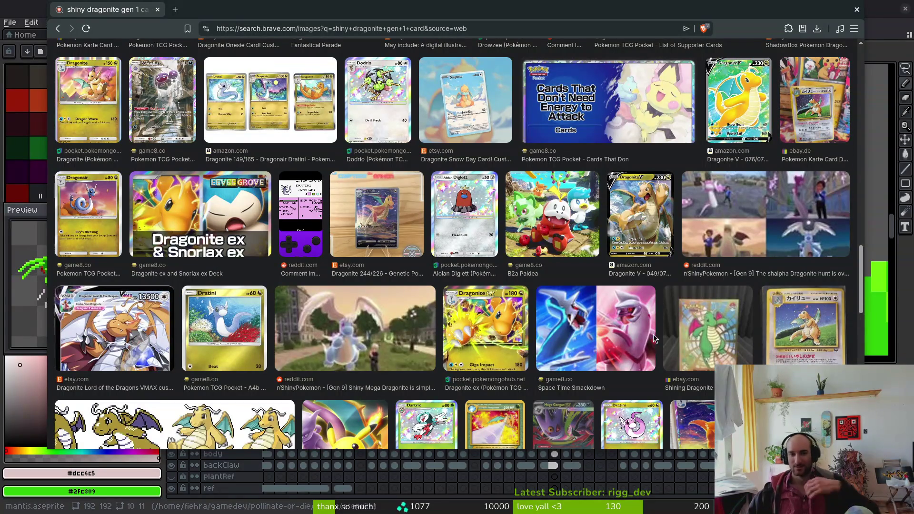
pyautogui.scroll(-1, 534, 318)
pyautogui.scroll(-1, 534, 318)
pyautogui.scroll(-1, 523, 343)
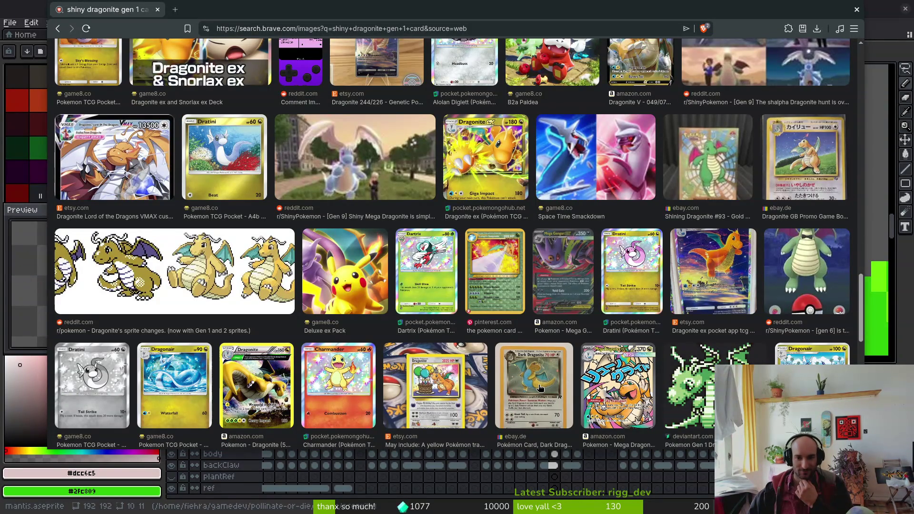
pyautogui.scroll(-2, 431, 385)
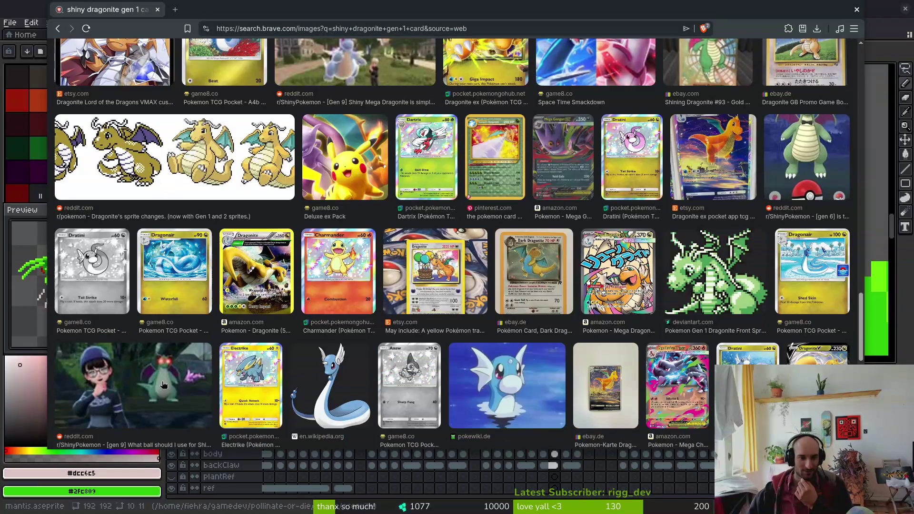
pyautogui.scroll(-2, 385, 374)
pyautogui.scroll(-4, 384, 373)
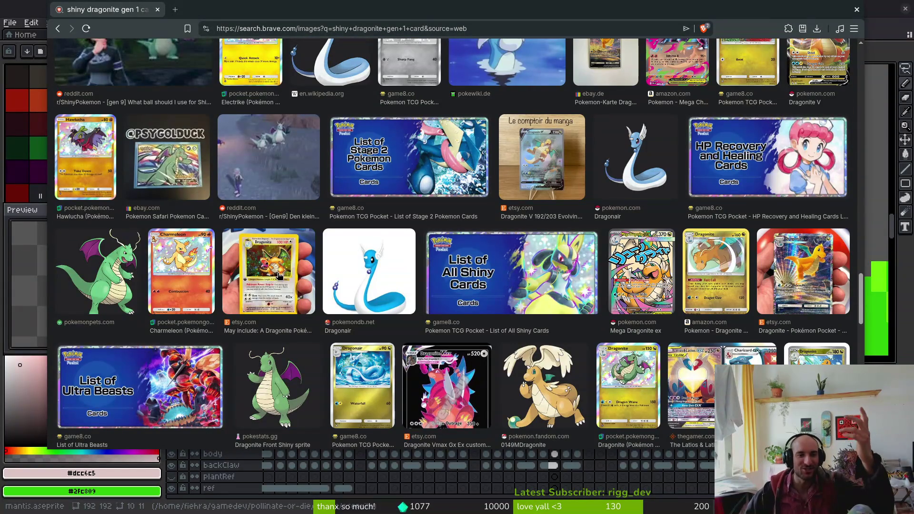
# - Preview several Dragonite card images and open TheGamer's most expensive Dragonite cards article
pyautogui.click(296, 263)
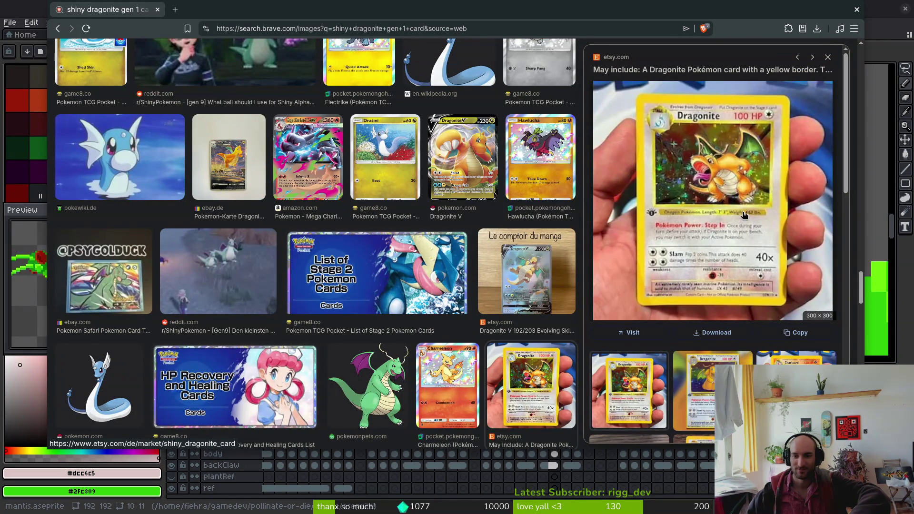
pyautogui.click(796, 386)
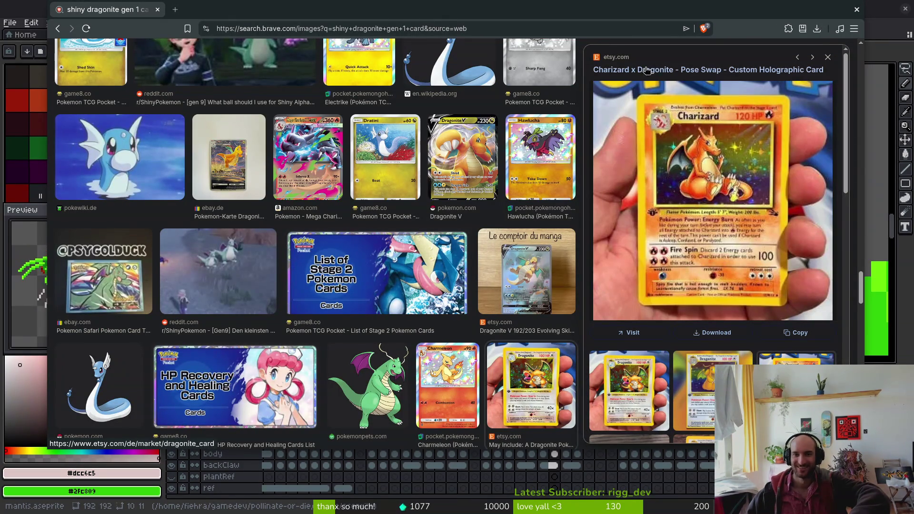
pyautogui.click(710, 390)
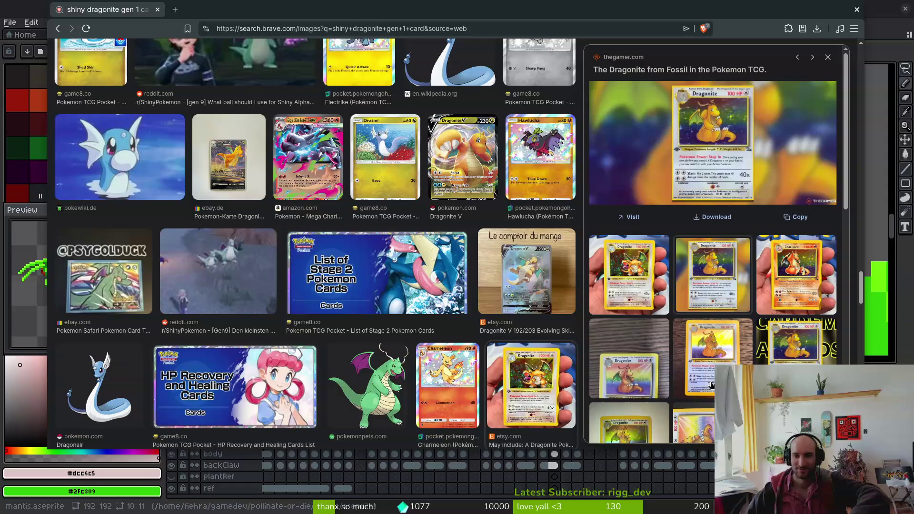
pyautogui.click(744, 120)
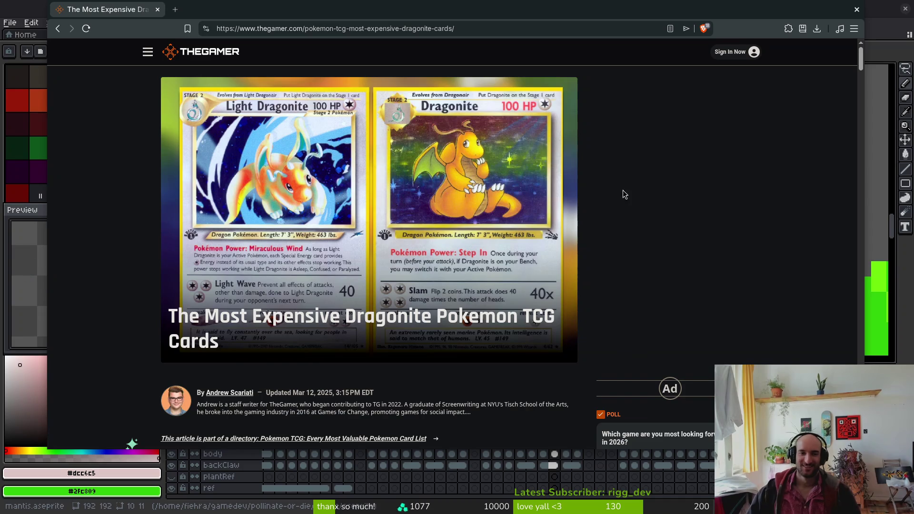
# - Go to frame 45 and paint pale pixels down the middle claw-slash streak
pyautogui.hotkey('alt', 'Tab')
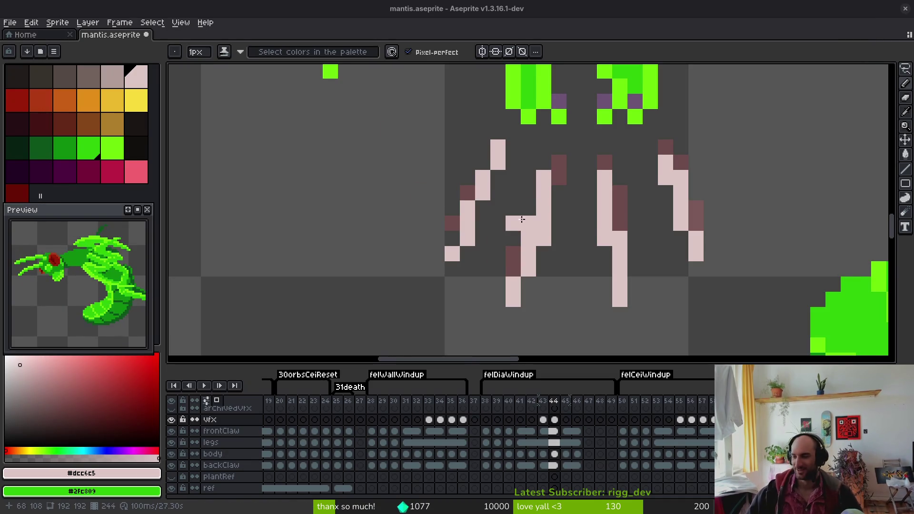
pyautogui.hscroll(2, 521, 220)
pyautogui.press('Right')
pyautogui.press('Left')
pyautogui.press('Right')
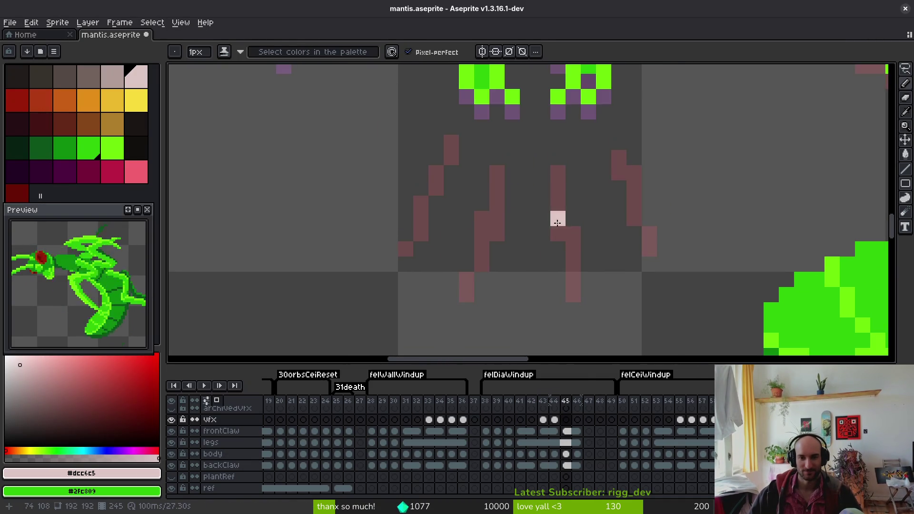
pyautogui.scroll(1, 555, 217)
pyautogui.moveTo(554, 133)
pyautogui.mouseDown()
pyautogui.moveTo(554, 156)
pyautogui.moveTo(577, 178)
pyautogui.mouseUp()
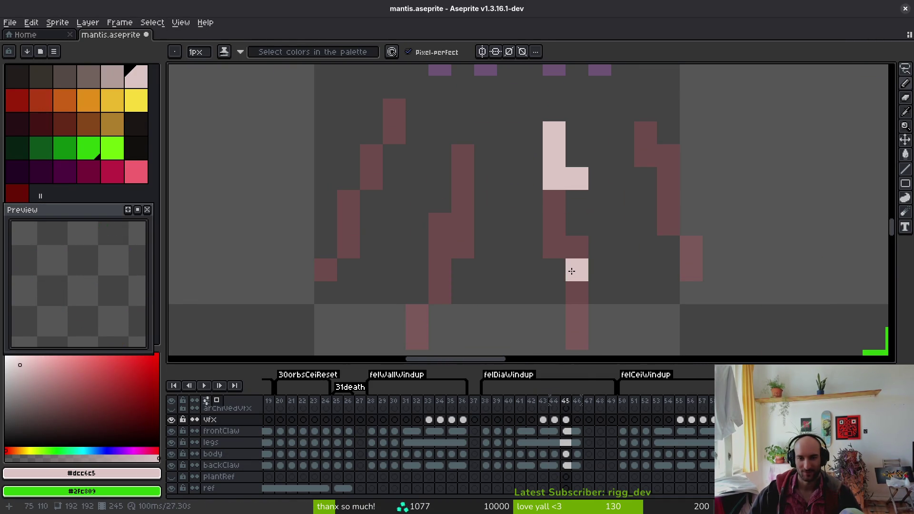
pyautogui.moveTo(577, 225); pyautogui.dragTo(577, 201)
pyautogui.press('e')
pyautogui.press('b')
pyautogui.moveTo(577, 270); pyautogui.dragTo(577, 315)
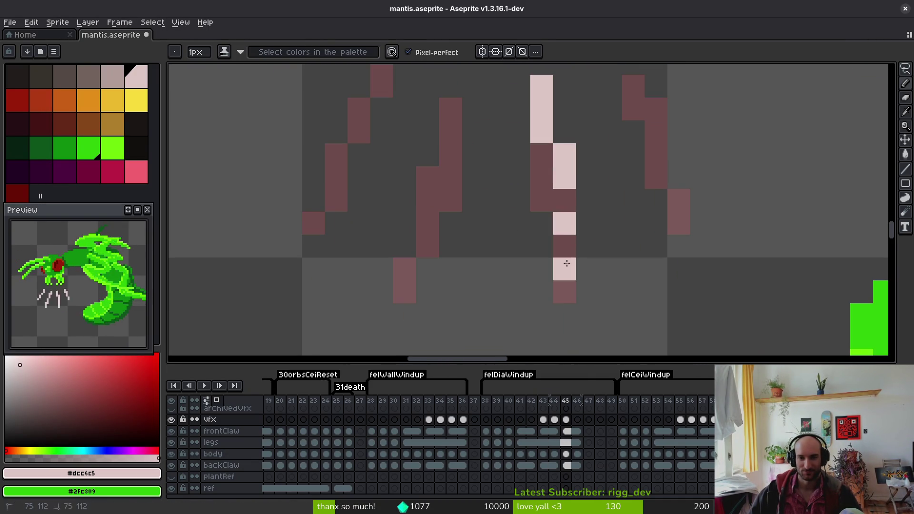
# - Paint the right diagonal claw-slash streak pale pink, filling its gaps
pyautogui.click(668, 201)
pyautogui.hscroll(2, 634, 206)
pyautogui.moveTo(613, 143); pyautogui.dragTo(636, 191)
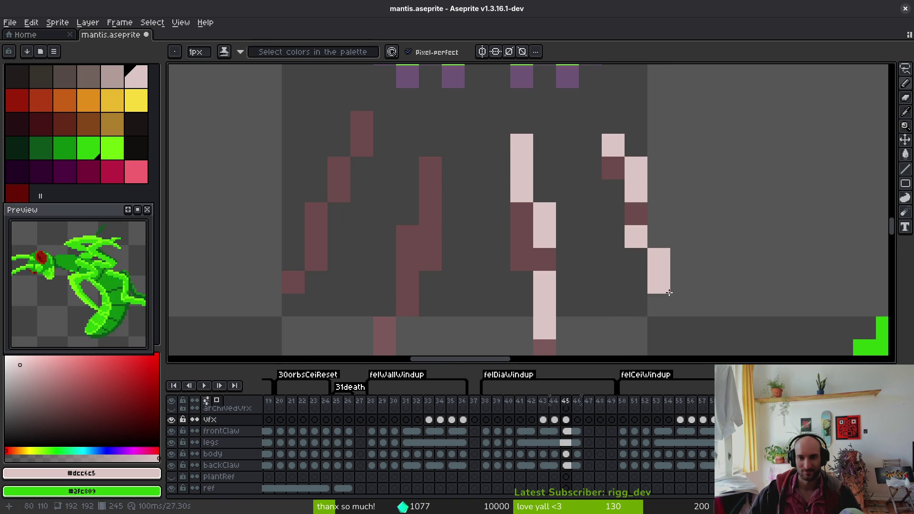
pyautogui.moveTo(636, 237); pyautogui.dragTo(659, 259)
pyautogui.press('e')
pyautogui.press('b')
pyautogui.click(636, 168)
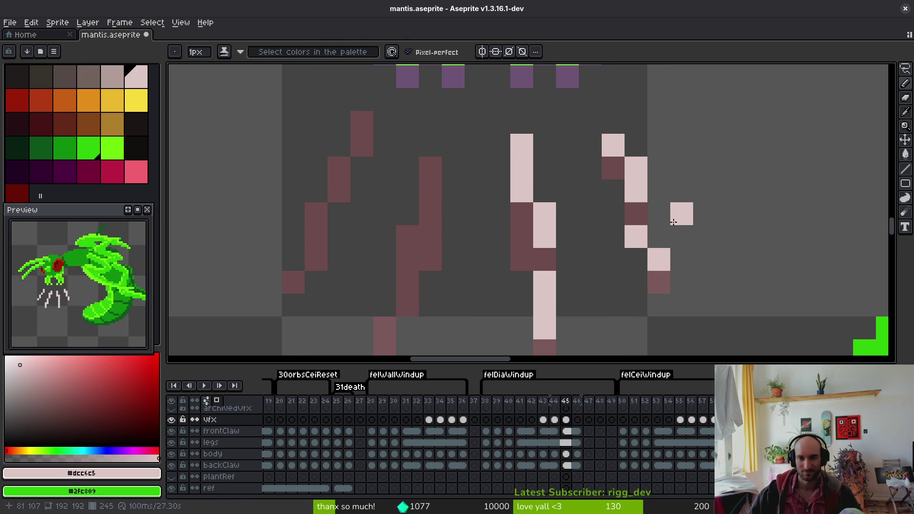
pyautogui.keyDown('shift'); pyautogui.click(613, 122); pyautogui.keyUp('shift')
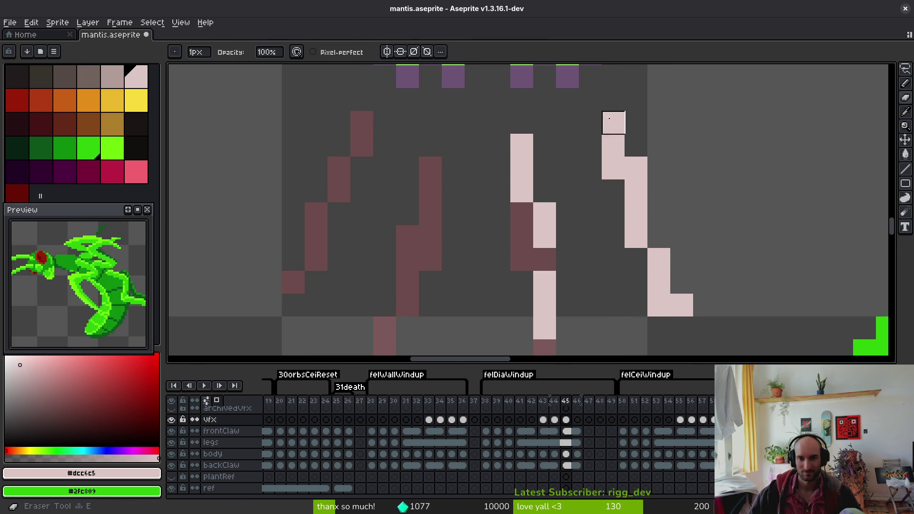
# - Undo and redo the pink strokes, add one more pale pink pixel, and save mantis.aseprite
pyautogui.hotkey('ctrl', 'z')
pyautogui.hotkey('ctrl', 'z')
pyautogui.hotkey('ctrl', 'z')
pyautogui.hotkey('ctrl', 'y')
pyautogui.hotkey('ctrl', 'y')
pyautogui.hotkey('ctrl', 'y')
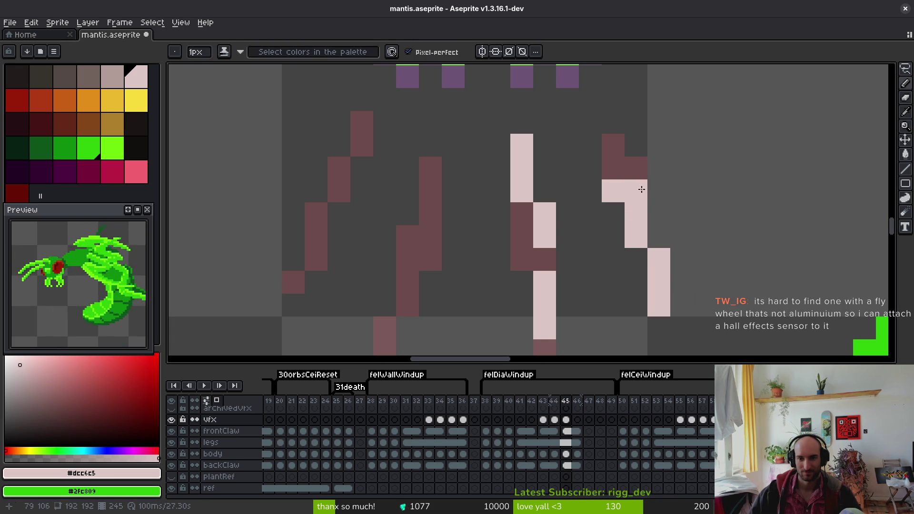
pyautogui.click(658, 219)
pyautogui.moveTo(658, 218); pyautogui.dragTo(643, 206)
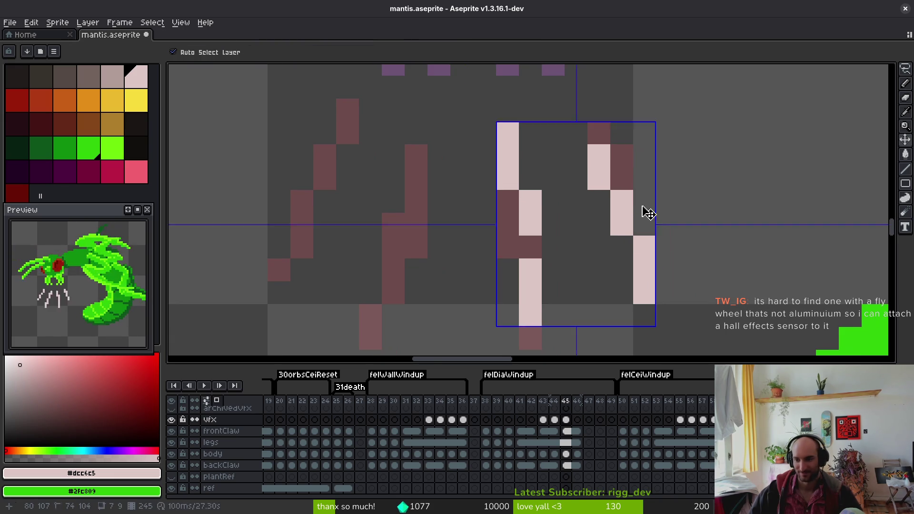
pyautogui.hotkey('ctrl', 's')
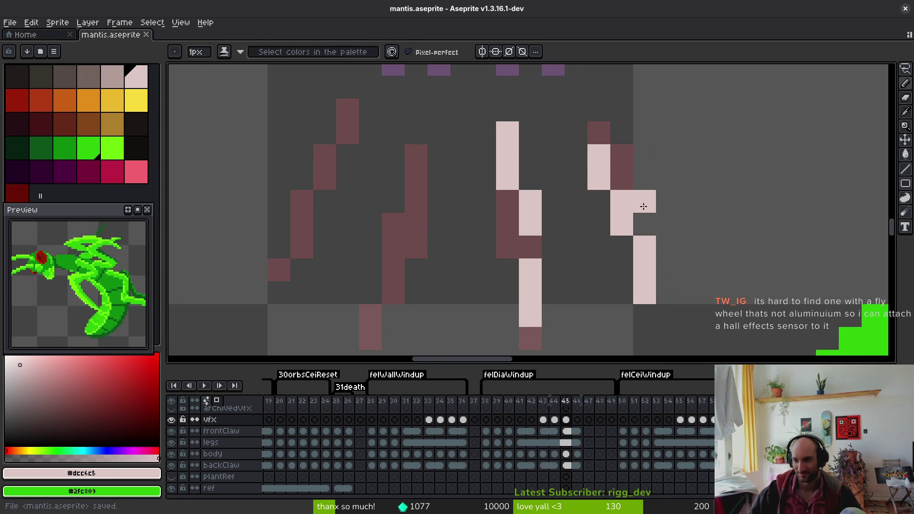
# - Draw a pale pink stroke down frame 45's left streak and erase a stray pixel
pyautogui.scroll(-2, 500, 148)
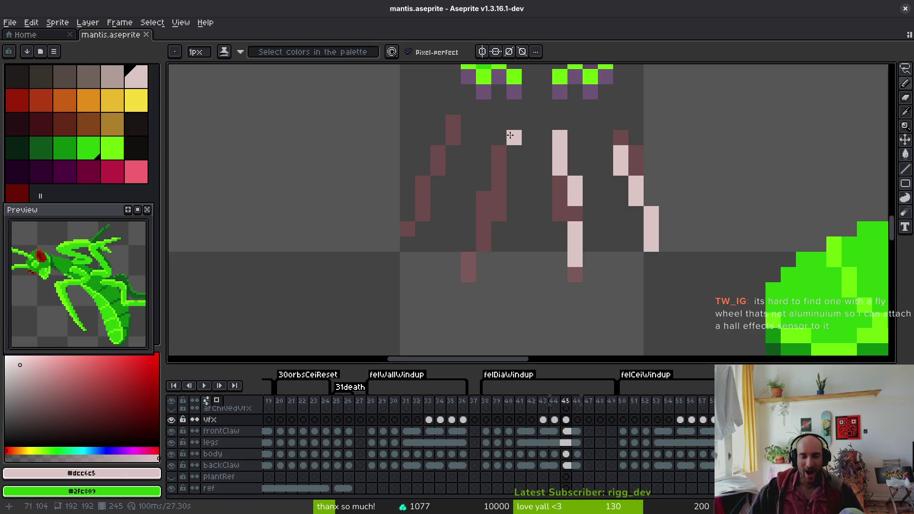
pyautogui.moveTo(510, 136); pyautogui.dragTo(493, 211)
pyautogui.click(468, 275)
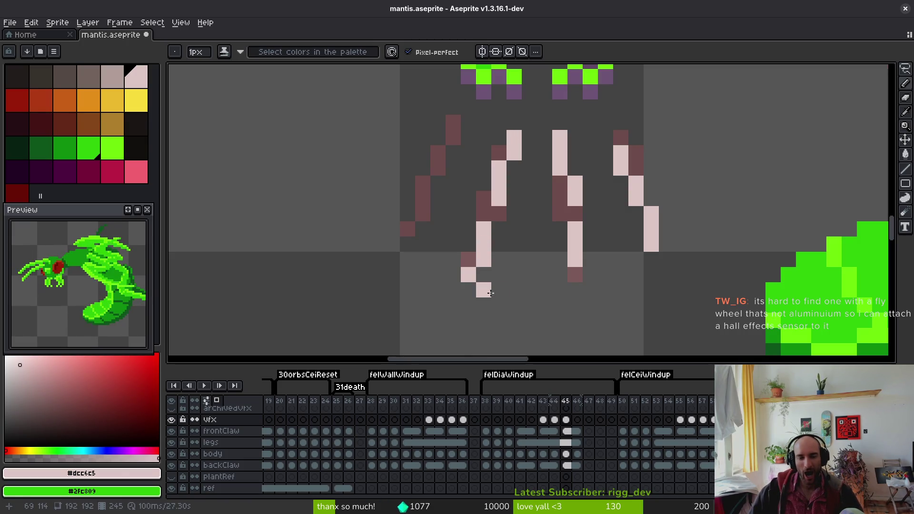
pyautogui.press('e')
pyautogui.click(483, 260)
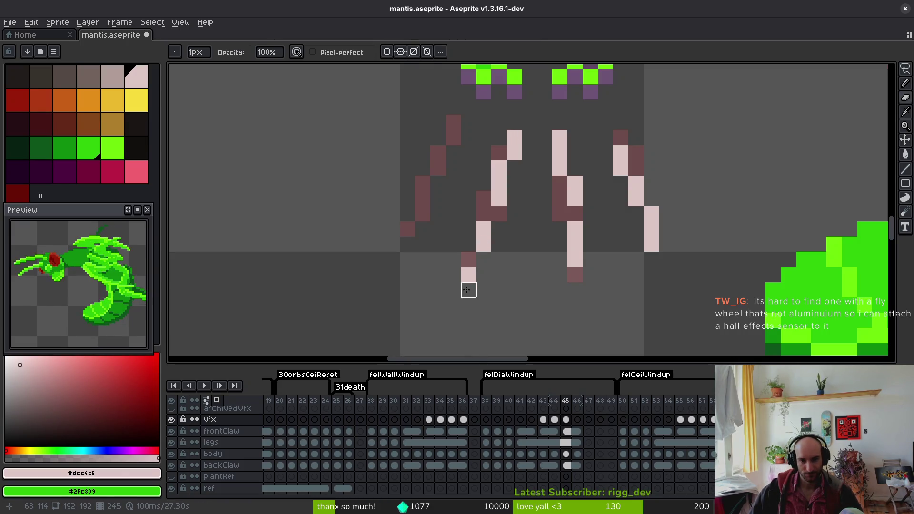
pyautogui.press('b')
pyautogui.scroll(-6, 529, 260)
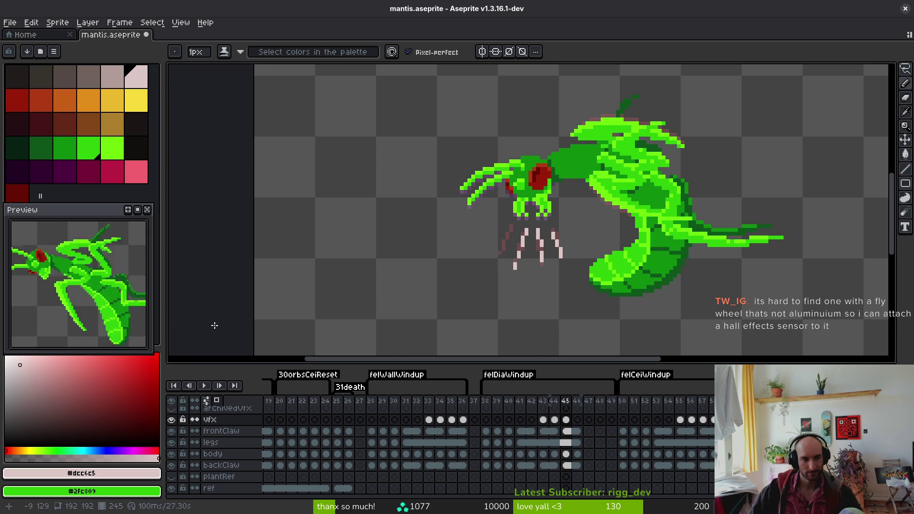
pyautogui.scroll(6, 516, 266)
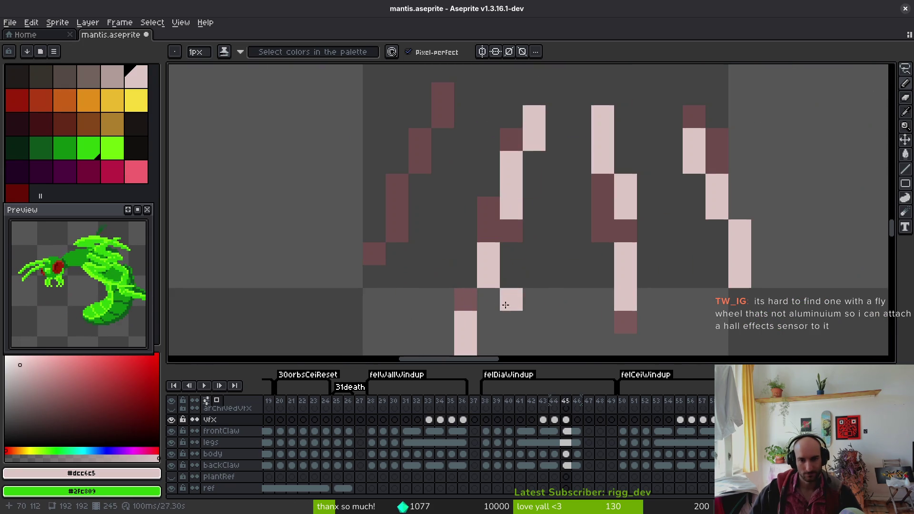
pyautogui.scroll(-3, 505, 305)
# - Paint the rest of frame 45's left streak pale pink in a staircase
pyautogui.click(464, 253)
pyautogui.scroll(-2, 474, 220)
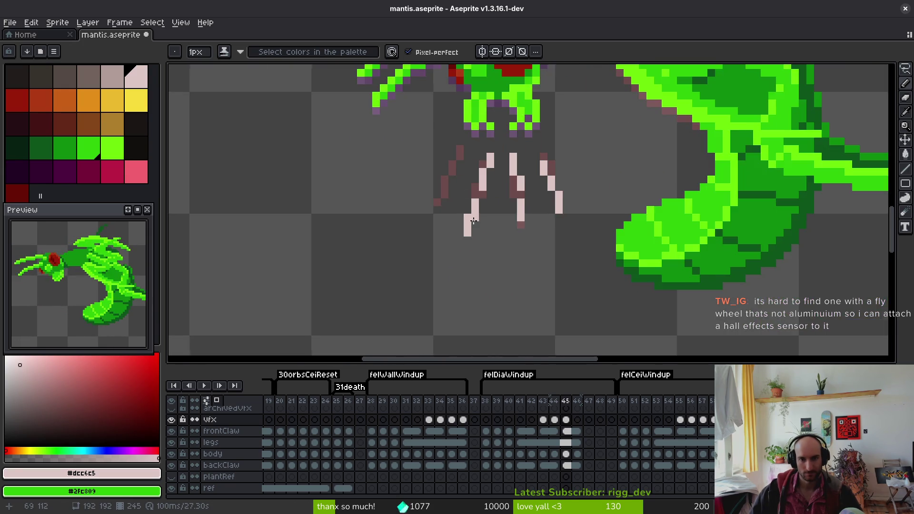
pyautogui.scroll(6, 474, 221)
pyautogui.moveTo(453, 173)
pyautogui.mouseDown()
pyautogui.moveTo(422, 141)
pyautogui.moveTo(380, 255)
pyautogui.mouseUp()
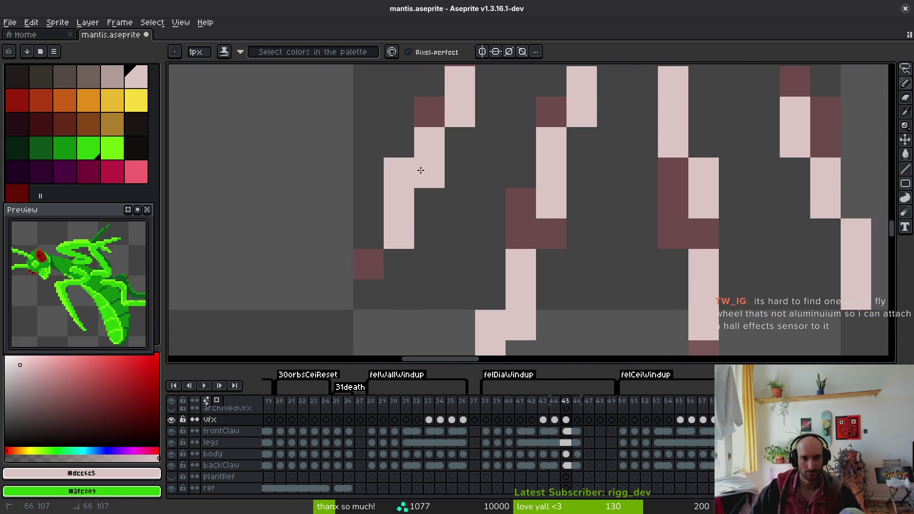
pyautogui.moveTo(339, 294); pyautogui.dragTo(369, 291)
pyautogui.scroll(-4, 472, 269)
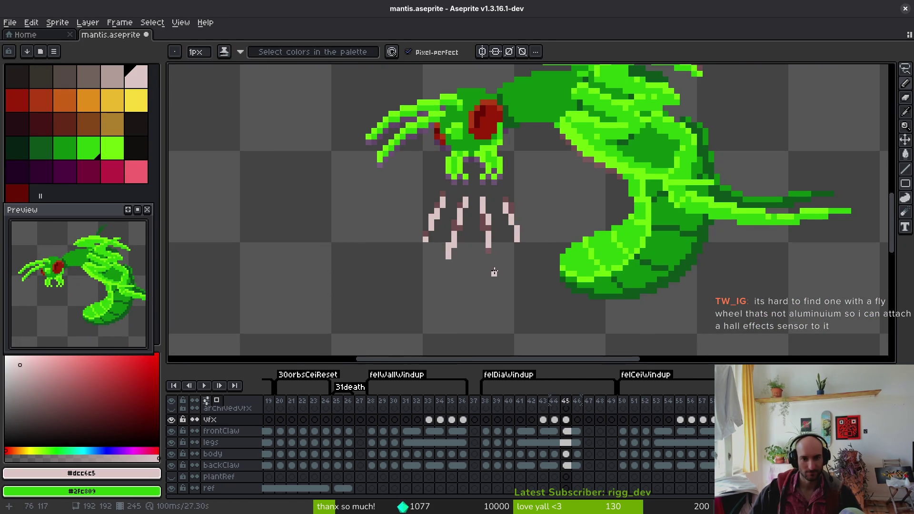
# - On frame 46, paint the left, next and third slash streaks pale pink
pyautogui.press('Right')
pyautogui.scroll(4, 506, 200)
pyautogui.moveTo(377, 190); pyautogui.dragTo(323, 260)
pyautogui.hotkey('ctrl', 'z')
pyautogui.moveTo(356, 223)
pyautogui.mouseDown()
pyautogui.moveTo(369, 196)
pyautogui.moveTo(338, 257)
pyautogui.mouseUp()
pyautogui.moveTo(415, 197)
pyautogui.mouseDown()
pyautogui.moveTo(400, 290)
pyautogui.moveTo(387, 311)
pyautogui.moveTo(390, 299)
pyautogui.mouseUp()
pyautogui.moveTo(478, 210)
pyautogui.mouseDown()
pyautogui.moveTo(488, 281)
pyautogui.moveTo(481, 198)
pyautogui.moveTo(492, 242)
pyautogui.mouseUp()
# - Fix the pale pink pixels on frame 46's right slash streak
pyautogui.press('e')
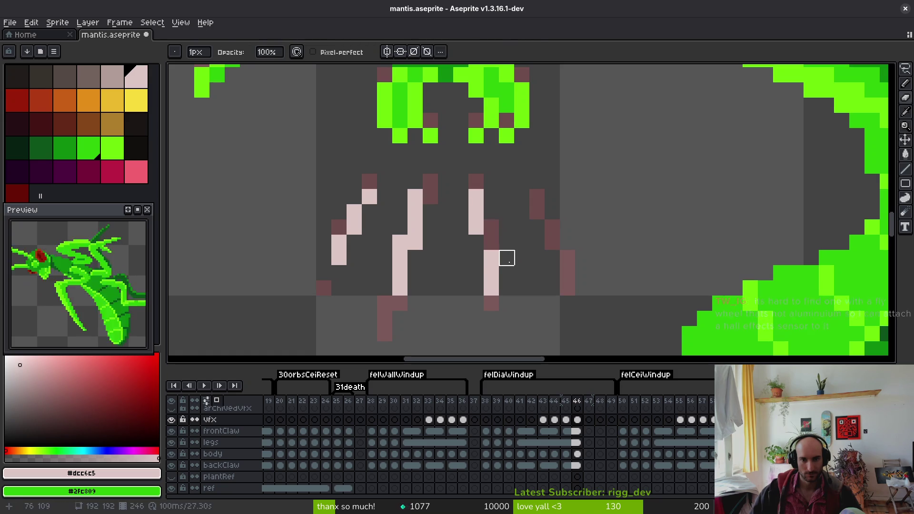
pyautogui.press('b')
pyautogui.click(536, 181)
pyautogui.moveTo(532, 187); pyautogui.dragTo(566, 274)
pyautogui.hotkey('ctrl', 'z')
pyautogui.click(539, 215)
pyautogui.moveTo(539, 215)
pyautogui.mouseDown()
pyautogui.moveTo(552, 279)
pyautogui.moveTo(536, 195)
pyautogui.moveTo(522, 181)
pyautogui.mouseUp()
pyautogui.moveTo(552, 235); pyautogui.dragTo(568, 250)
pyautogui.scroll(-5, 572, 269)
pyautogui.scroll(2, 572, 269)
pyautogui.press('e')
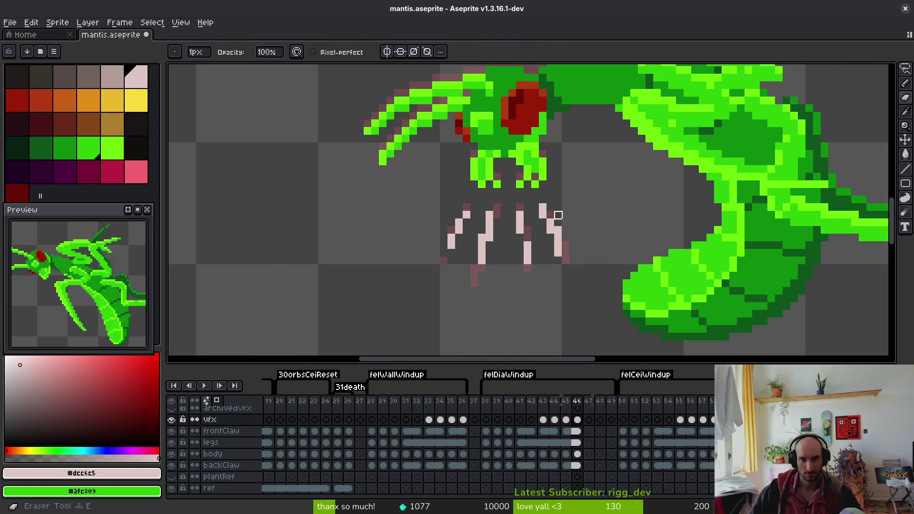
pyautogui.scroll(-3, 550, 283)
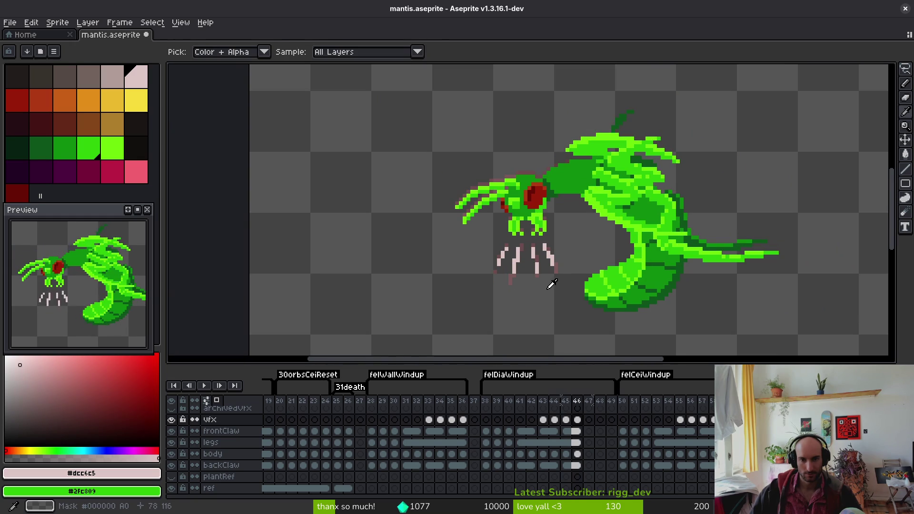
# - Save mantis.aseprite, recentre the view, and select frame 42 across all layers
pyautogui.moveTo(89, 317); pyautogui.dragTo(44, 310)
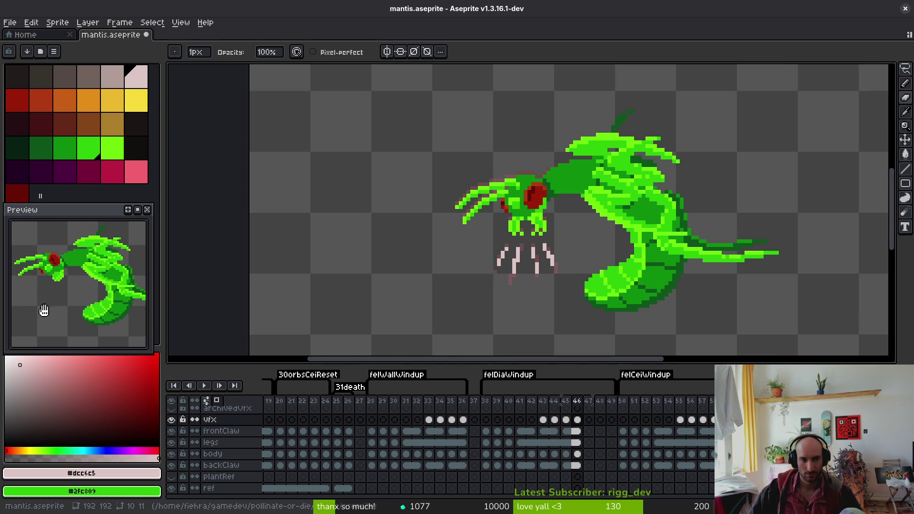
pyautogui.hotkey('ctrl', 's')
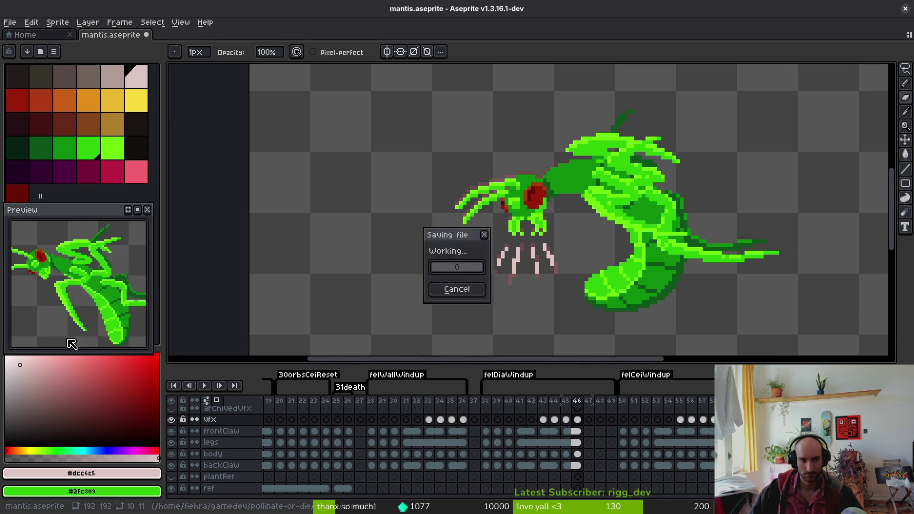
pyautogui.scroll(-1, 509, 263)
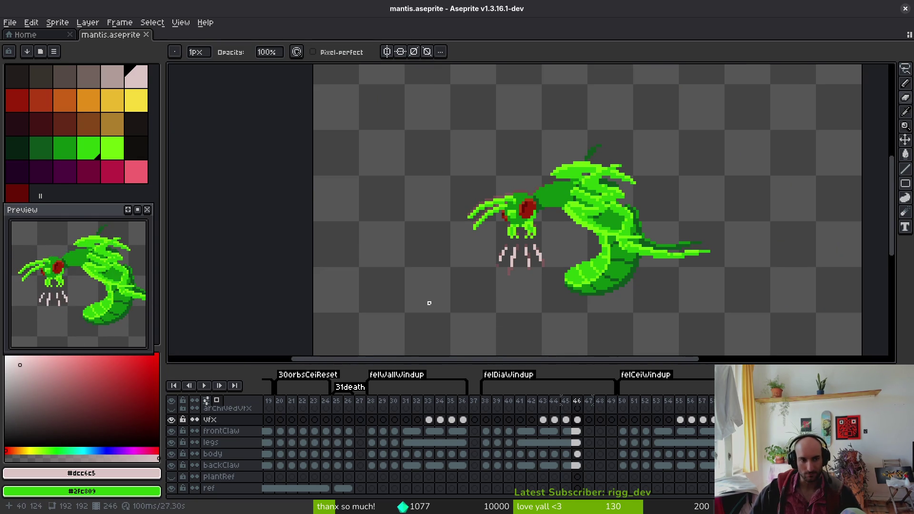
pyautogui.moveTo(429, 302); pyautogui.dragTo(405, 253)
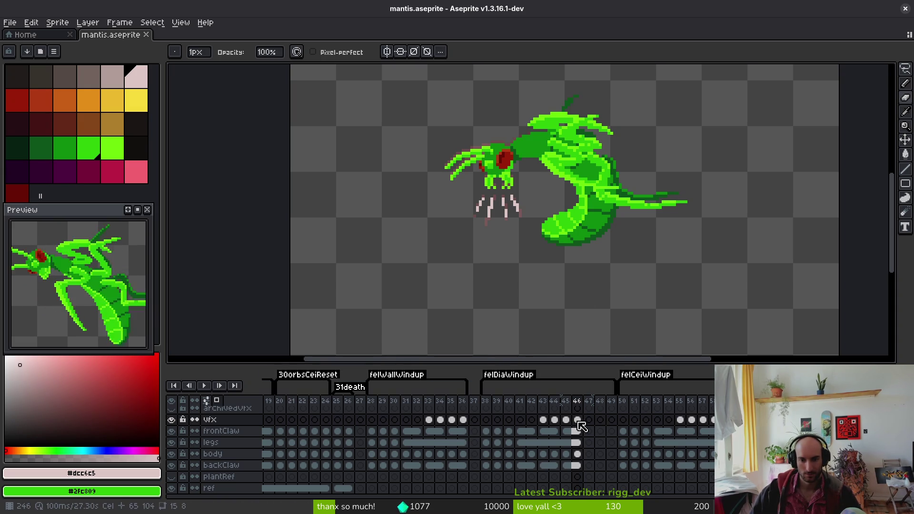
pyautogui.moveTo(532, 420); pyautogui.dragTo(531, 466)
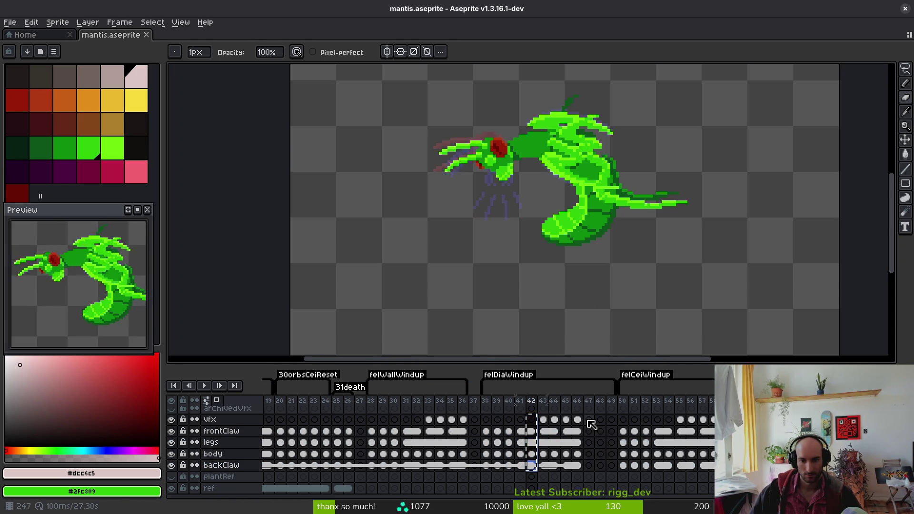
# - Link the cels of frames 42–47 and save the mantis file
pyautogui.press('Delete')
pyautogui.keyDown('shift'); pyautogui.click(588, 465); pyautogui.keyUp('shift')
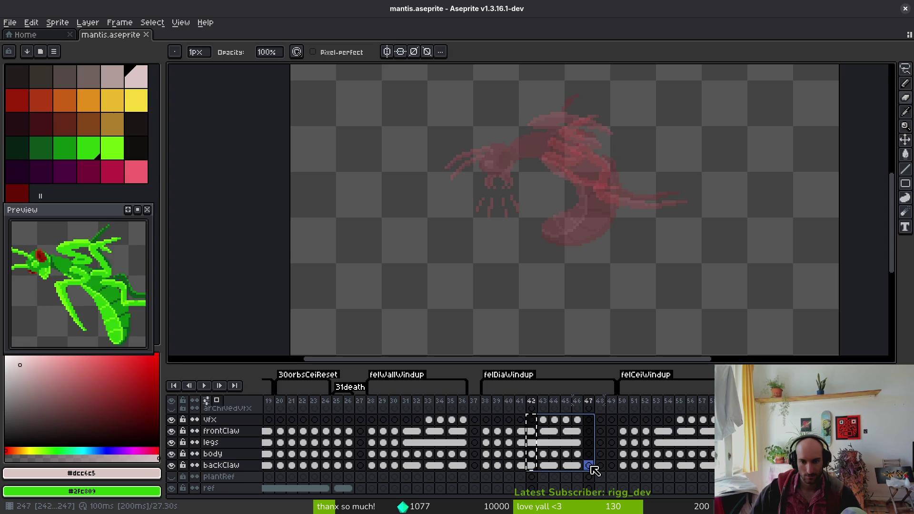
pyautogui.rightClick(588, 465)
pyautogui.click(614, 463)
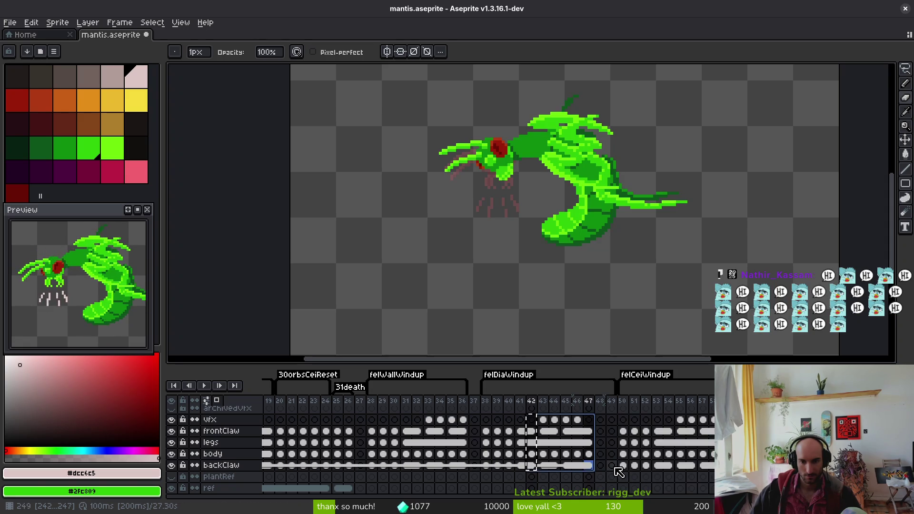
pyautogui.hotkey('ctrl', 's')
# - Insert a new felWallWindup frame, link the cels of frames 32–37, and save
pyautogui.click(510, 435)
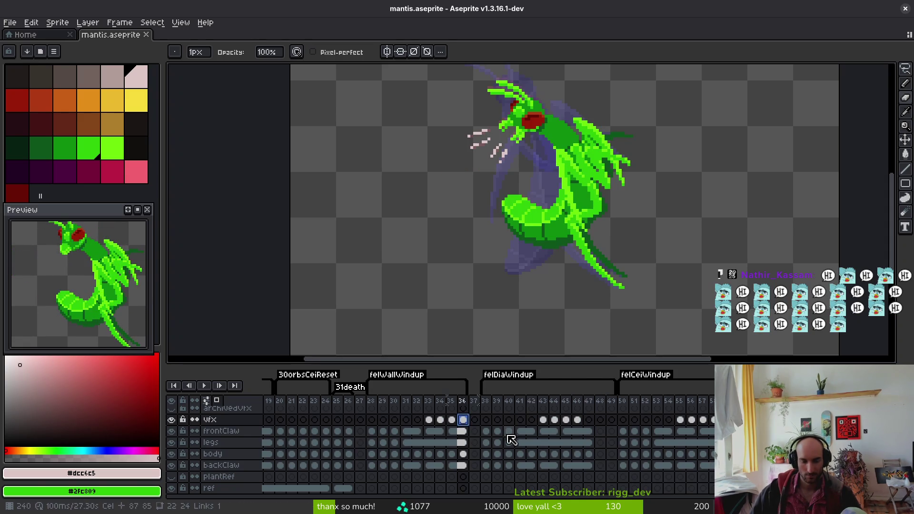
pyautogui.hotkey('alt', 'n')
pyautogui.click(422, 468)
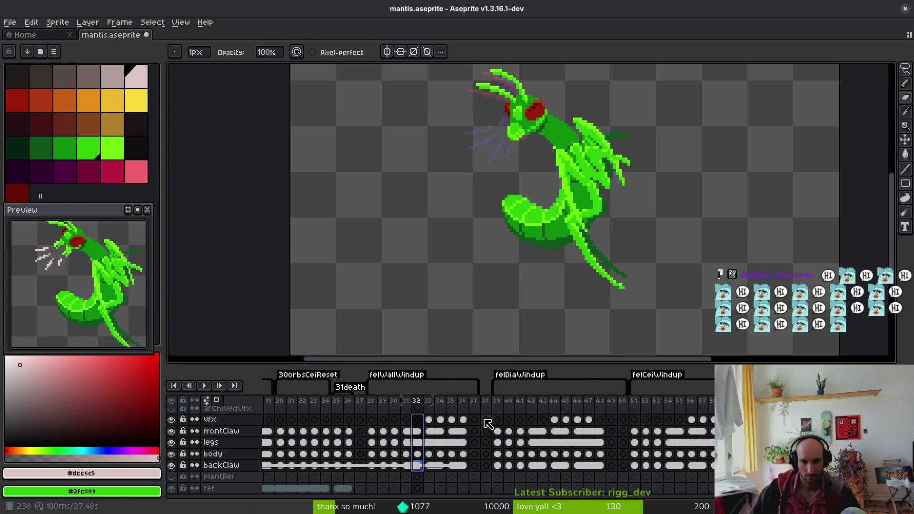
pyautogui.keyDown('shift'); pyautogui.click(474, 442); pyautogui.keyUp('shift')
pyautogui.rightClick(478, 426)
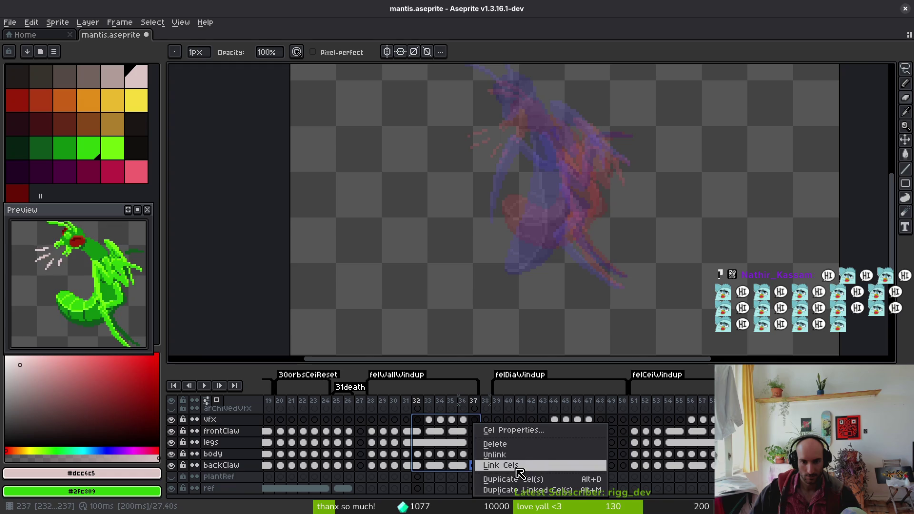
pyautogui.click(498, 465)
pyautogui.hotkey('ctrl', 's')
# - Review the felWallWindup poses across frames 31–38, settling on frame 36
pyautogui.click(418, 431)
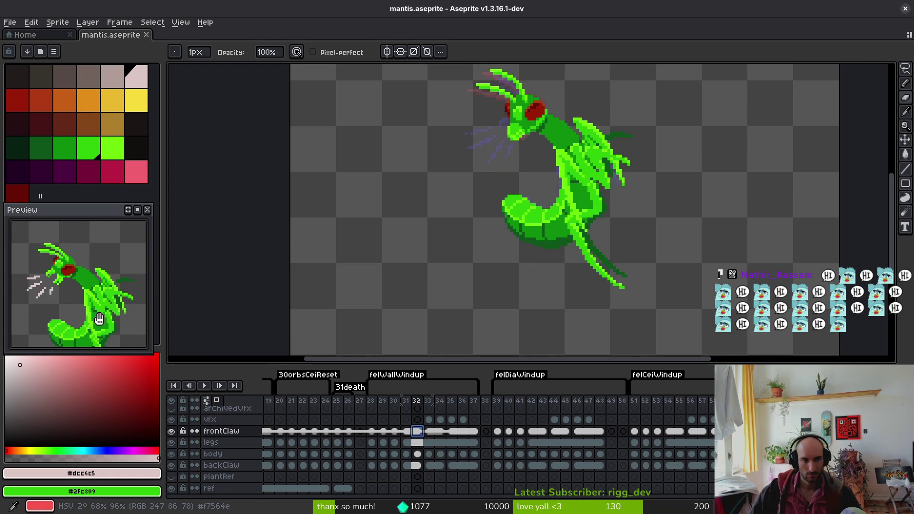
pyautogui.click(462, 443)
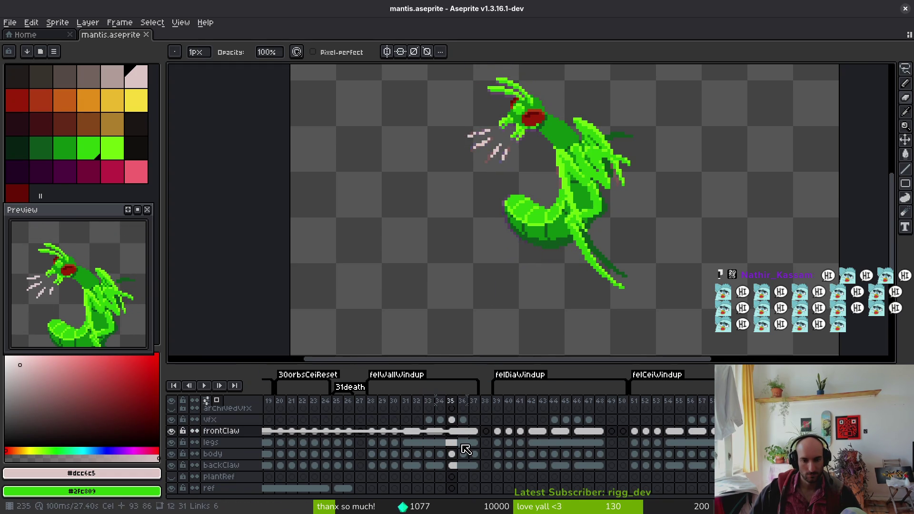
pyautogui.click(472, 452)
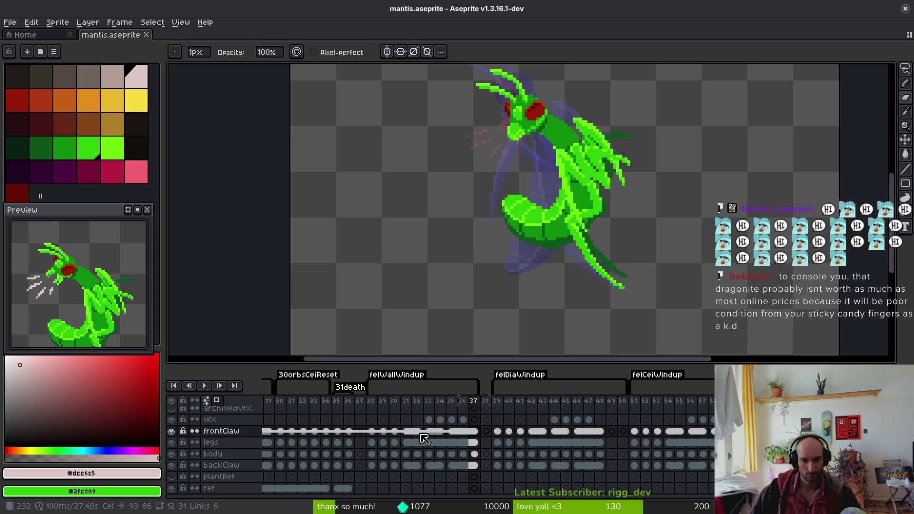
pyautogui.click(406, 454)
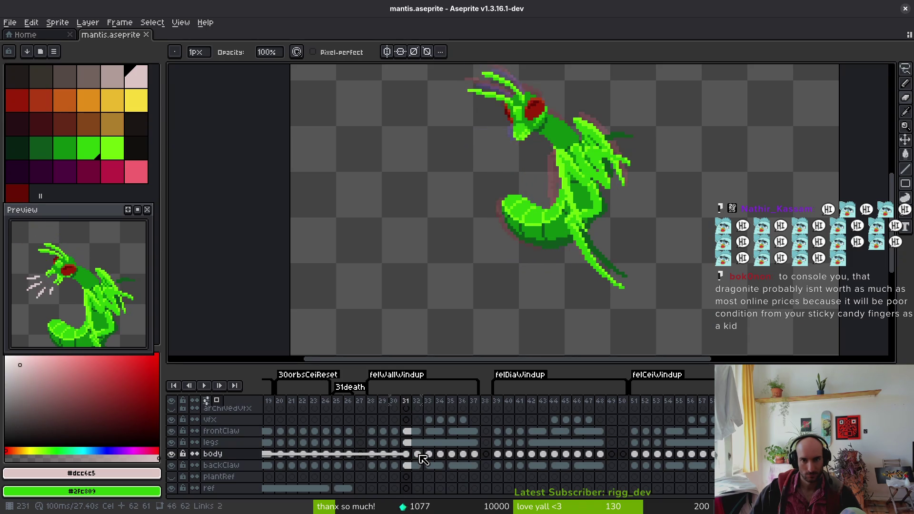
pyautogui.click(429, 466)
pyautogui.press('Right')
pyautogui.press('Right')
pyautogui.press('Right')
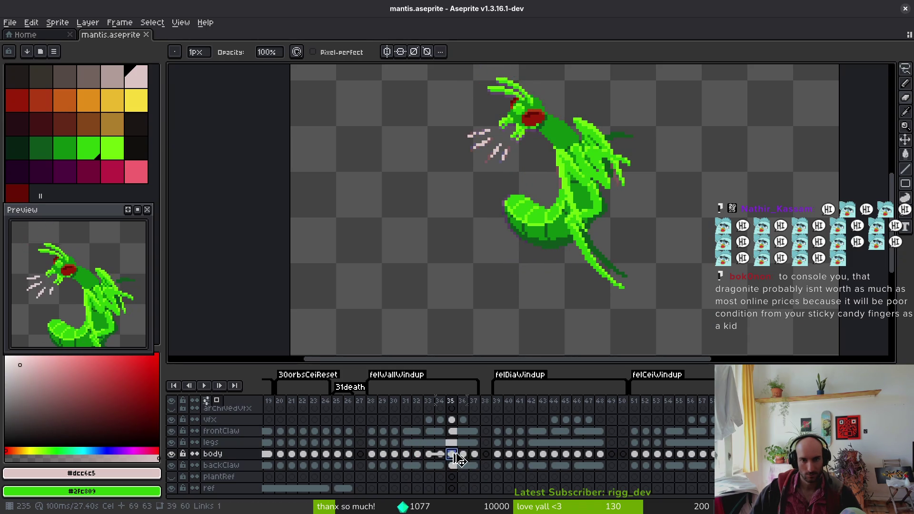
pyautogui.press('Right')
pyautogui.press('Left')
pyautogui.press('Left')
pyautogui.press('Right')
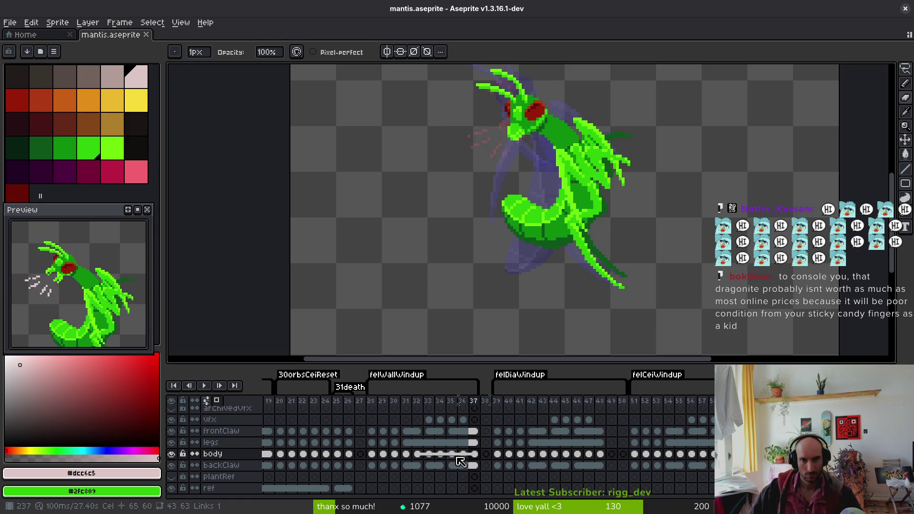
pyautogui.press('Right')
pyautogui.press('w')
pyautogui.press('Left')
pyautogui.press('Left')
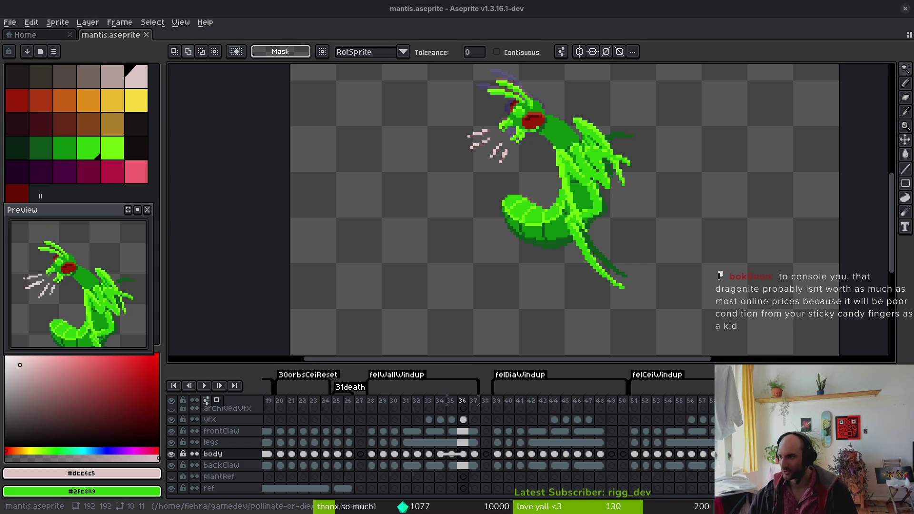
# - Search for 'shiny zapdos card' in the browser and show the image results
pyautogui.hotkey('alt', 'Tab')
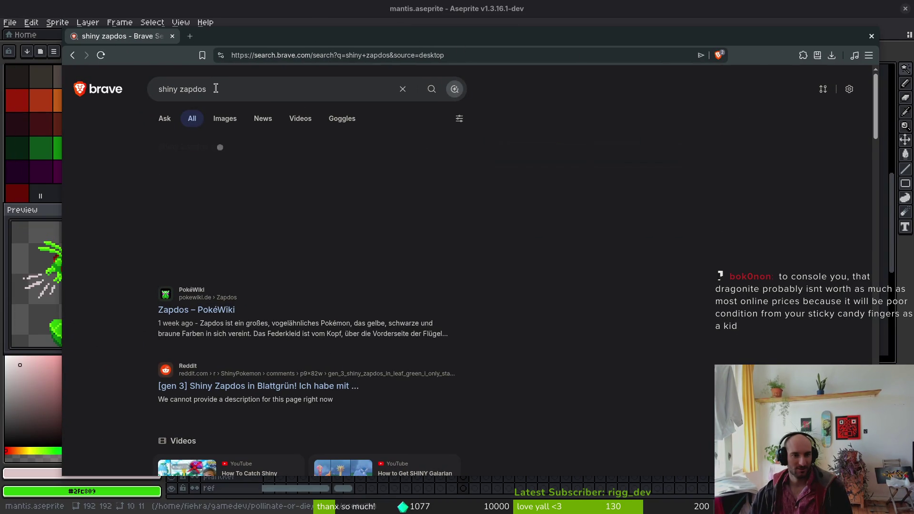
pyautogui.click(221, 90)
pyautogui.write('d')
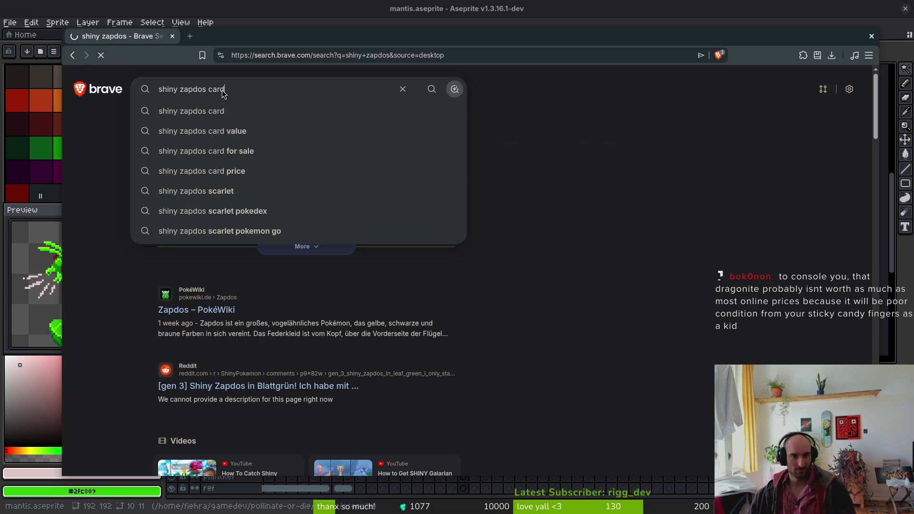
pyautogui.press('Return')
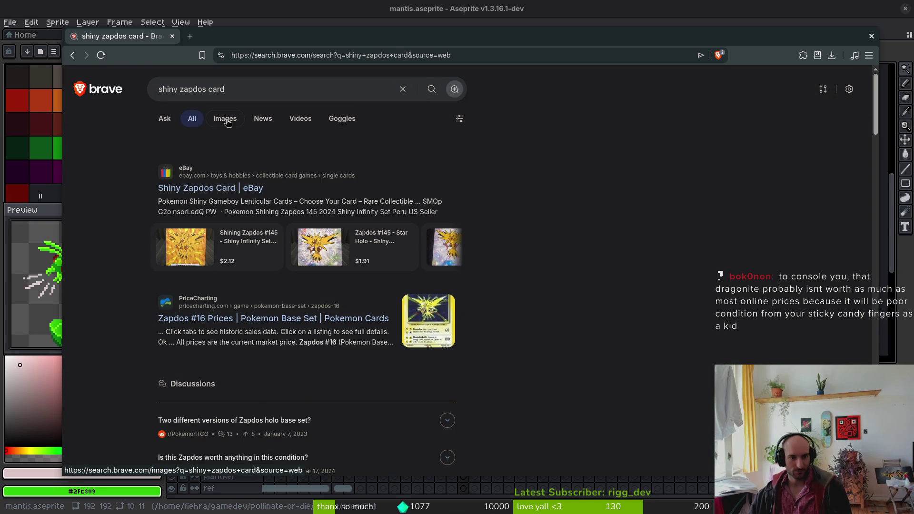
pyautogui.click(226, 120)
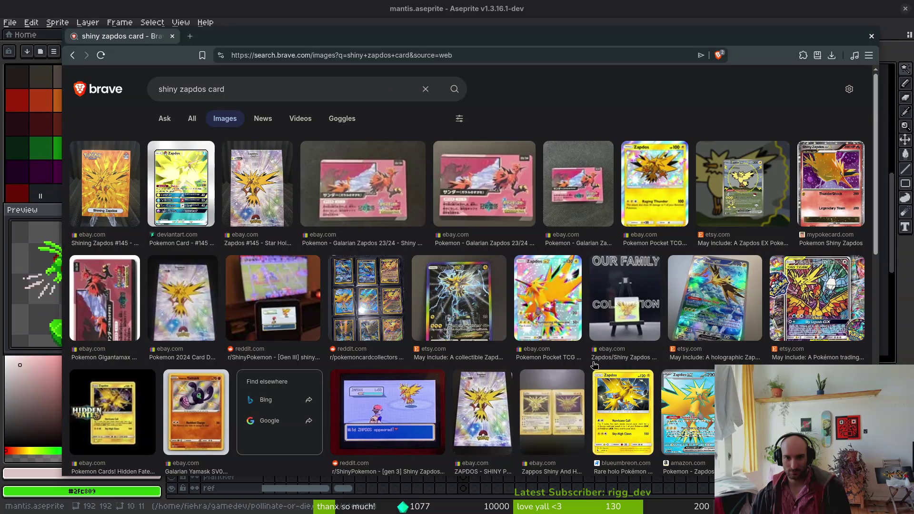
pyautogui.scroll(-2, 490, 436)
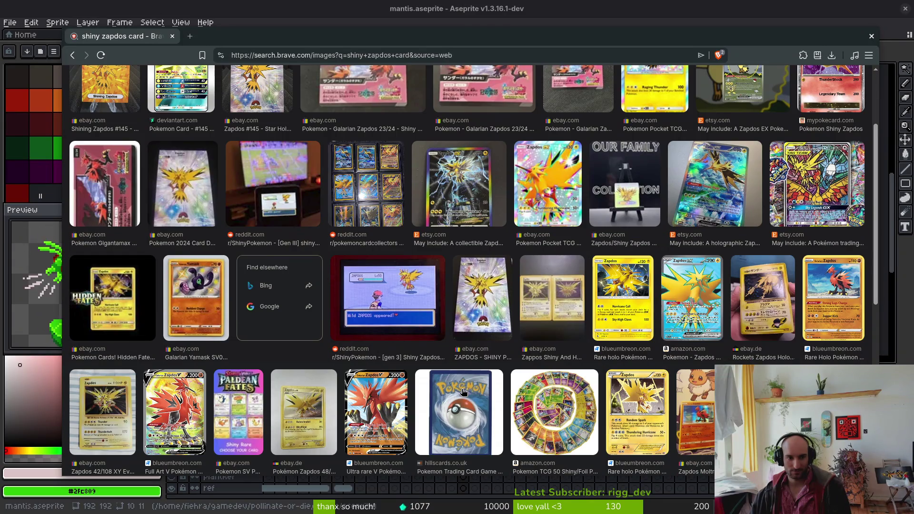
# - Preview several Zapdos card images, ending on the Base Set 16/102 holo card
pyautogui.click(111, 413)
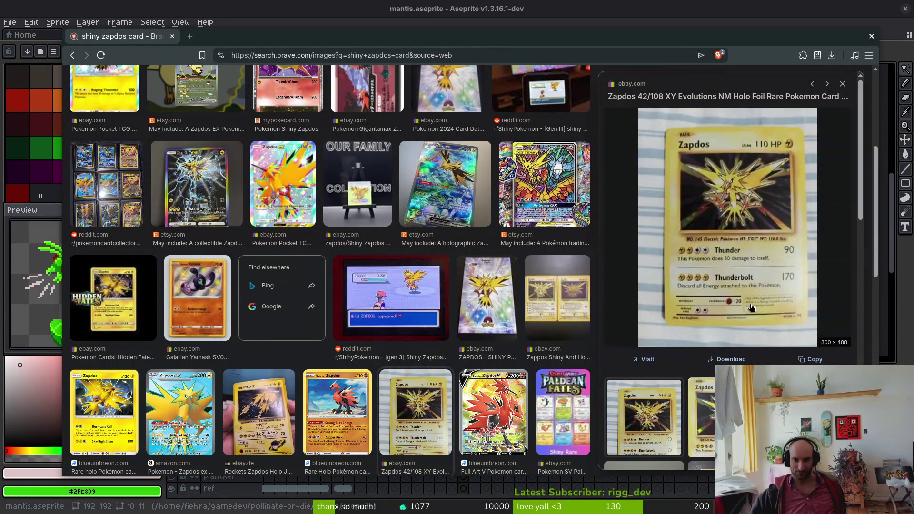
pyautogui.scroll(-3, 751, 301)
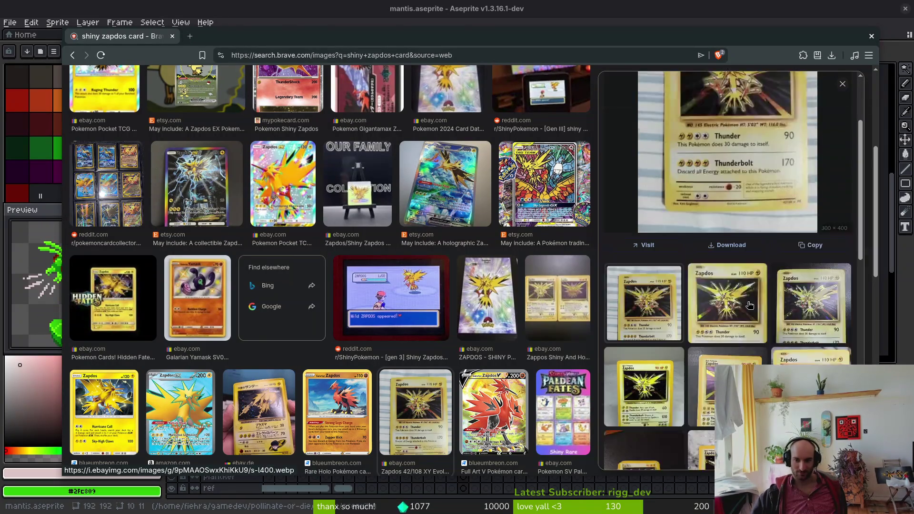
pyautogui.click(663, 324)
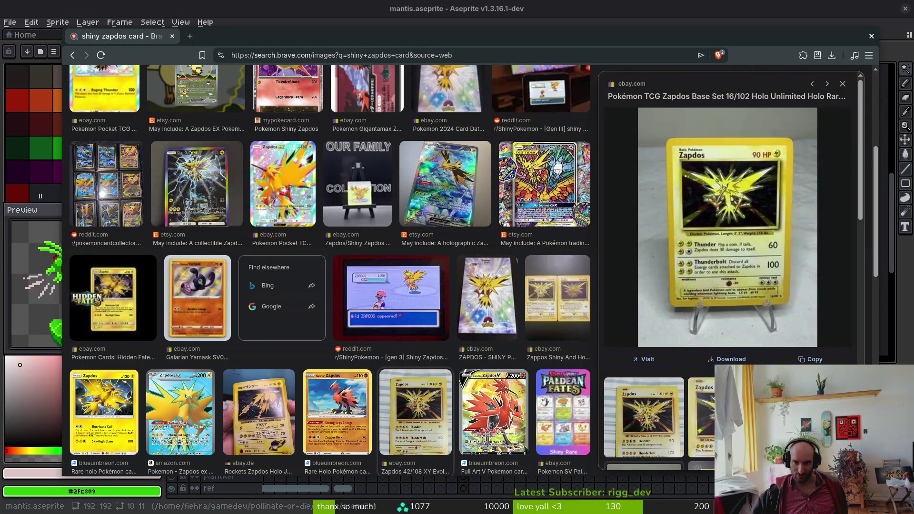
pyautogui.click(644, 417)
pyautogui.click(660, 432)
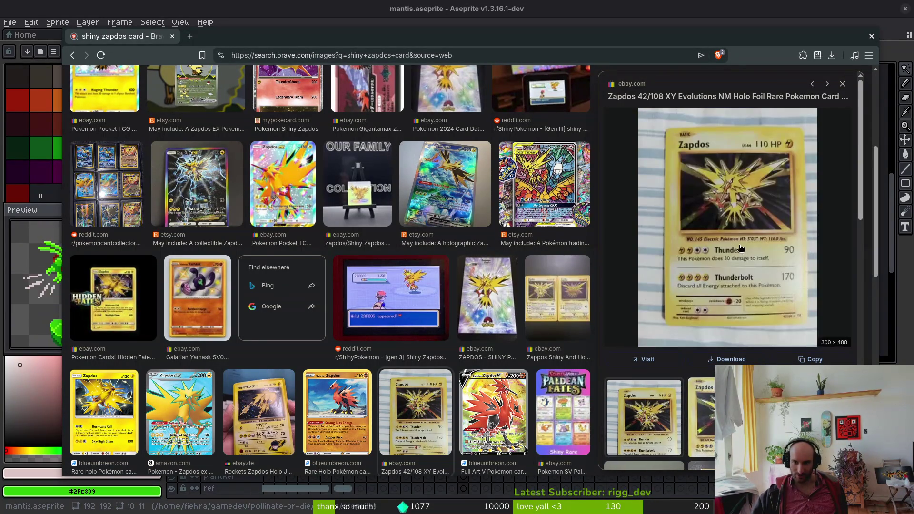
pyautogui.click(664, 418)
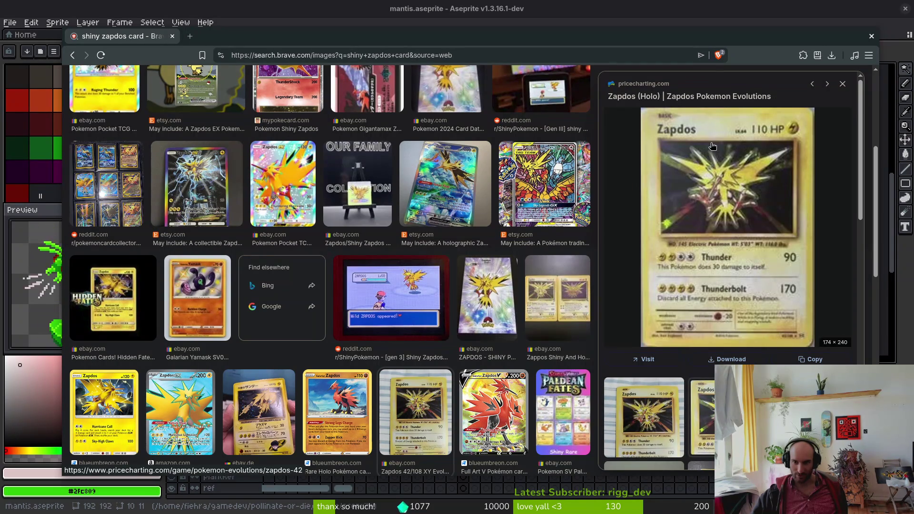
pyautogui.click(663, 404)
pyautogui.click(663, 405)
pyautogui.click(664, 404)
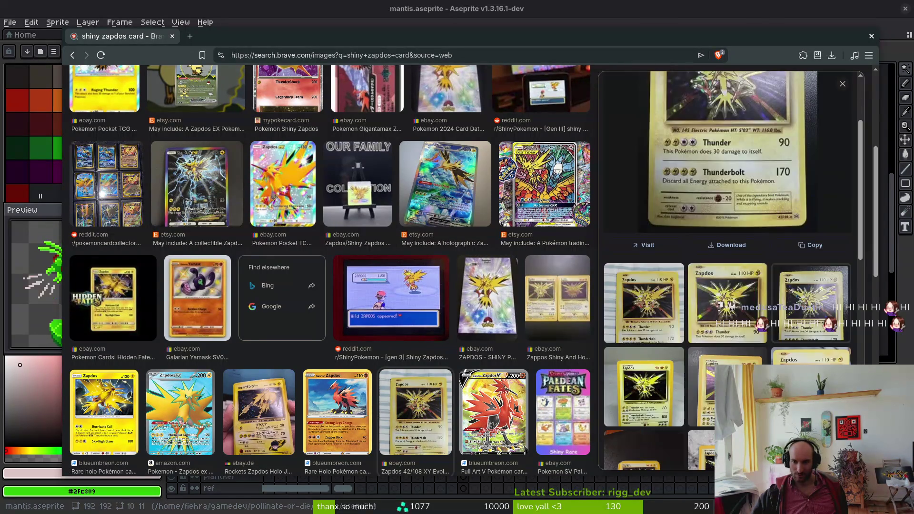
pyautogui.click(663, 404)
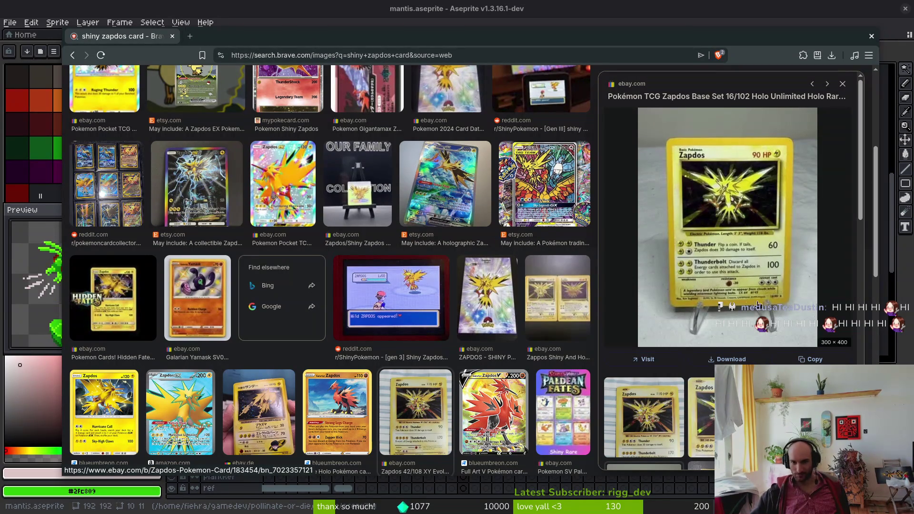
pyautogui.scroll(5, 512, 417)
# - Replace the query with 'shiny gengar gen 1 card' and search
pyautogui.click(212, 89)
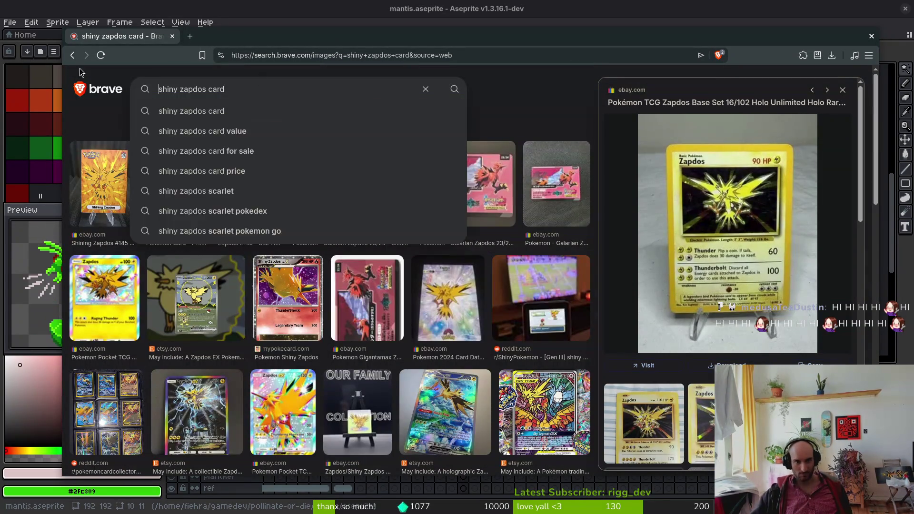
pyautogui.moveTo(212, 87); pyautogui.dragTo(116, 87)
pyautogui.write('siny g')
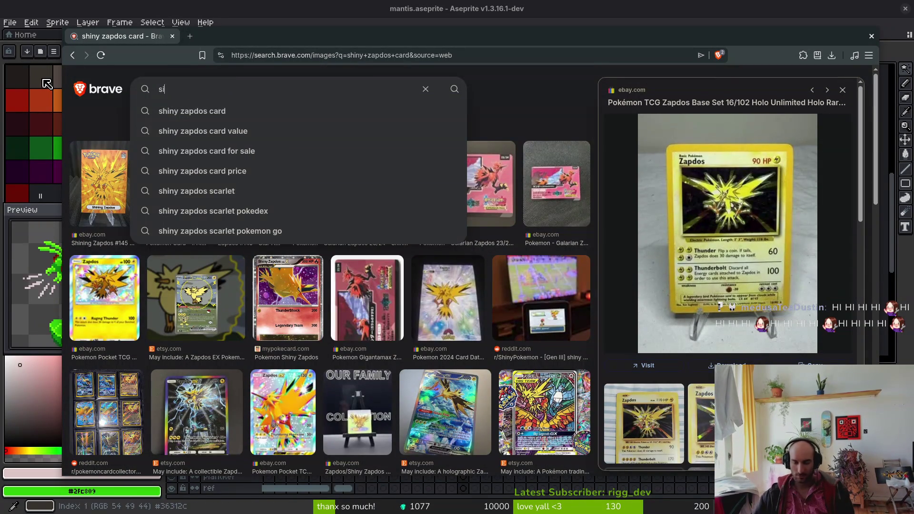
pyautogui.press('BackSpace')
pyautogui.press('BackSpace')
pyautogui.press('BackSpace')
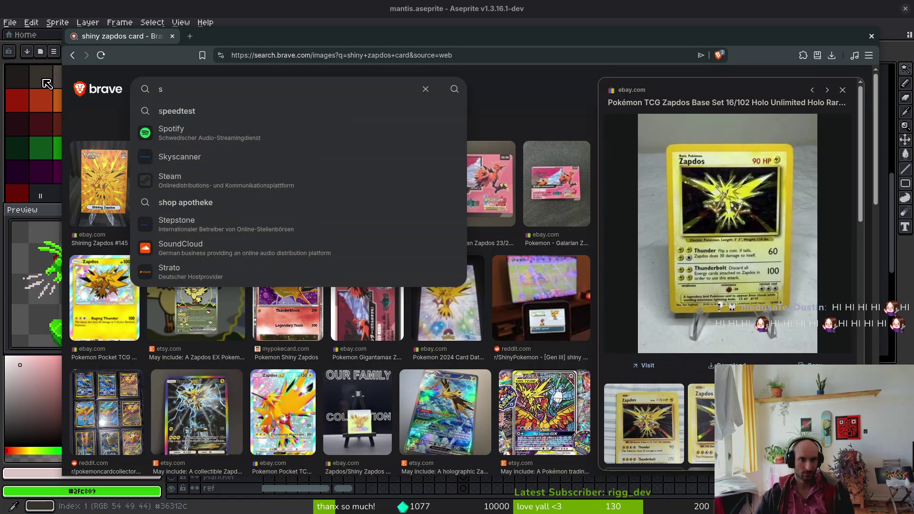
pyautogui.write('hiny gengar g')
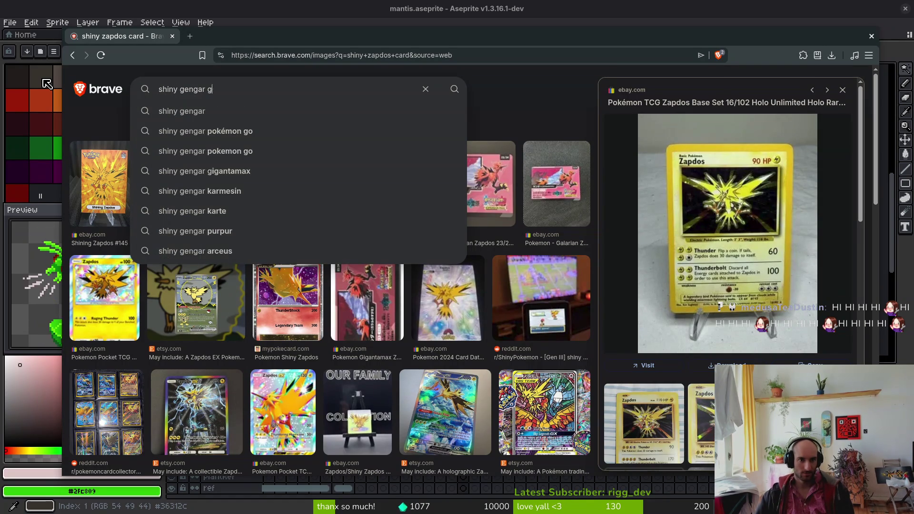
pyautogui.write('en 1 card')
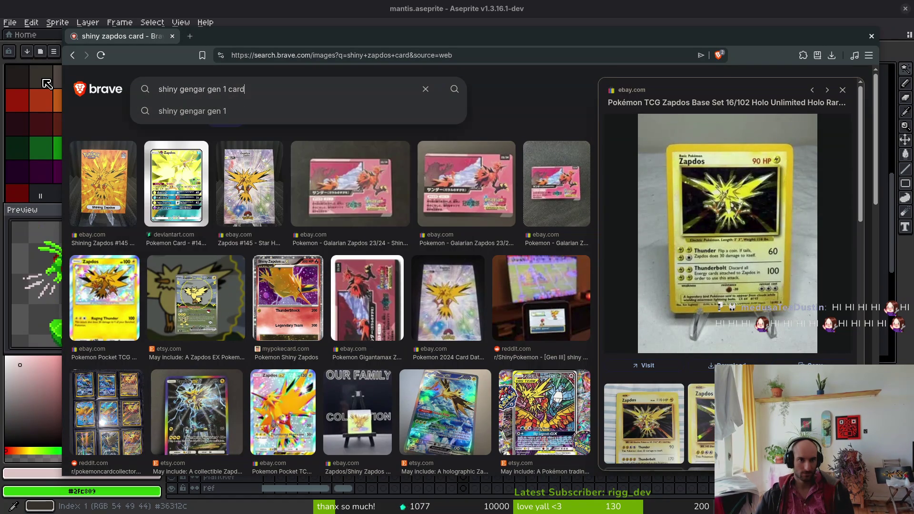
pyautogui.press('Return')
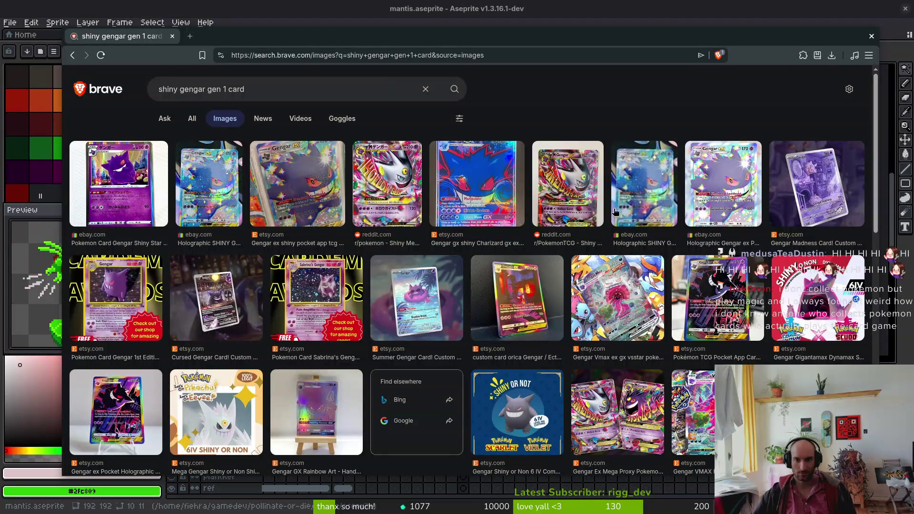
# - Scroll the Gengar image results and preview the Screen Rant Sabrina's Gengar image
pyautogui.scroll(-3, 344, 391)
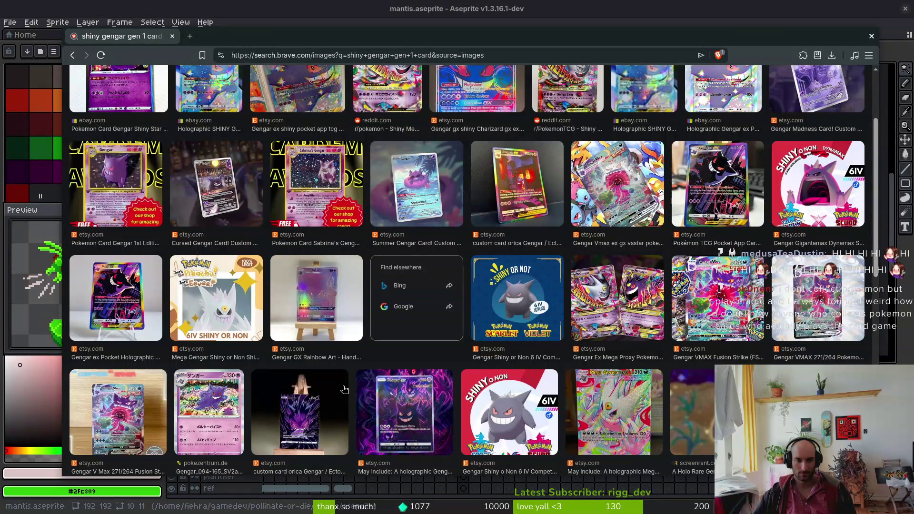
pyautogui.scroll(-6, 345, 391)
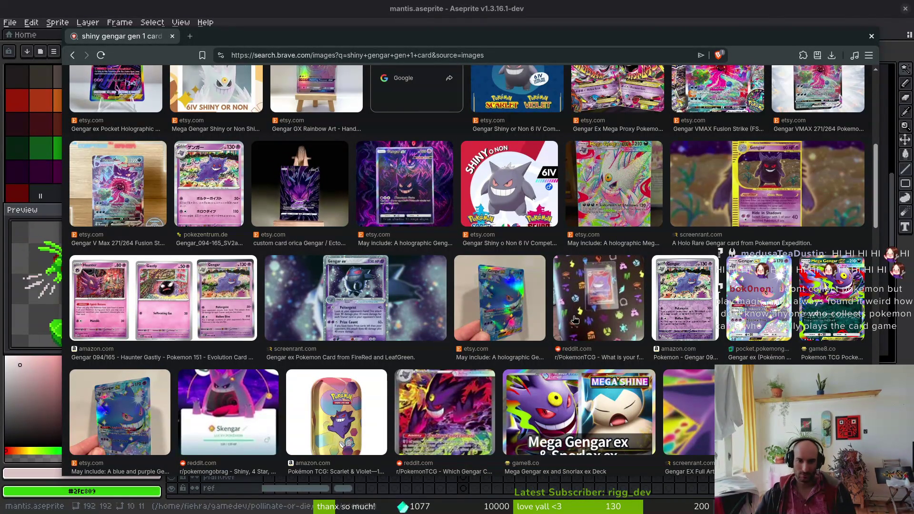
pyautogui.scroll(-3, 571, 320)
pyautogui.scroll(-1, 534, 367)
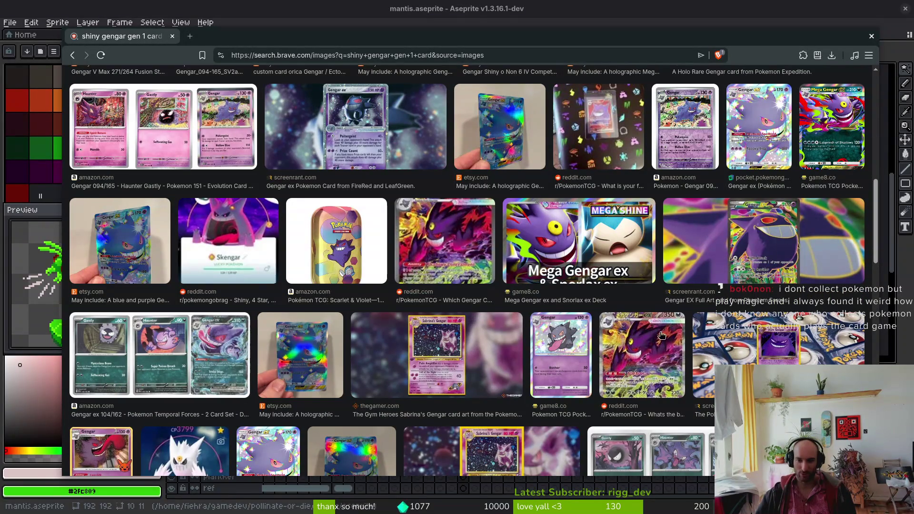
pyautogui.scroll(-2, 577, 343)
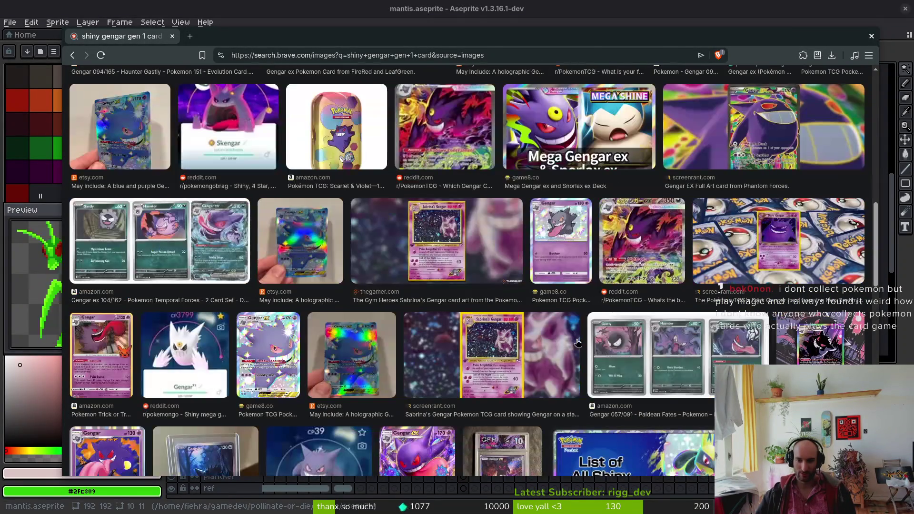
pyautogui.click(503, 342)
# - Open Screen Rant's most expensive Gengar cards article and enlarge the Fossil 1st Edition Holo Gengar
pyautogui.click(644, 243)
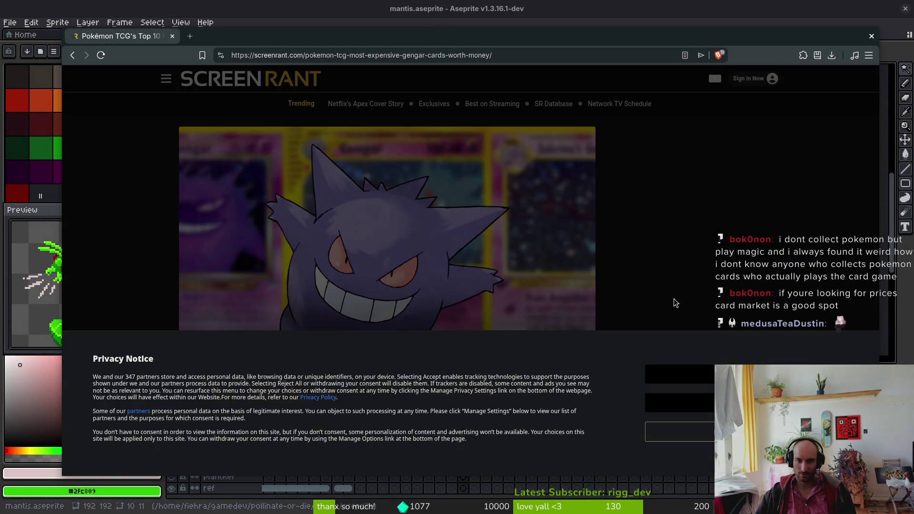
pyautogui.click(690, 374)
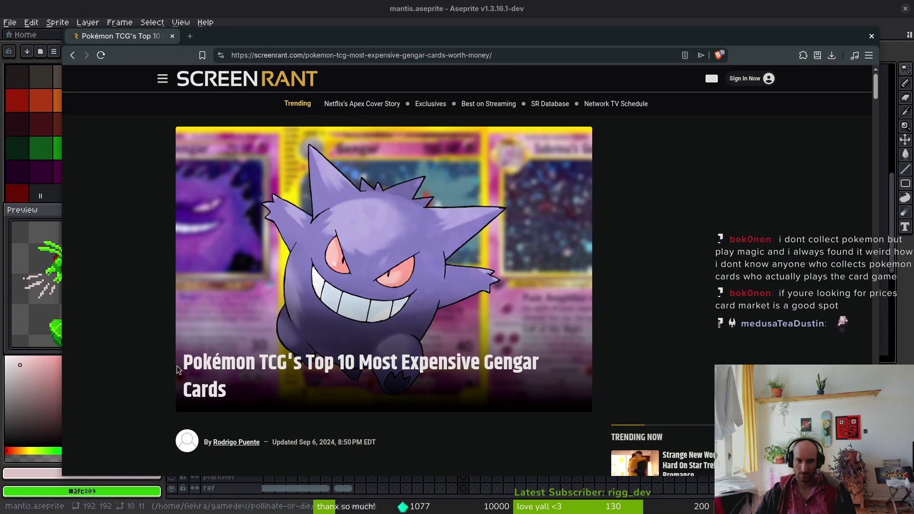
pyautogui.scroll(-10, 178, 369)
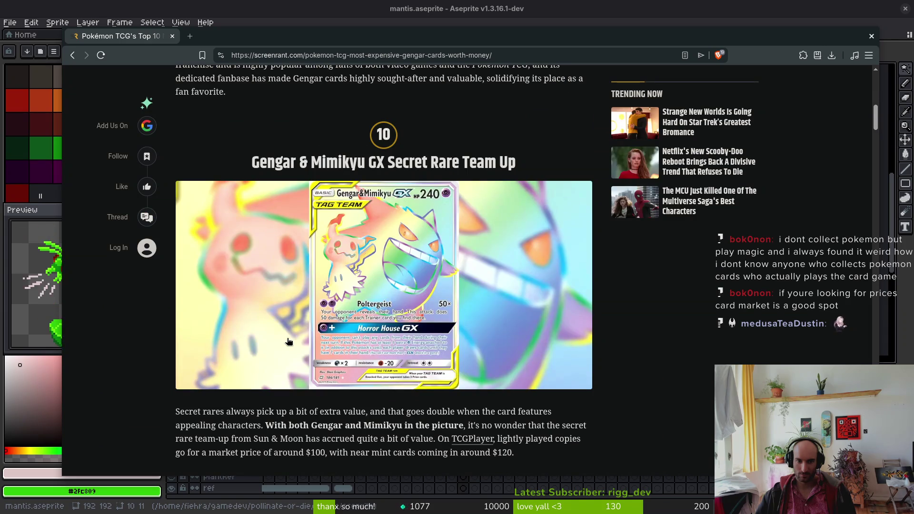
pyautogui.scroll(-12, 599, 310)
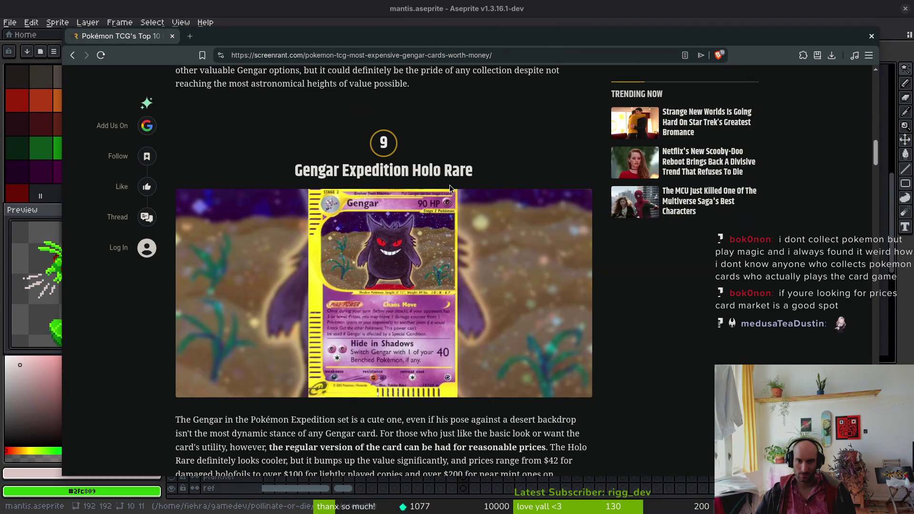
pyautogui.scroll(-15, 499, 306)
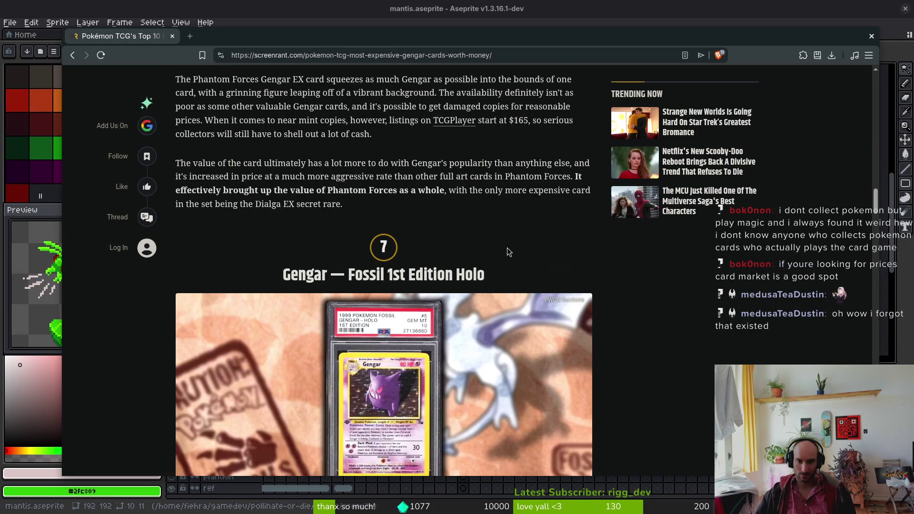
pyautogui.scroll(-1, 507, 248)
pyautogui.click(405, 338)
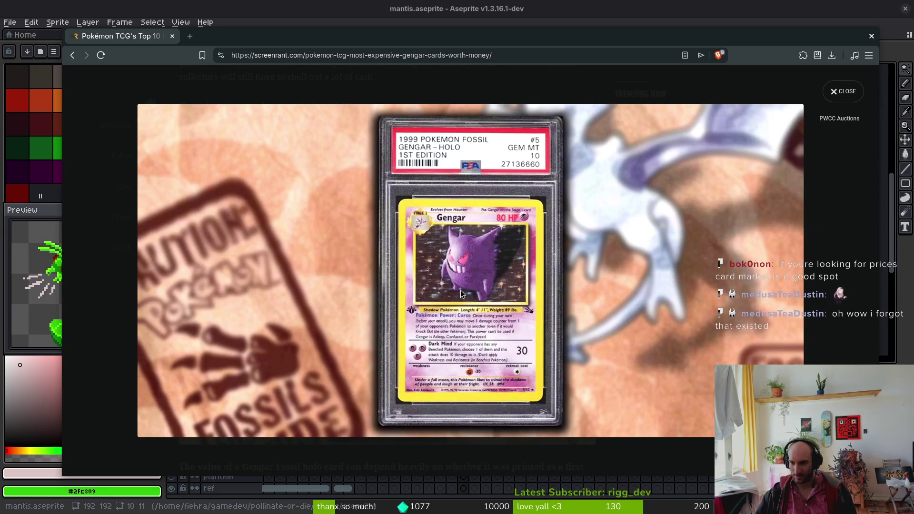
pyautogui.hotkey('ctrl', 't')
# - Search for 'card market' and open the cardmarket.com/de result
pyautogui.write('card ')
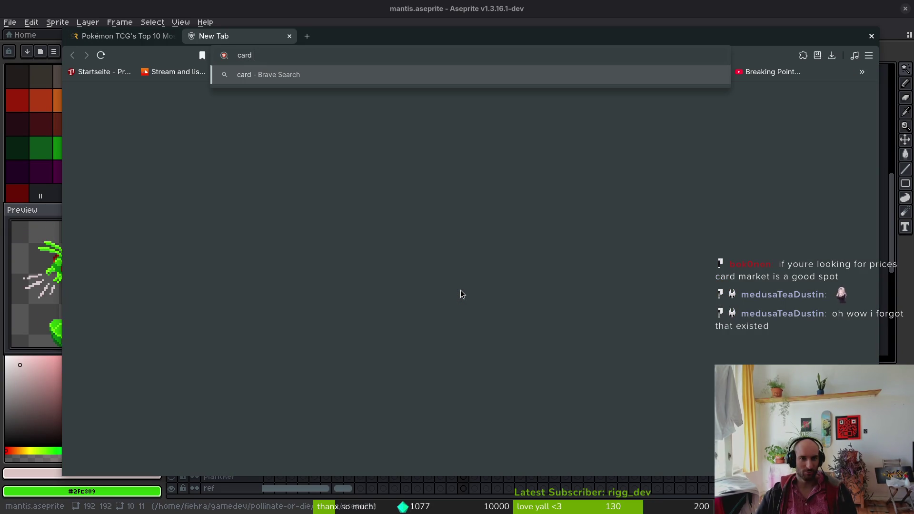
pyautogui.write('market')
pyautogui.press('Return')
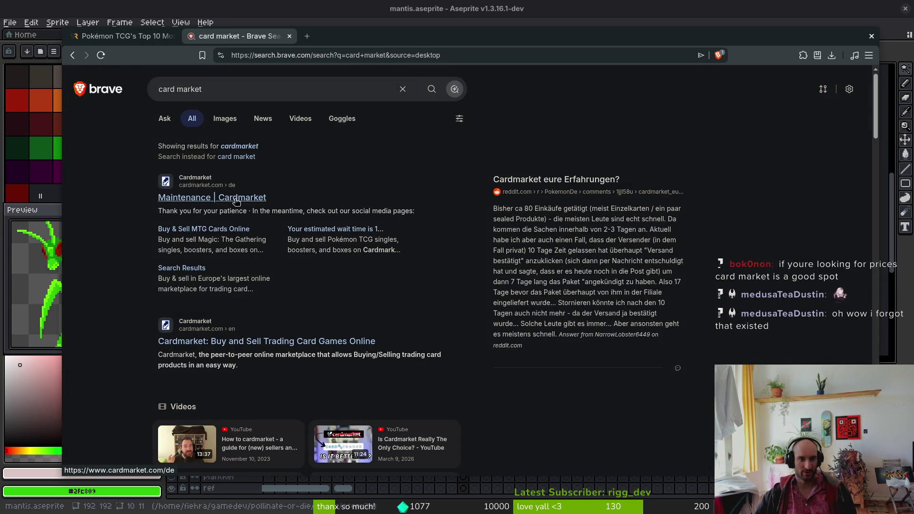
pyautogui.click(236, 202)
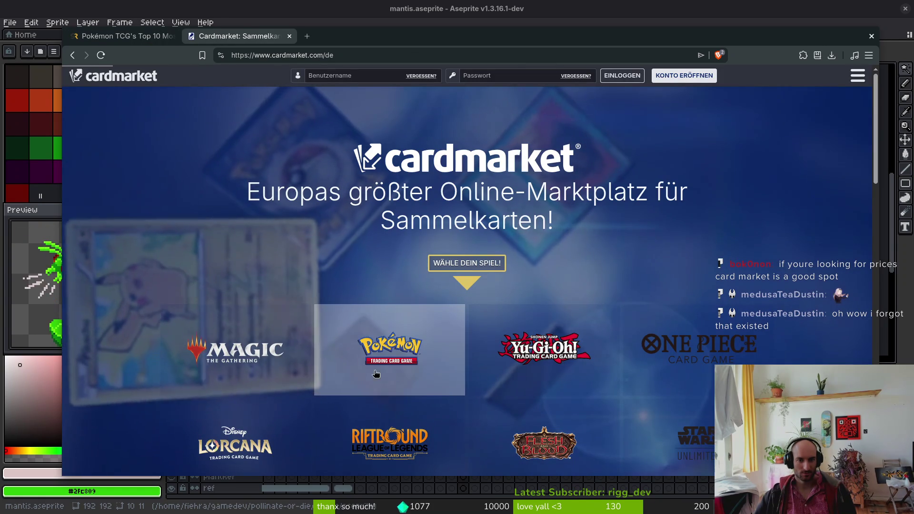
# - Open the Pokémon trading card section from the Cardmarket homepage
pyautogui.click(392, 334)
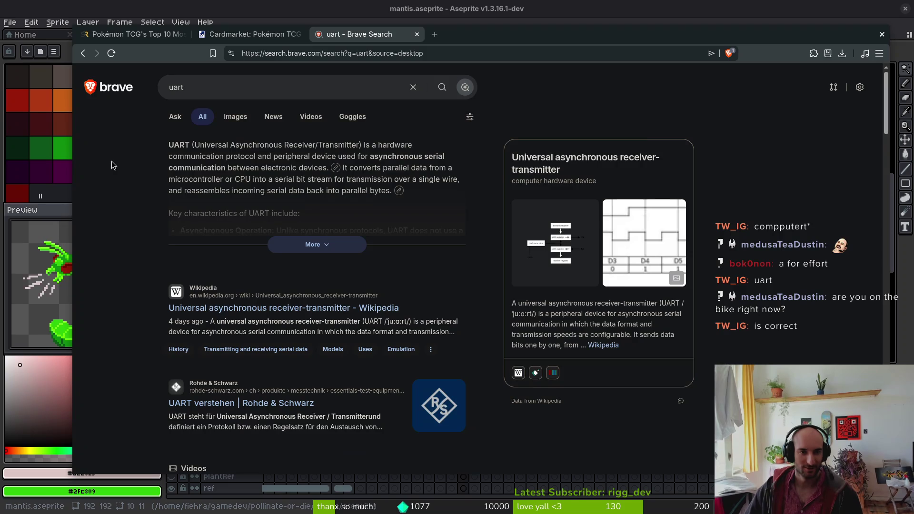
# - Close the uart search tab and nudge the browser window slightly
pyautogui.hotkey('ctrl', 'w')
pyautogui.moveTo(373, 37); pyautogui.dragTo(379, 35)
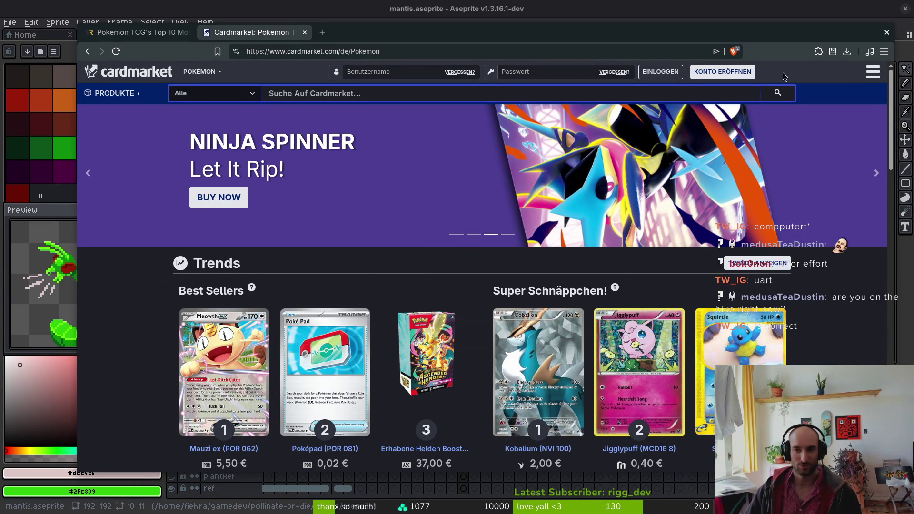
# - Switch the Cardmarket site language from Deutsch to English
pyautogui.click(874, 71)
pyautogui.click(737, 242)
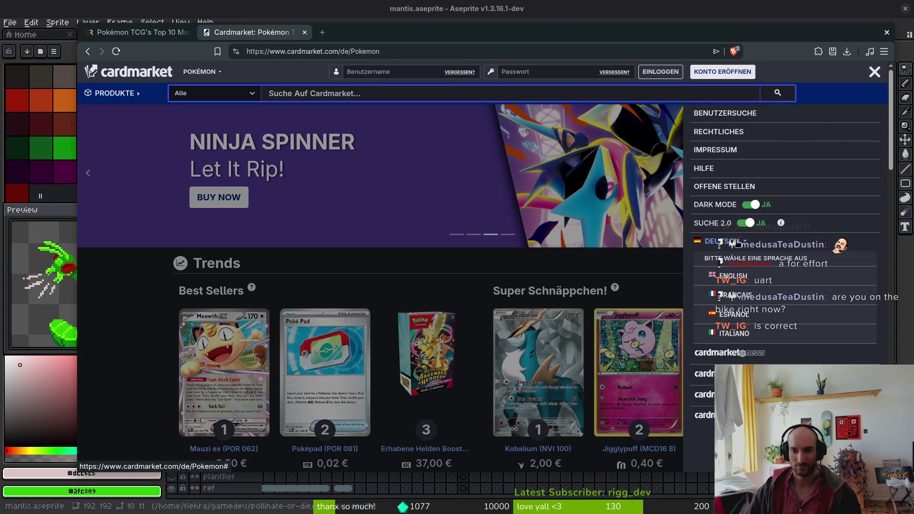
pyautogui.click(737, 280)
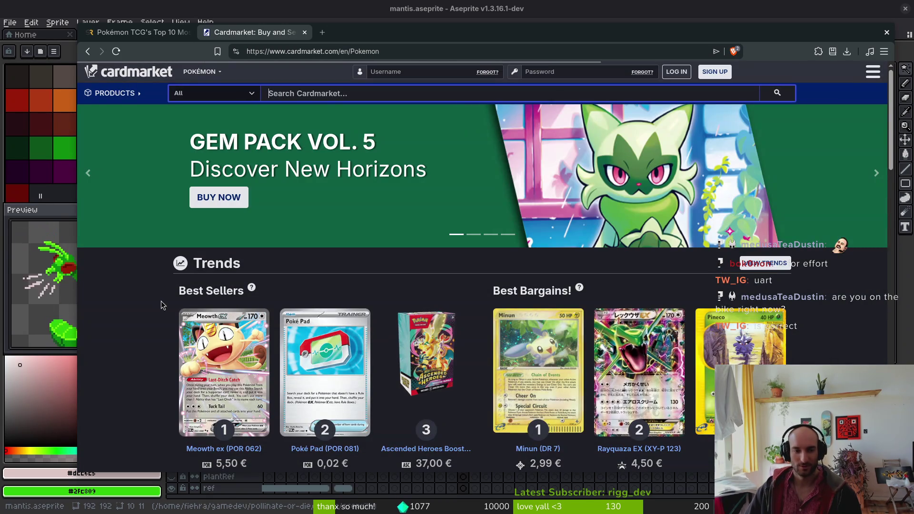
# - Limit searches to Singles and go to the Pokémon Sets, Lots, and Collections page
pyautogui.click(218, 94)
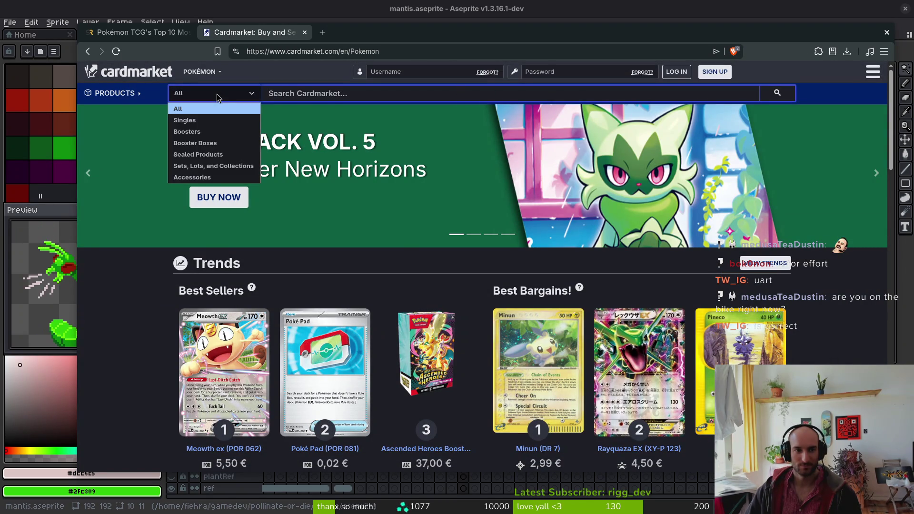
pyautogui.click(217, 122)
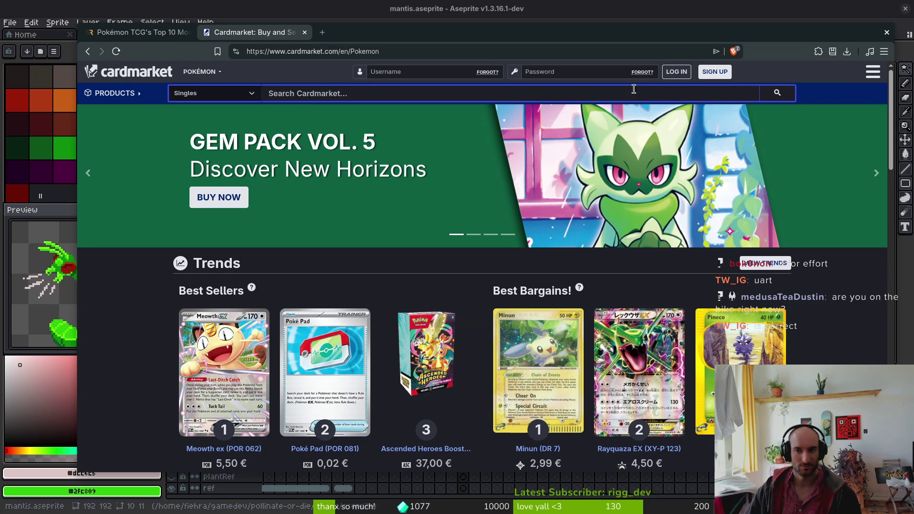
pyautogui.click(102, 95)
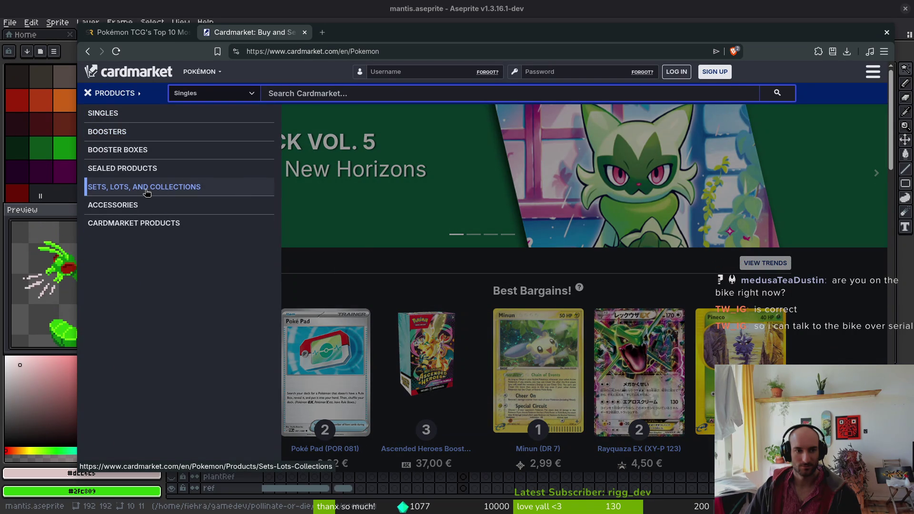
pyautogui.click(145, 190)
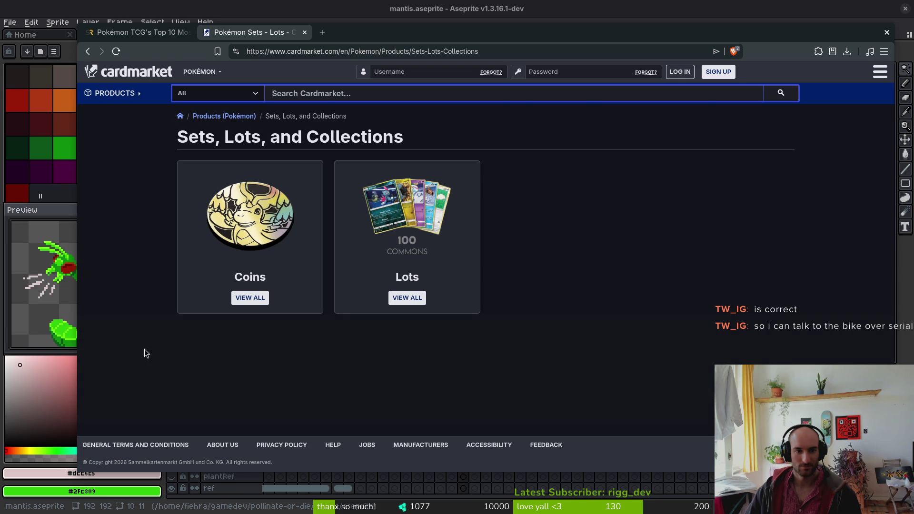
# - Return to the Pokémon home page and dismiss the product categories list
pyautogui.hotkey('alt', 'Left')
pyautogui.scroll(-5, 259, 336)
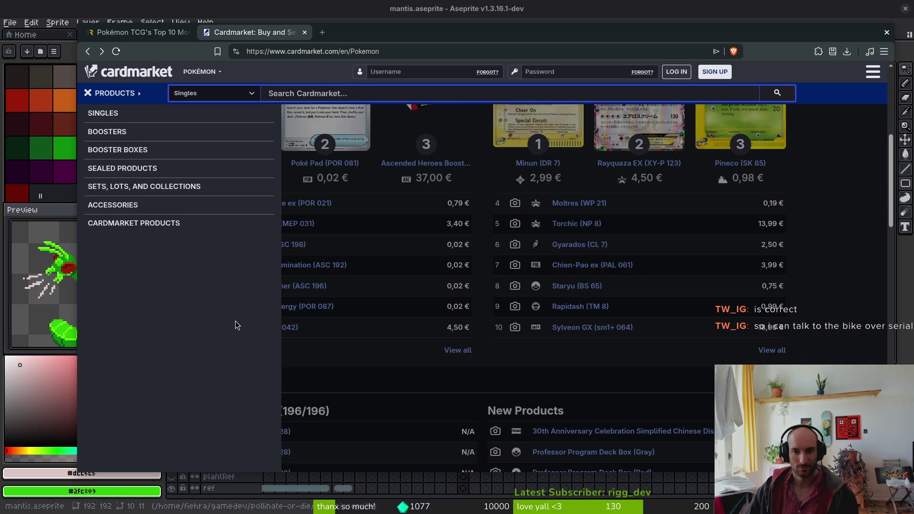
pyautogui.scroll(3, 480, 338)
pyautogui.click(480, 338)
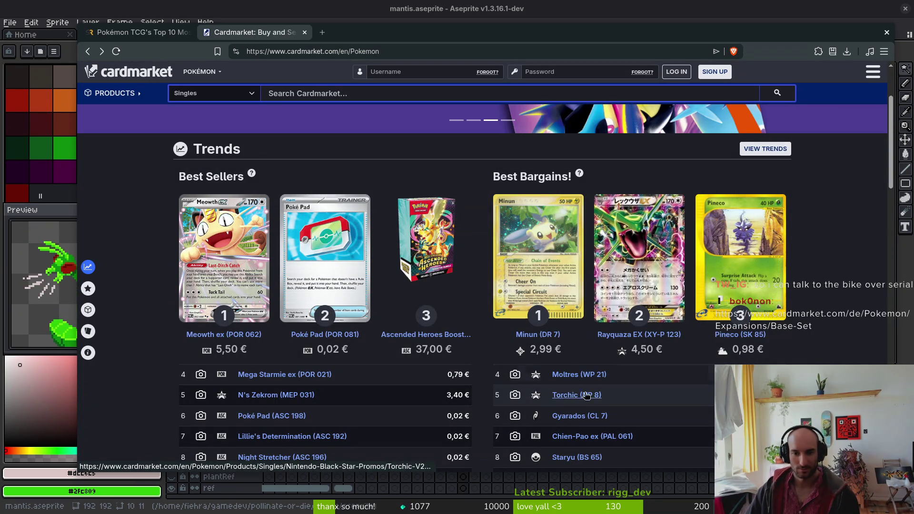
# - Search Cardmarket for 'charizard'
pyautogui.scroll(-3, 508, 456)
pyautogui.scroll(-2, 382, 345)
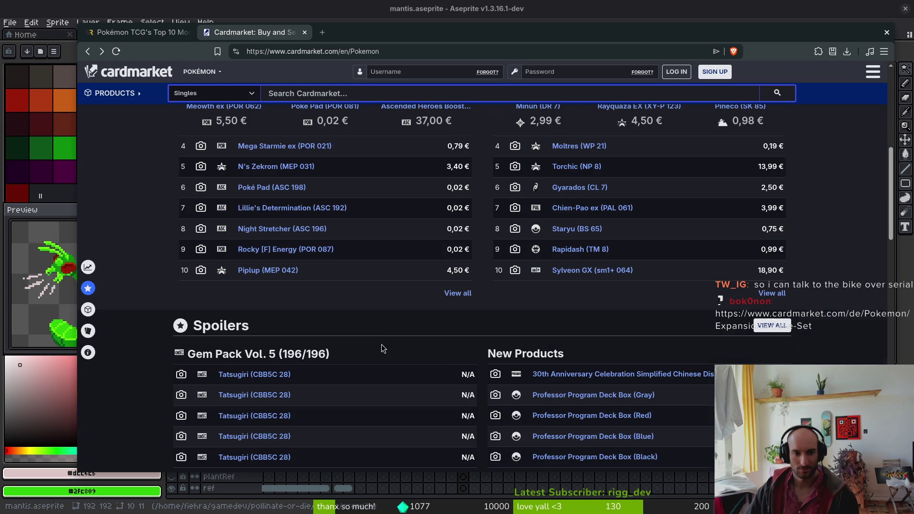
pyautogui.scroll(-1, 381, 335)
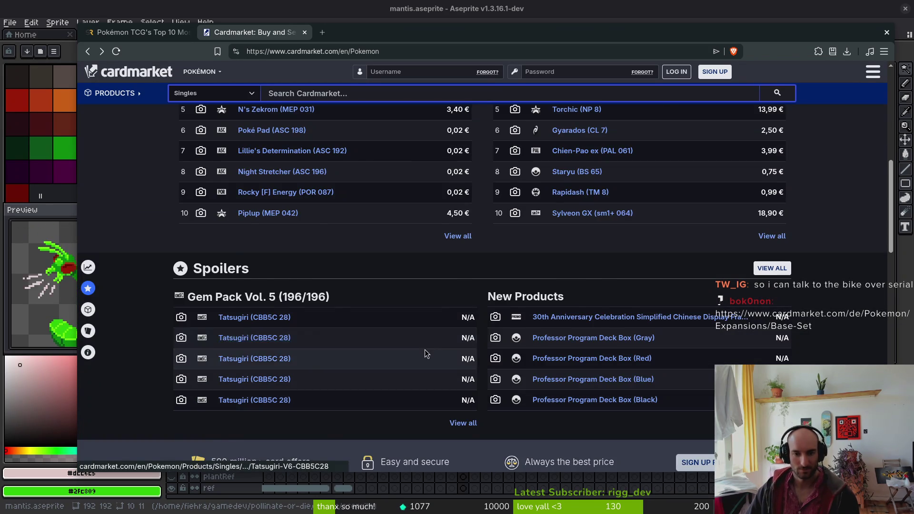
pyautogui.scroll(3, 266, 308)
pyautogui.scroll(2, 290, 285)
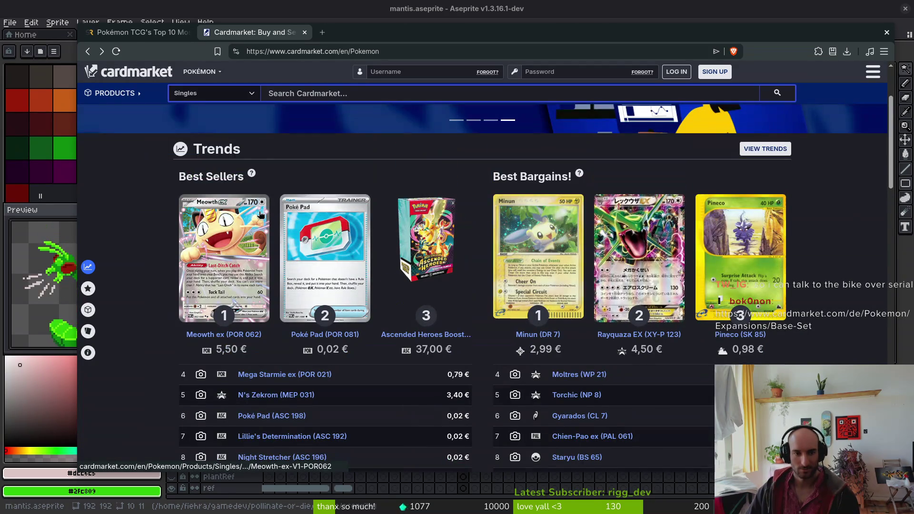
pyautogui.scroll(2, 595, 168)
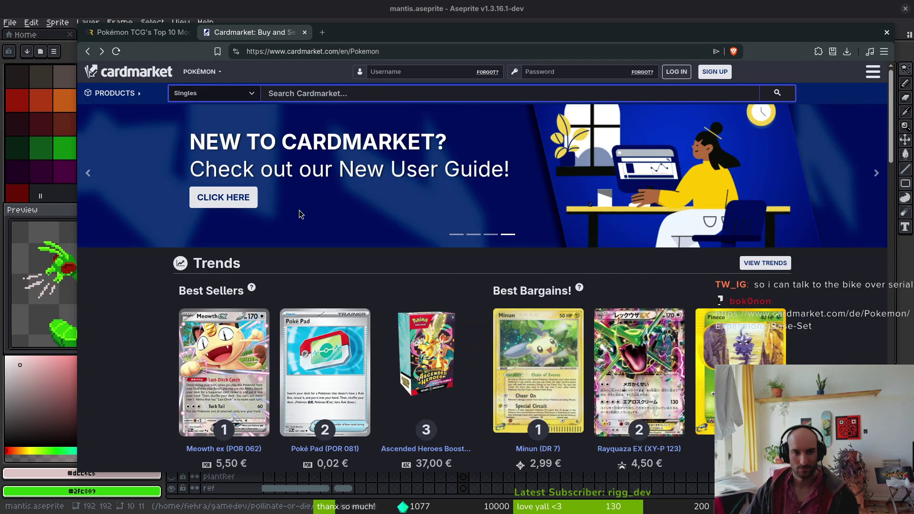
pyautogui.click(293, 94)
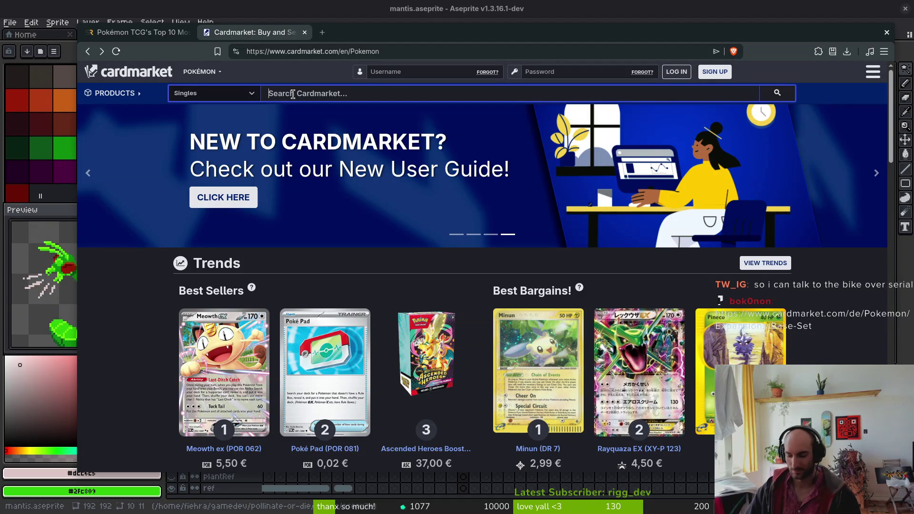
pyautogui.write('charizard')
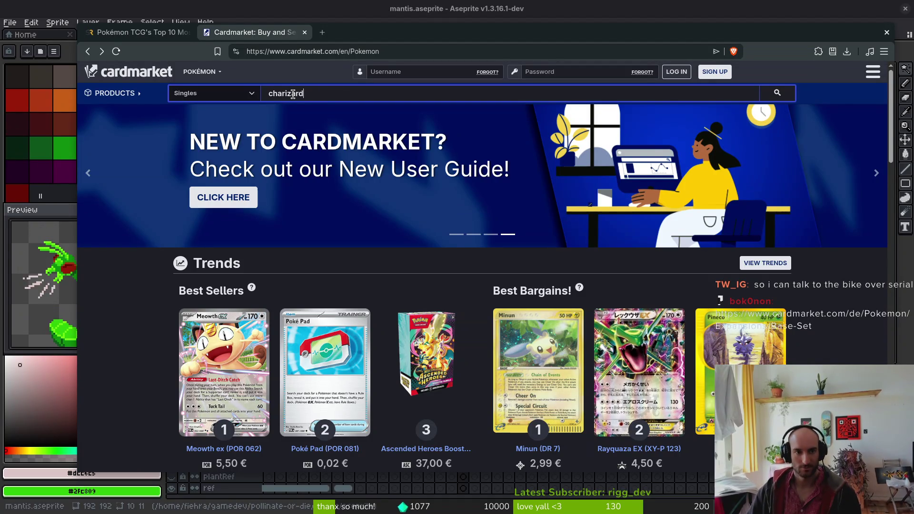
pyautogui.press('Return')
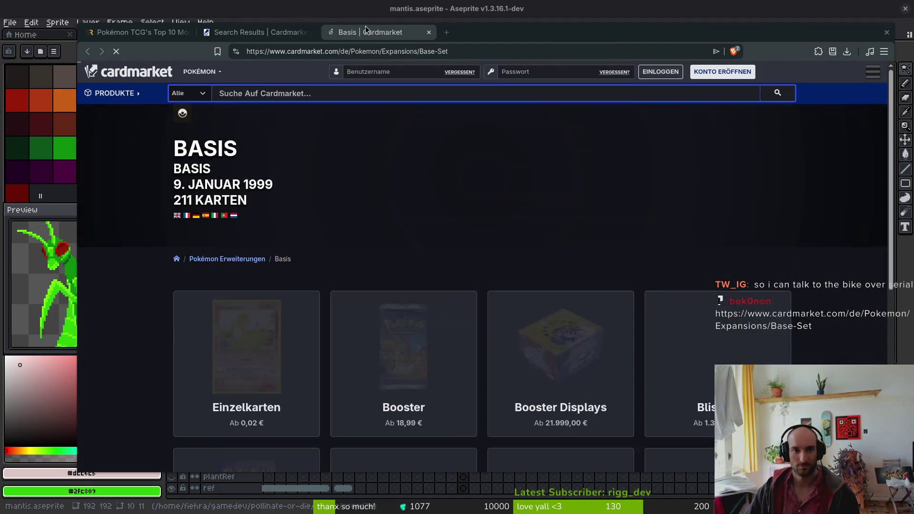
pyautogui.click(253, 32)
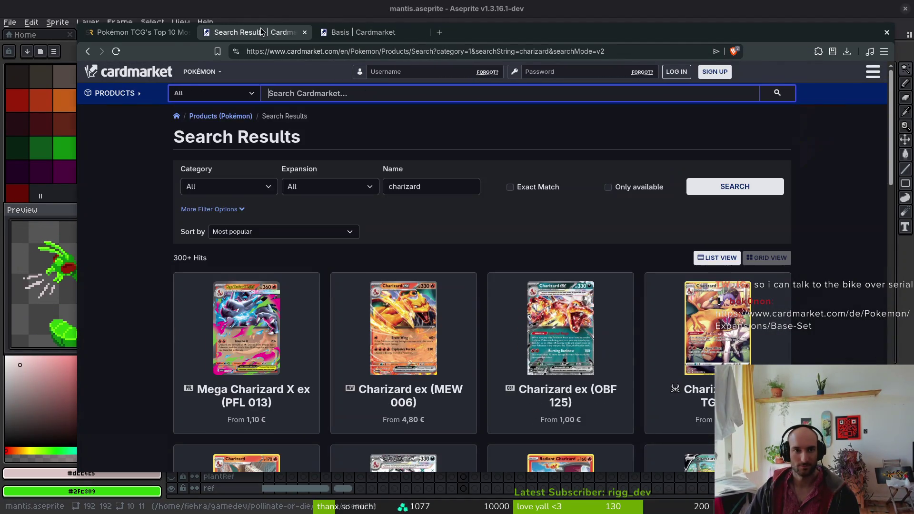
pyautogui.click(305, 31)
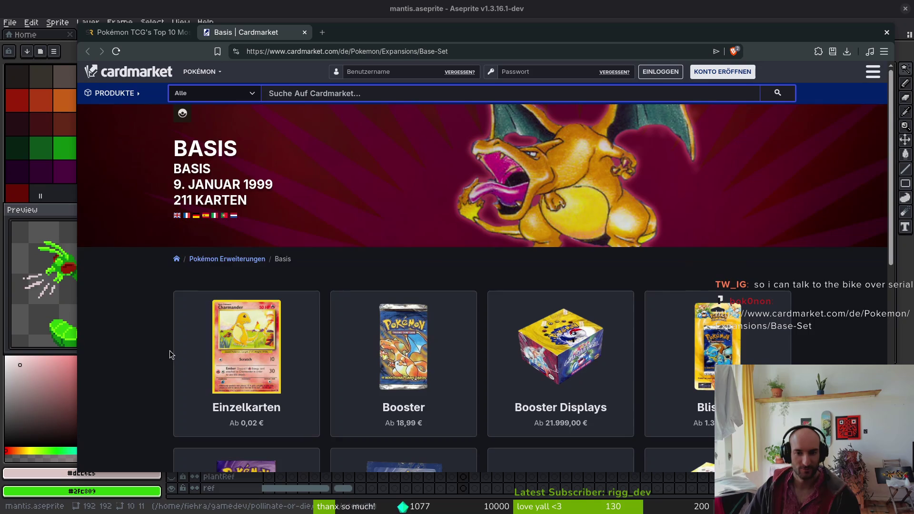
pyautogui.scroll(-1, 170, 352)
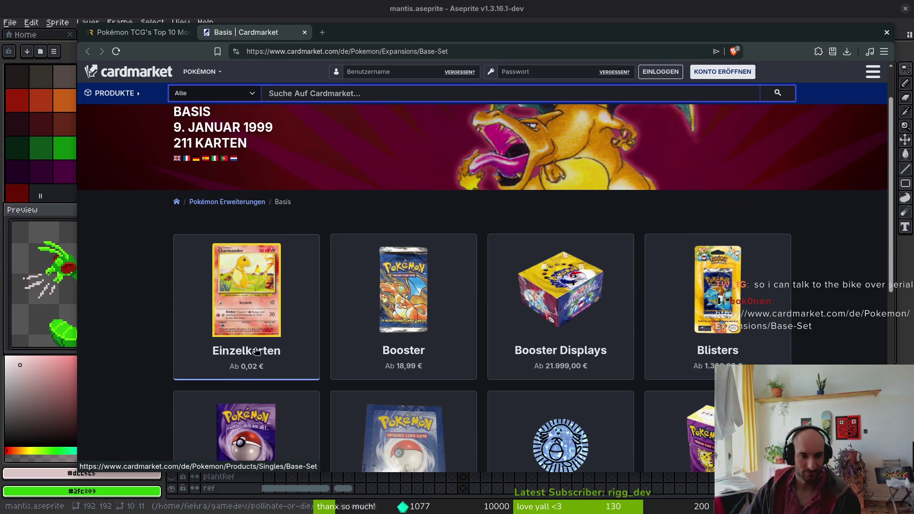
pyautogui.click(214, 353)
pyautogui.click(870, 74)
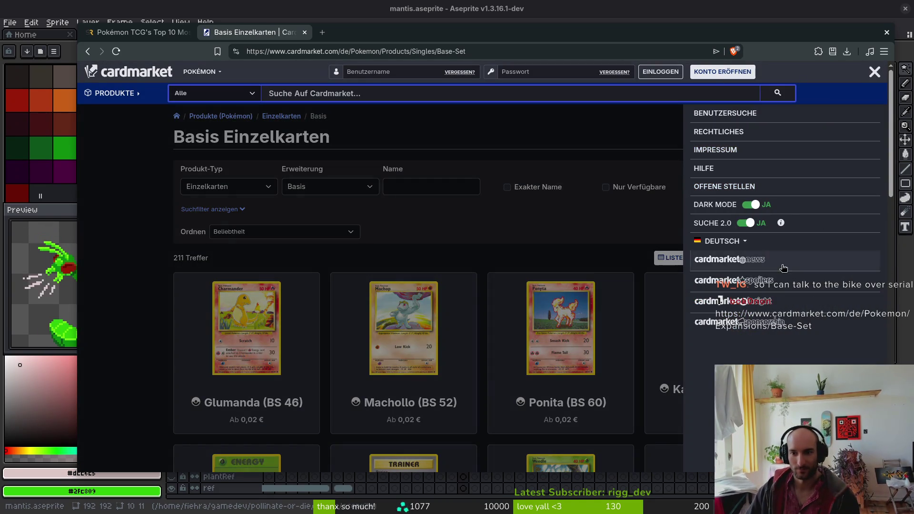
pyautogui.click(722, 241)
pyautogui.click(714, 277)
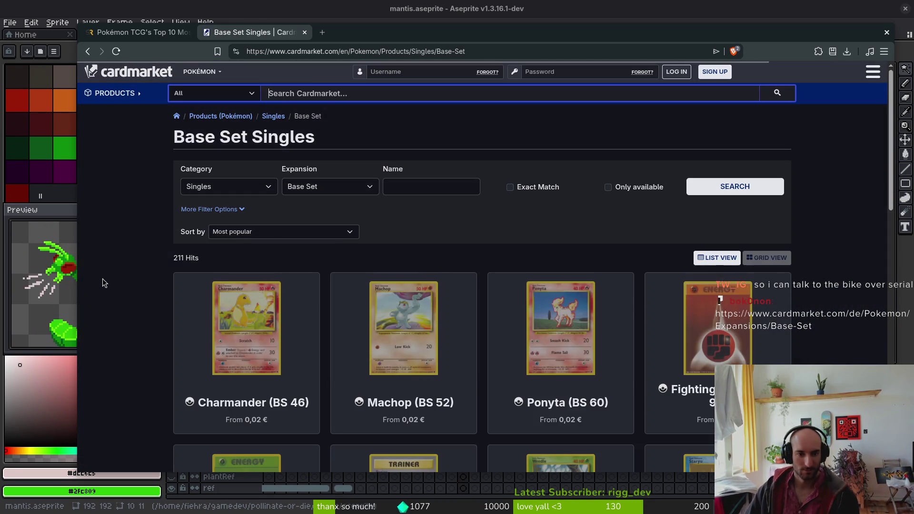
pyautogui.scroll(-1, 140, 304)
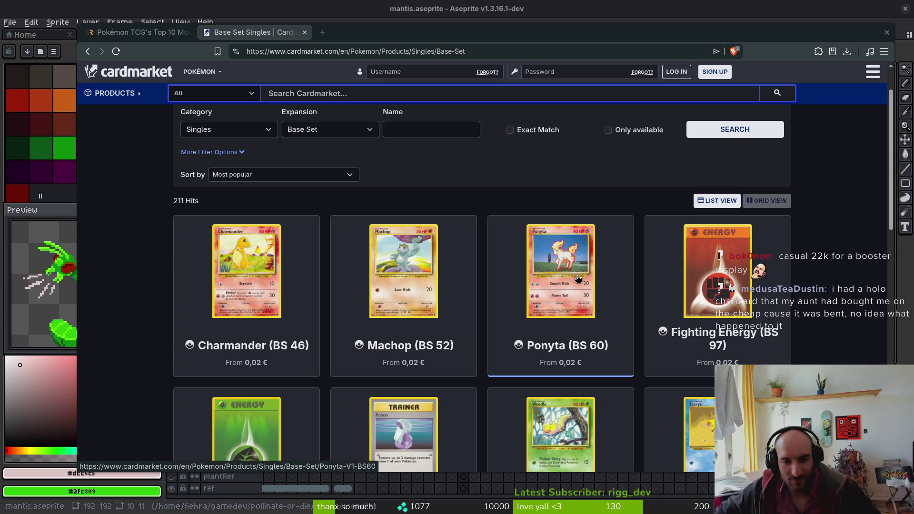
pyautogui.scroll(-5, 479, 286)
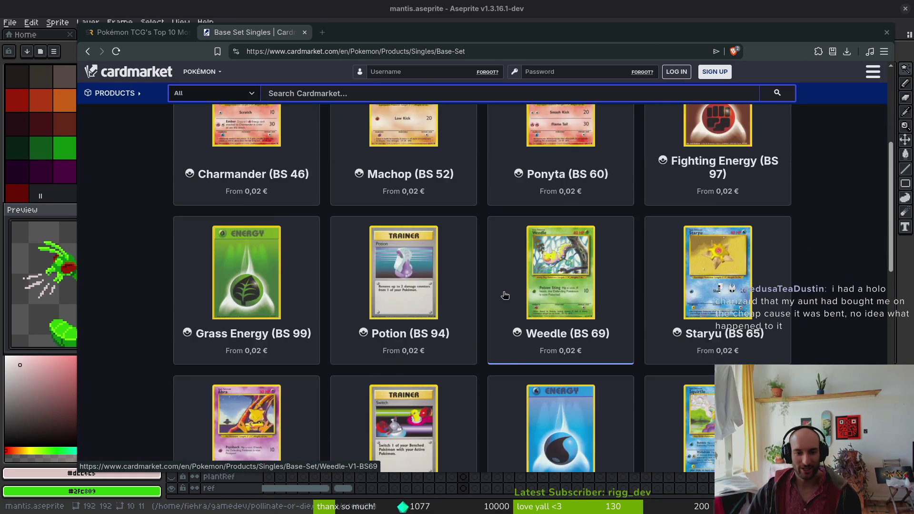
pyautogui.scroll(5, 483, 270)
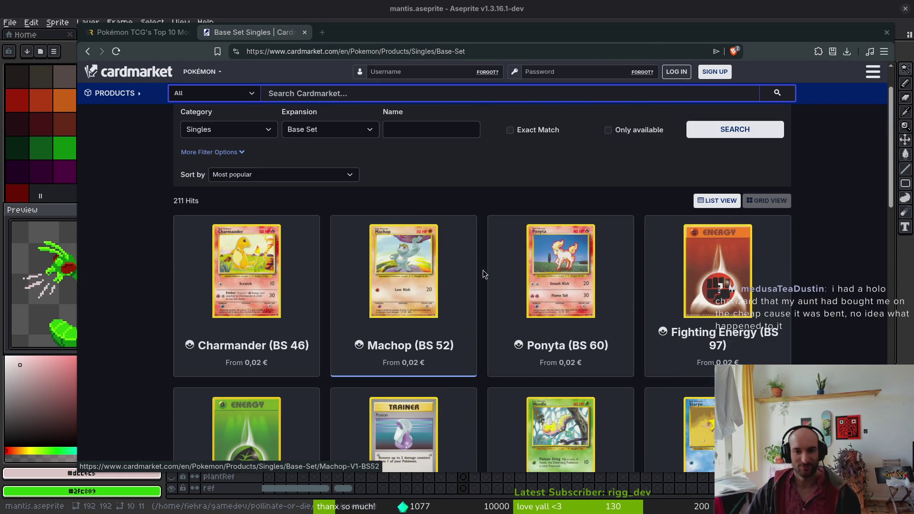
pyautogui.scroll(-8, 556, 285)
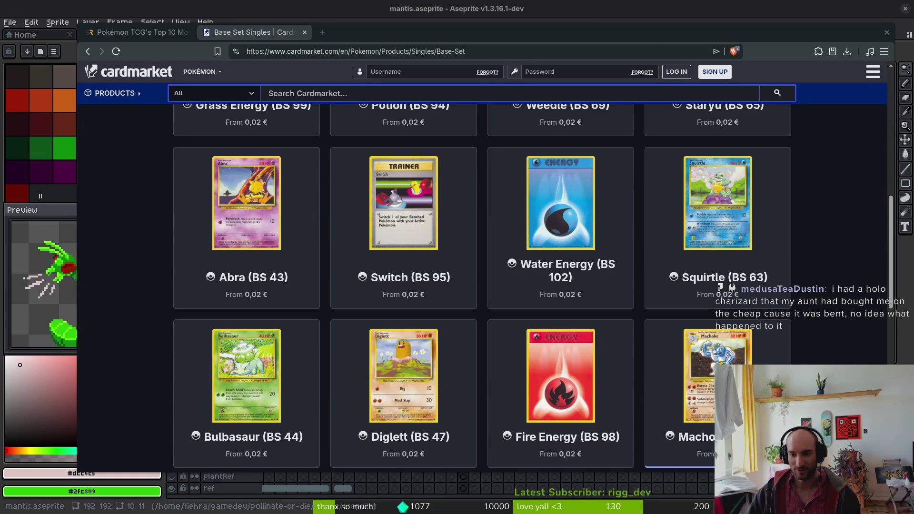
# - Open the Machoke listing in a new tab, then scroll to the end of Base Set page 1
pyautogui.middleClick(723, 363)
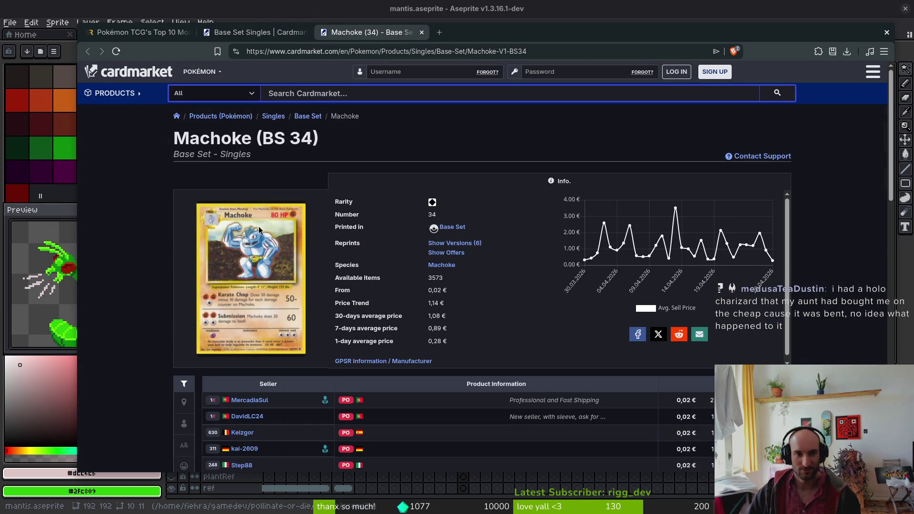
pyautogui.click(259, 35)
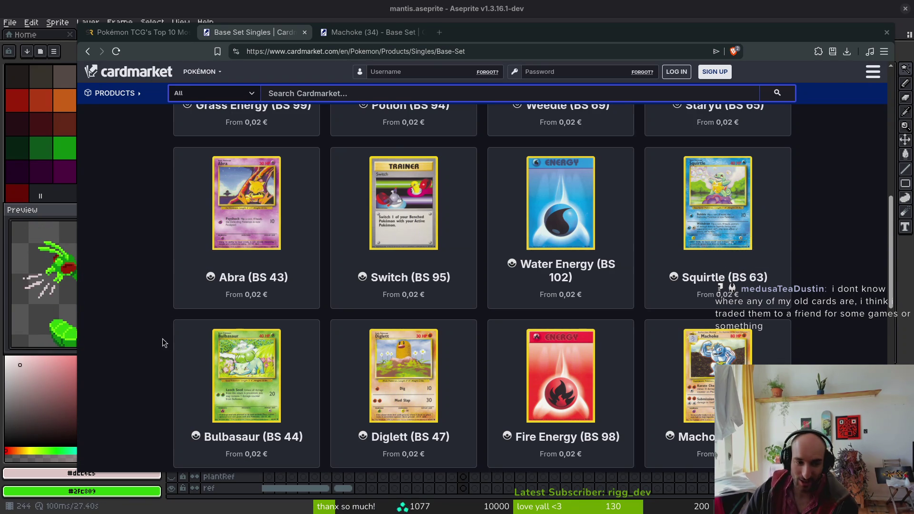
pyautogui.scroll(-3, 163, 343)
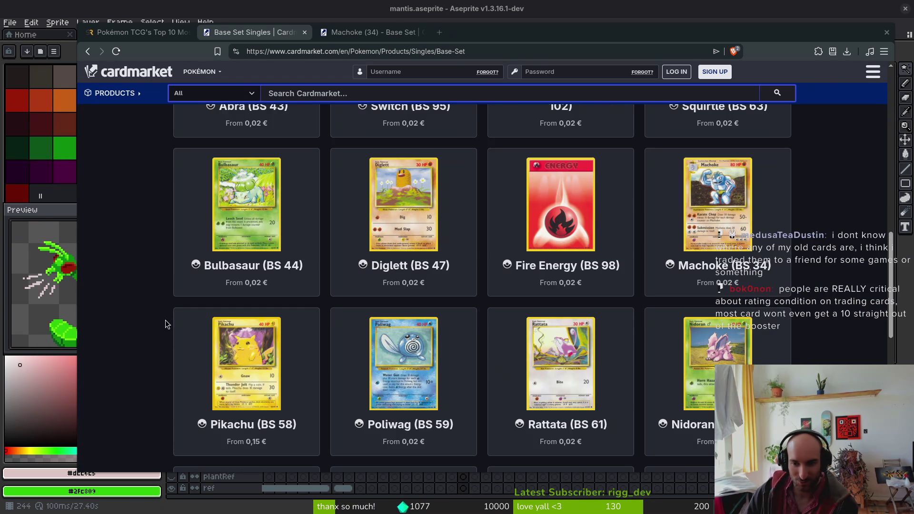
pyautogui.scroll(-5, 166, 324)
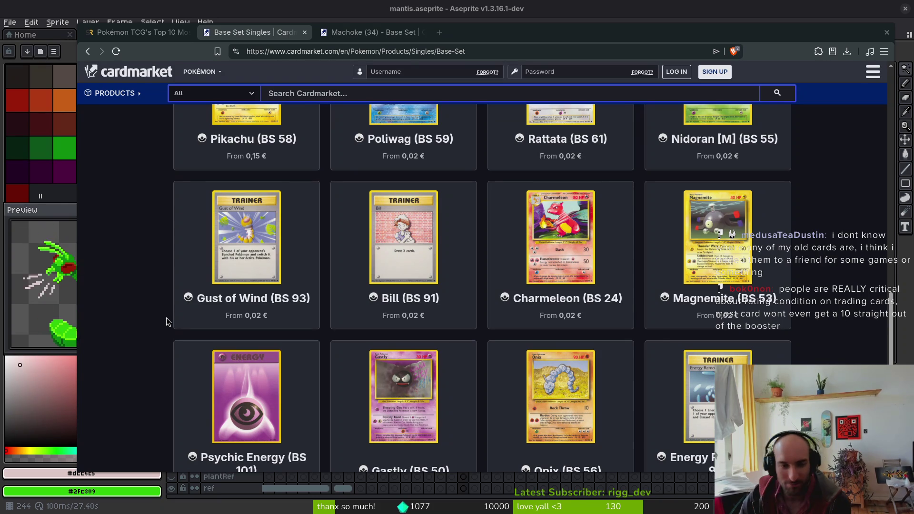
pyautogui.scroll(-3, 543, 338)
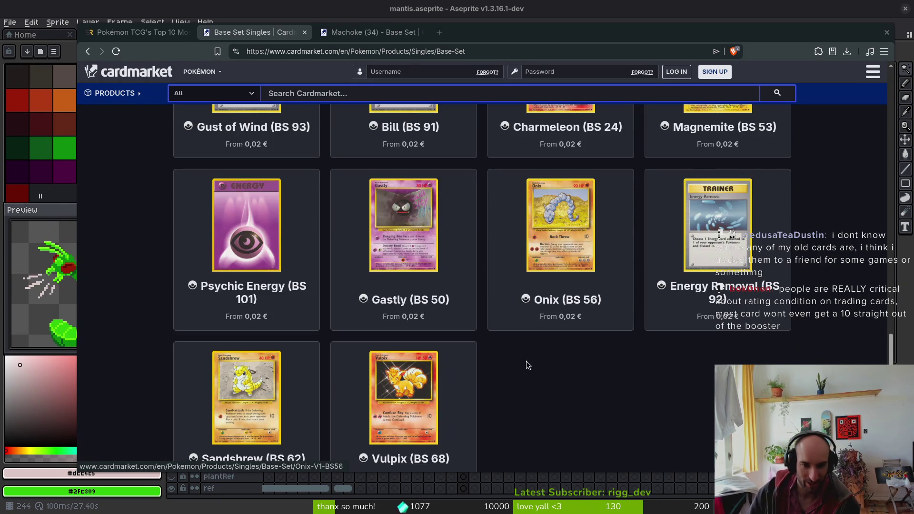
pyautogui.scroll(-3, 524, 367)
# - Move to page 2 of the Base Set singles and scroll through its cards
pyautogui.click(517, 399)
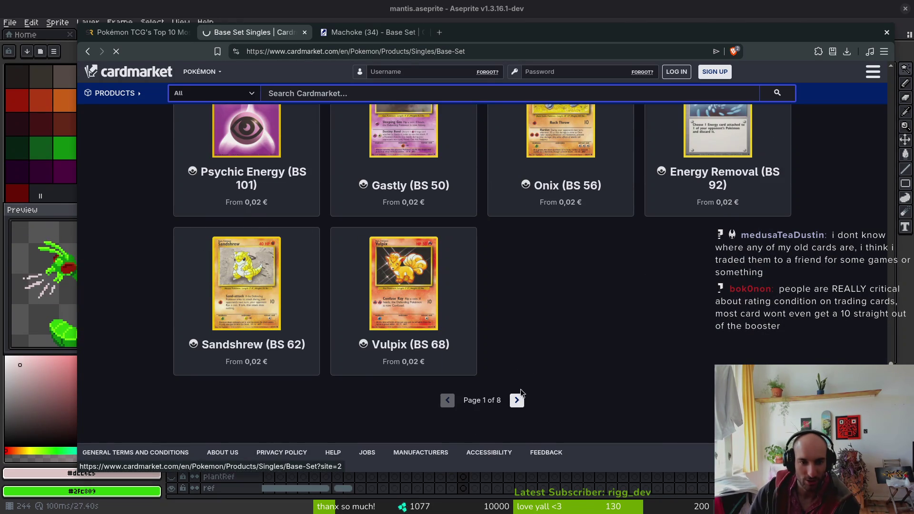
pyautogui.scroll(-2, 150, 329)
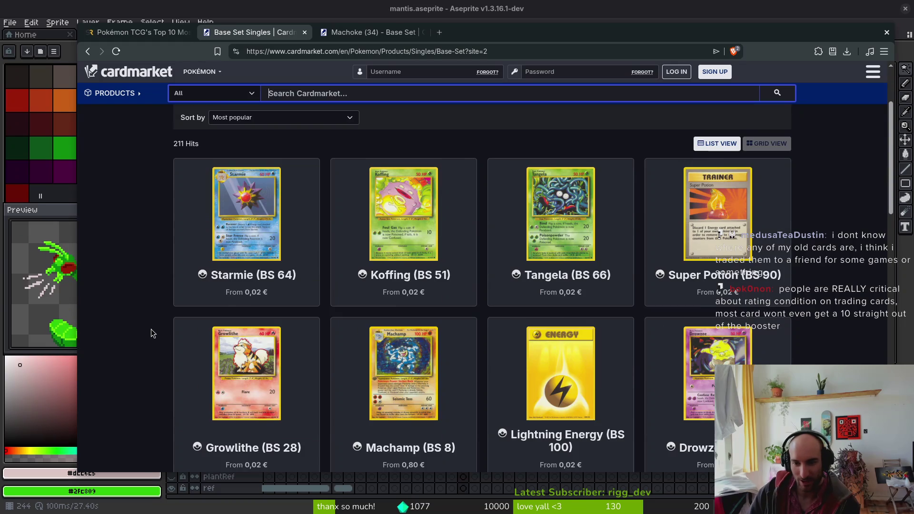
pyautogui.scroll(-1, 150, 330)
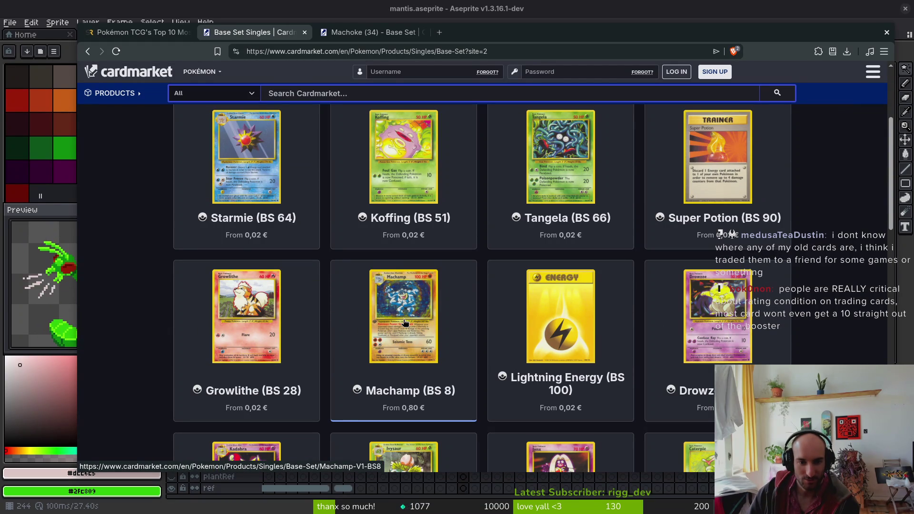
pyautogui.scroll(-2, 395, 322)
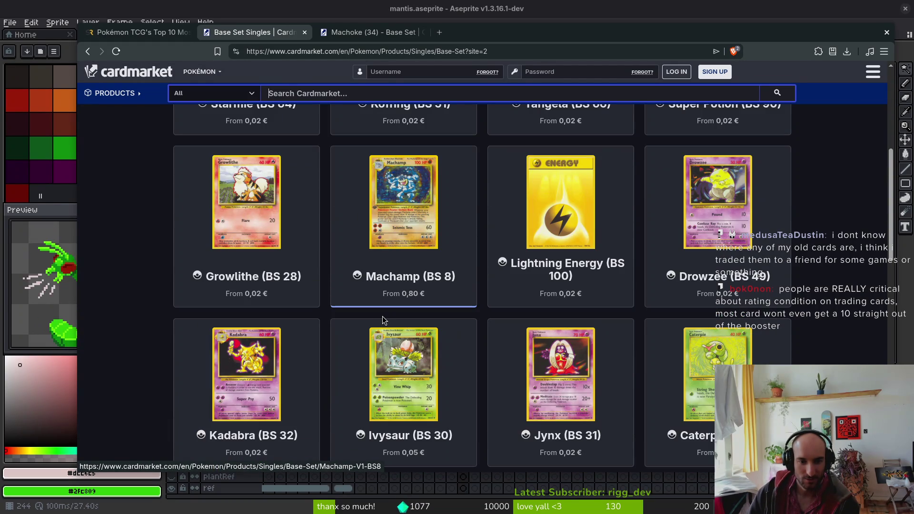
pyautogui.scroll(-4, 791, 342)
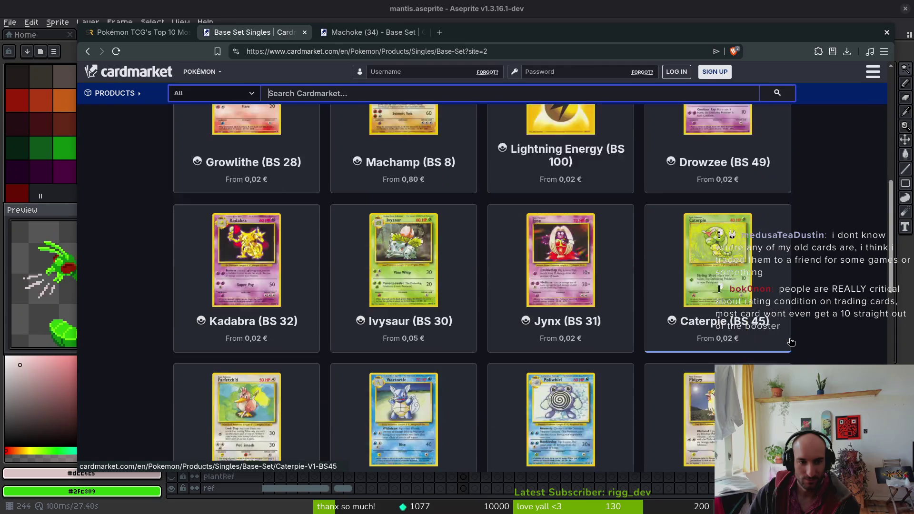
pyautogui.scroll(-1, 816, 327)
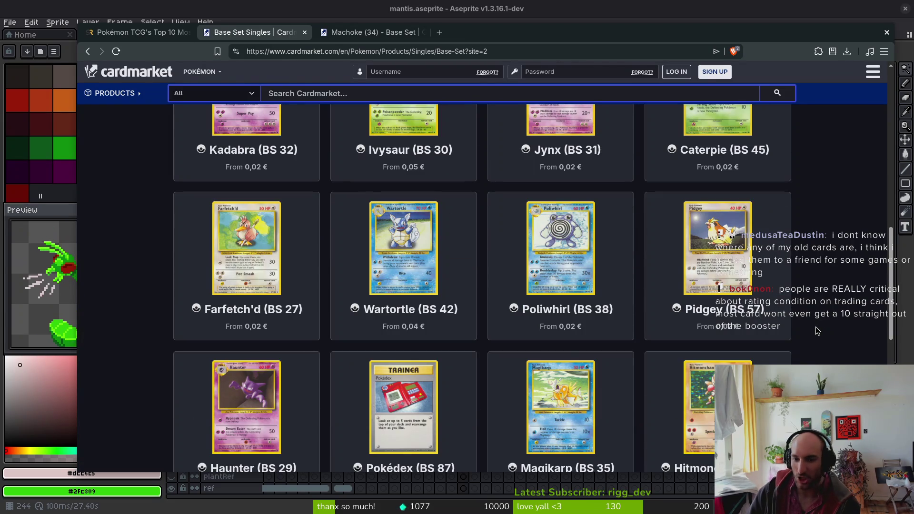
pyautogui.scroll(-3, 829, 336)
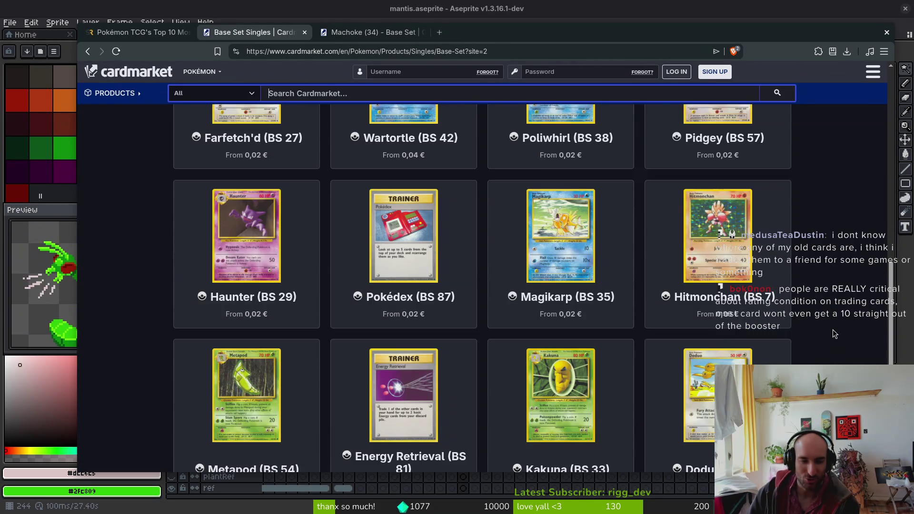
pyautogui.scroll(-2, 833, 329)
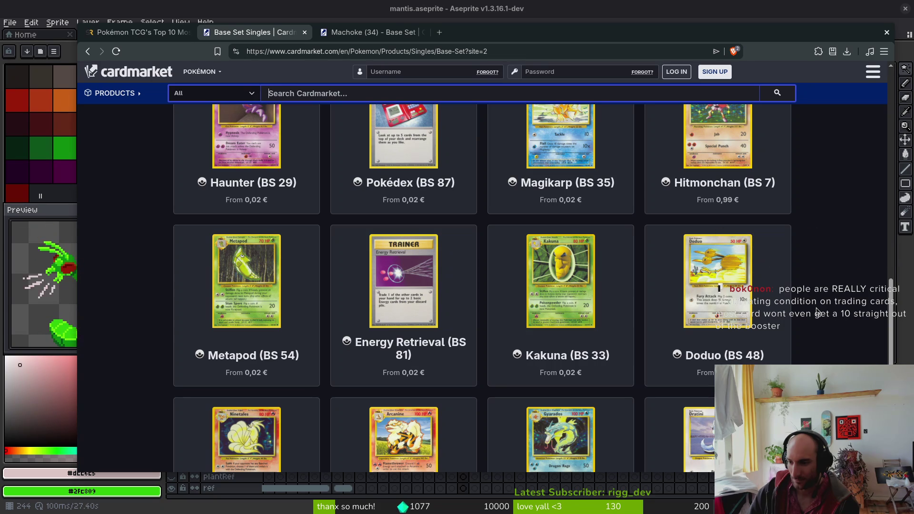
pyautogui.scroll(-1, 816, 310)
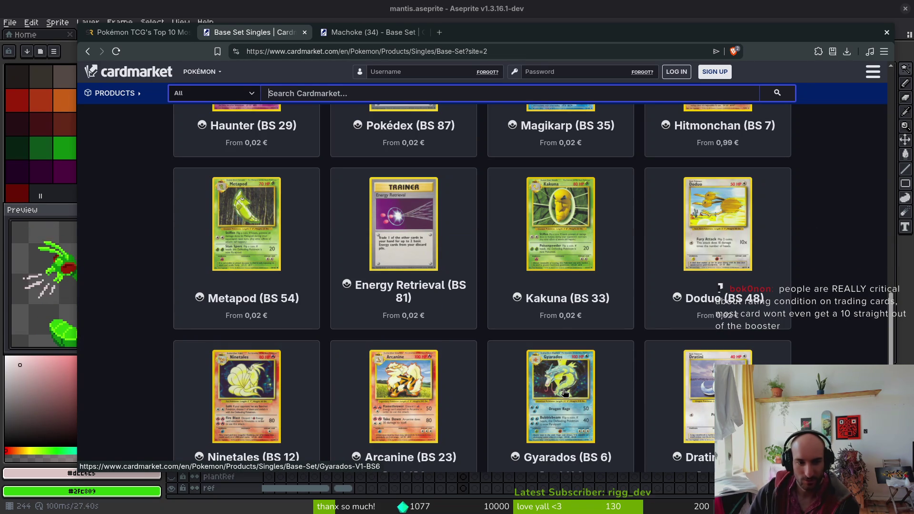
pyautogui.scroll(-1, 261, 345)
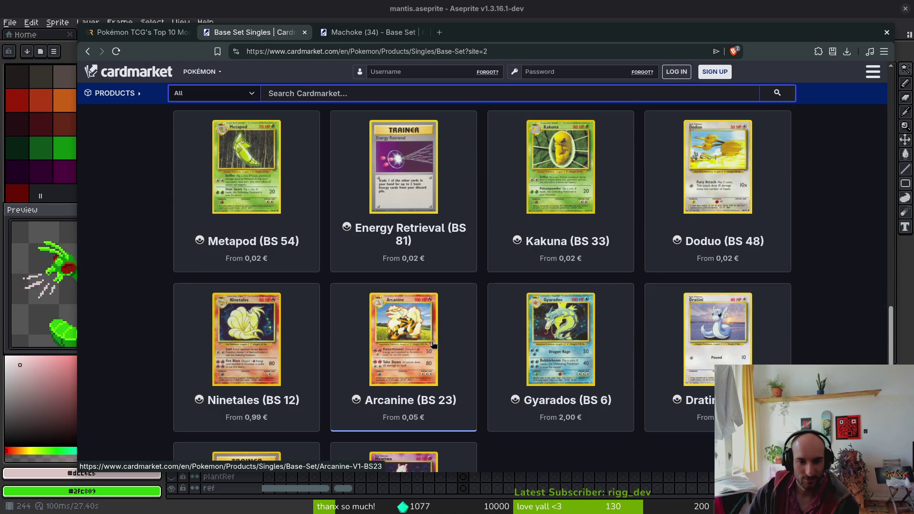
pyautogui.scroll(-2, 433, 344)
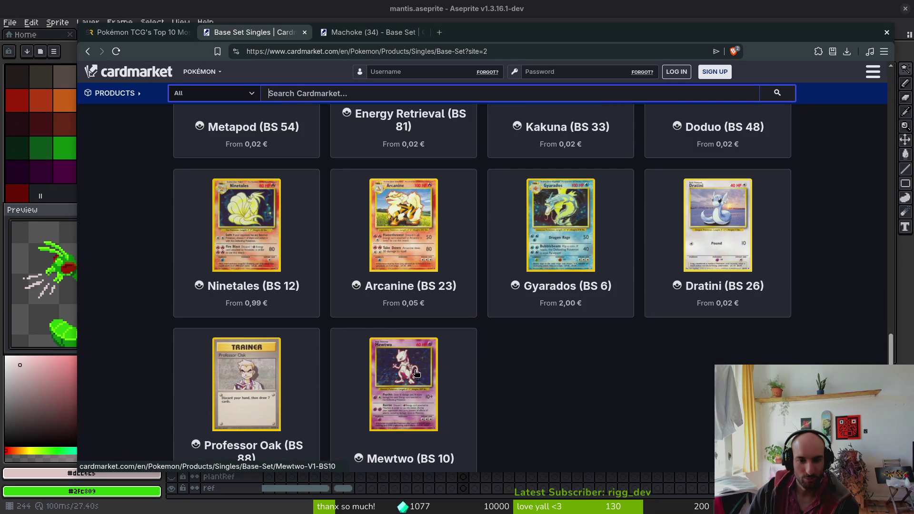
pyautogui.scroll(-1, 416, 373)
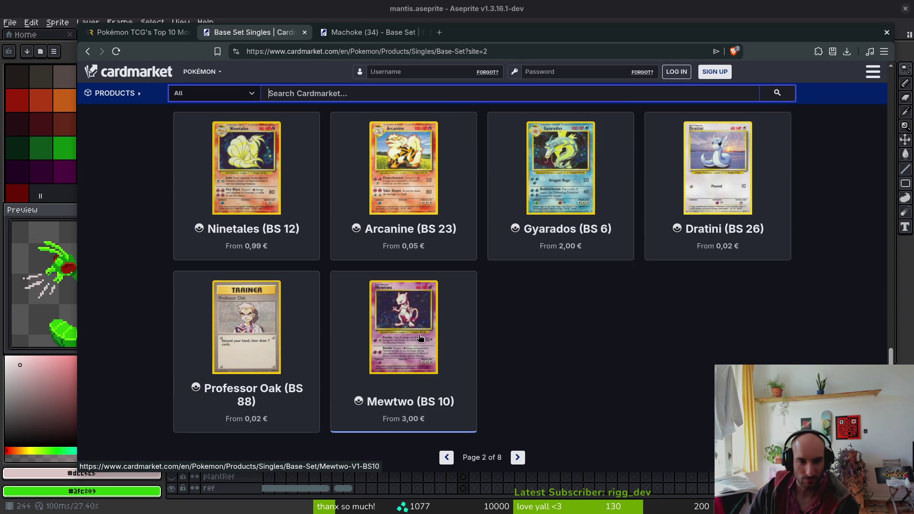
# - Go to page 3 and open the Zapdos (BS 16) card in a background tab
pyautogui.click(517, 458)
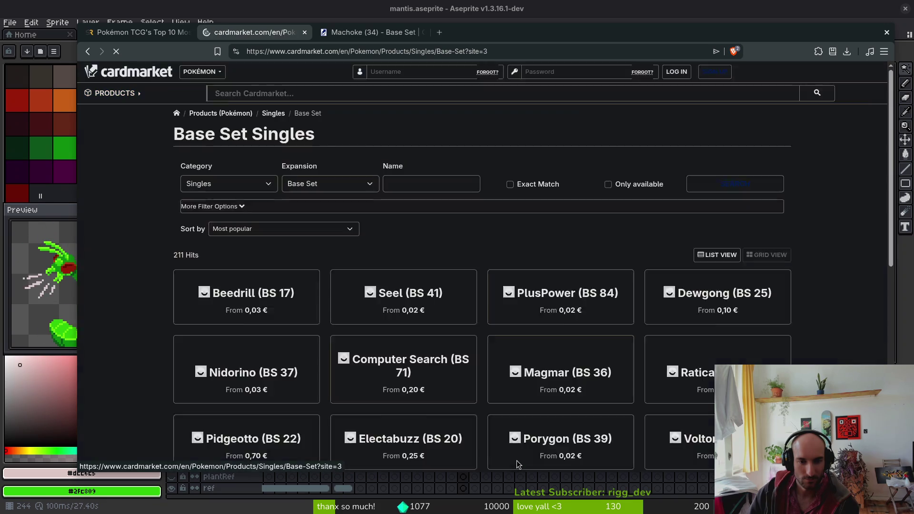
pyautogui.scroll(-1, 158, 298)
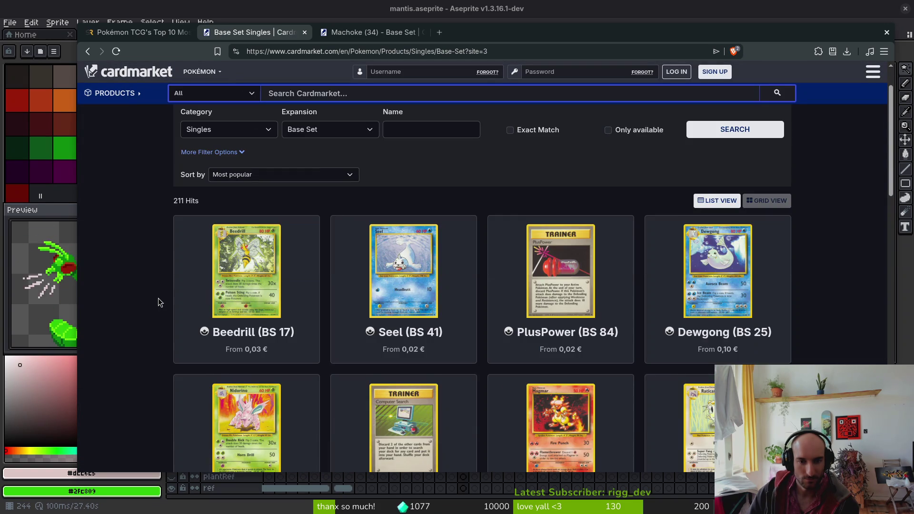
pyautogui.scroll(-2, 160, 297)
pyautogui.scroll(-1, 161, 296)
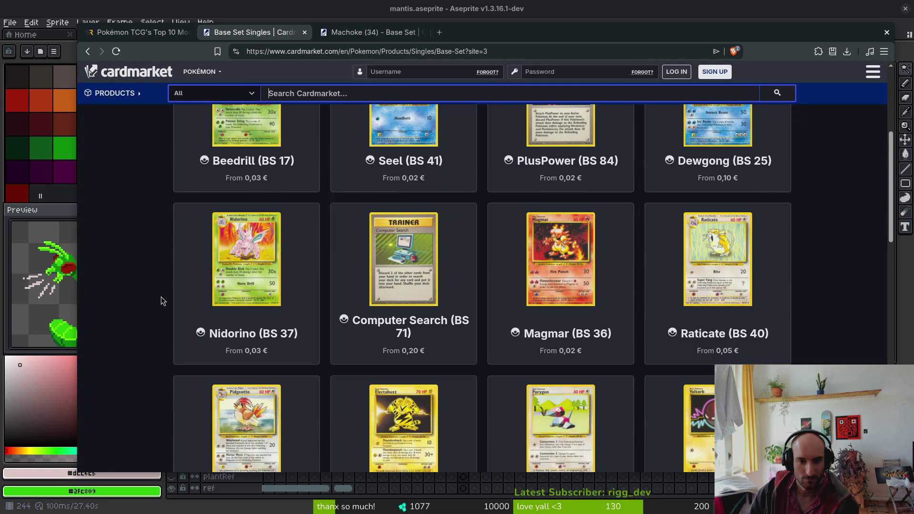
pyautogui.scroll(-2, 575, 327)
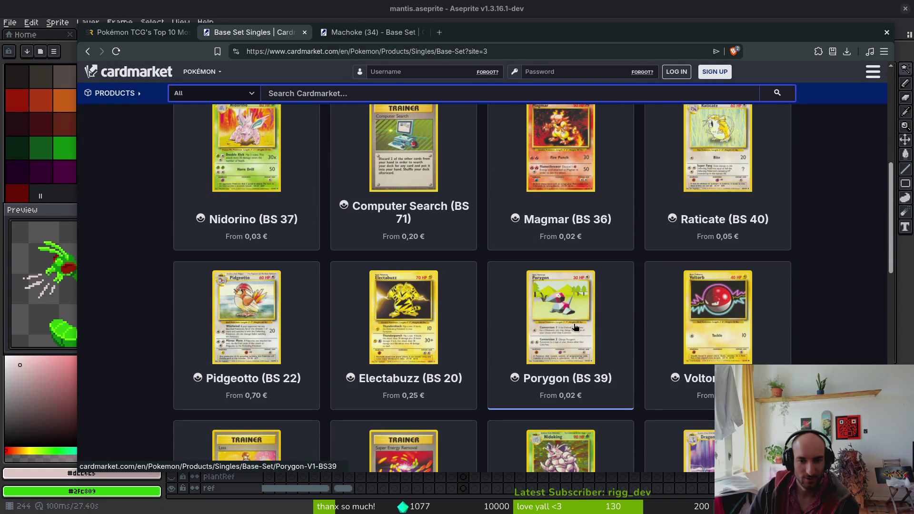
pyautogui.scroll(-3, 575, 327)
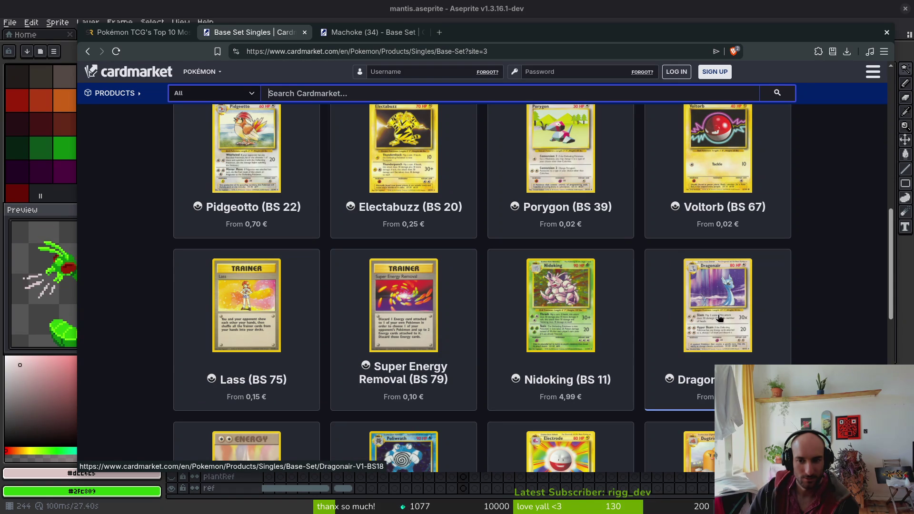
pyautogui.scroll(-2, 564, 300)
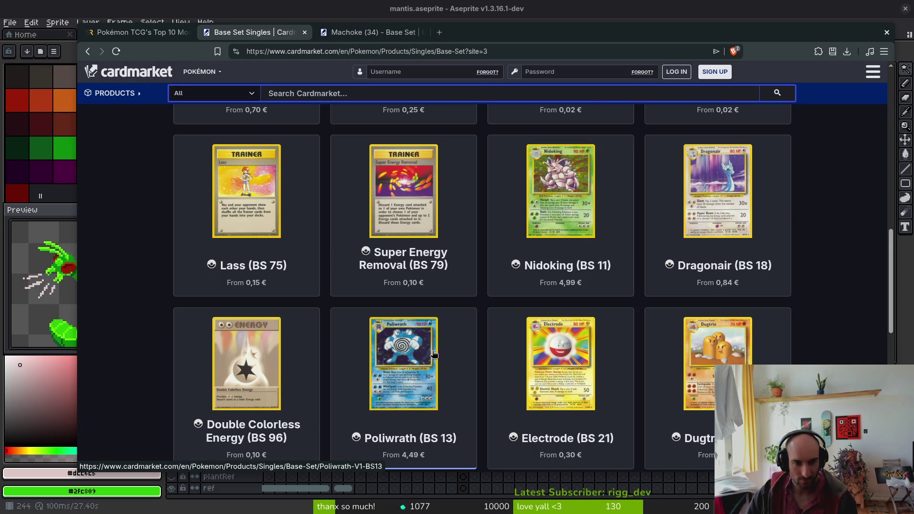
pyautogui.scroll(-3, 433, 354)
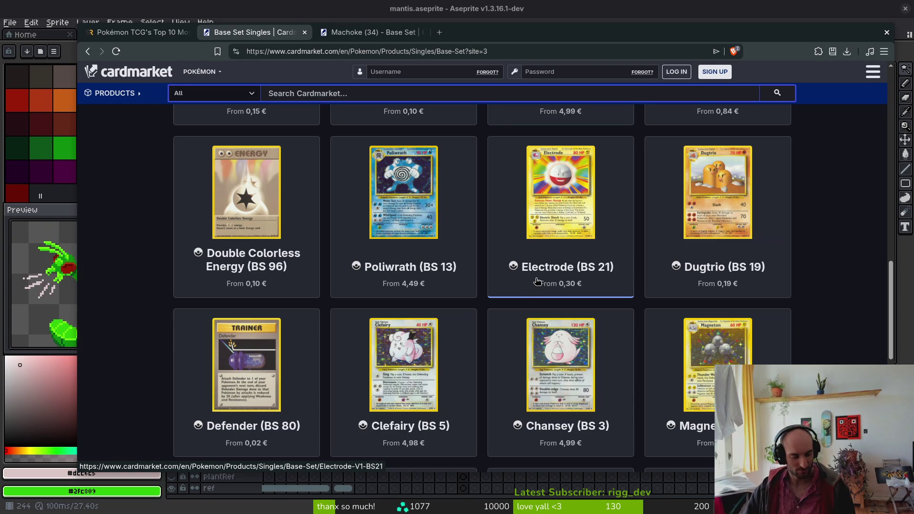
pyautogui.scroll(-2, 562, 381)
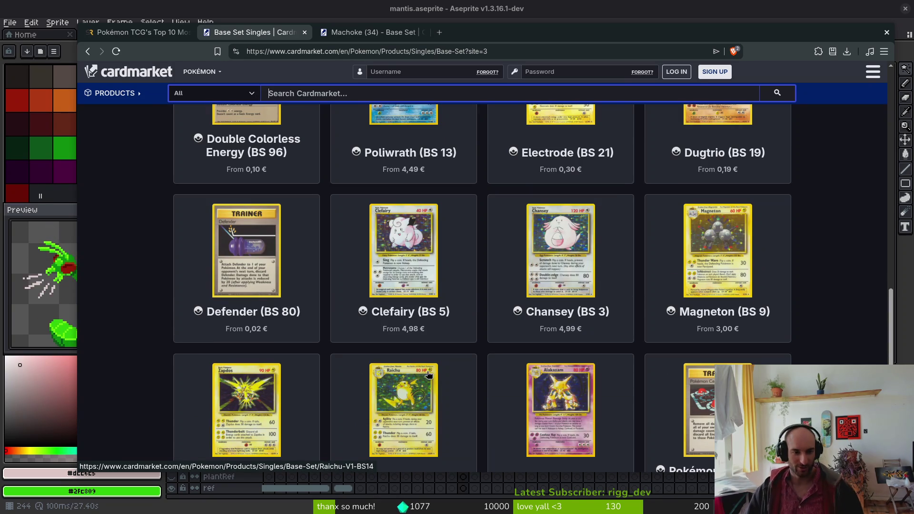
pyautogui.middleClick(285, 400)
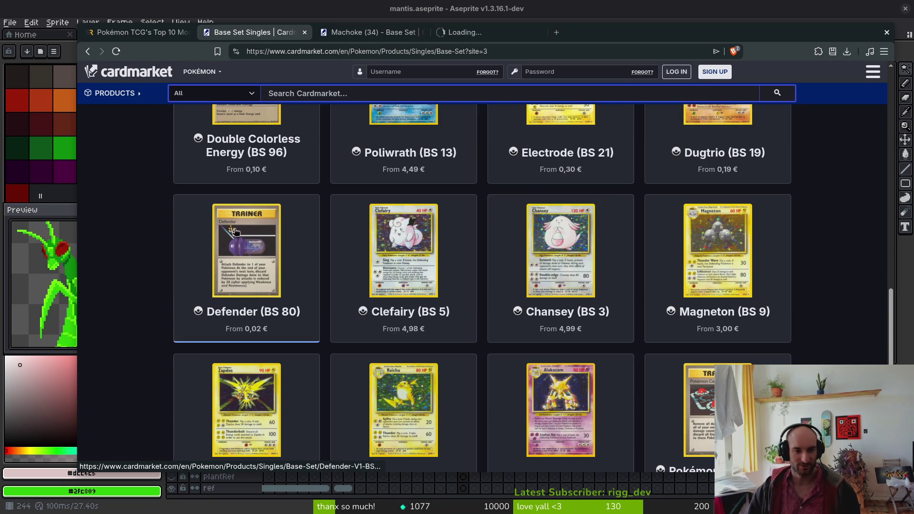
# - On the Zapdos (BS 16) page, zoom into a seller's card photo showing a damaged back
pyautogui.click(476, 32)
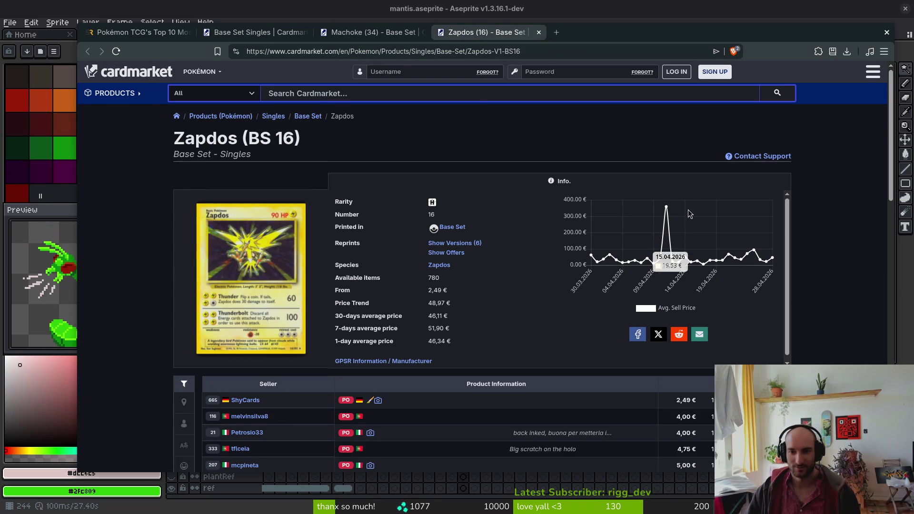
pyautogui.moveTo(668, 206)
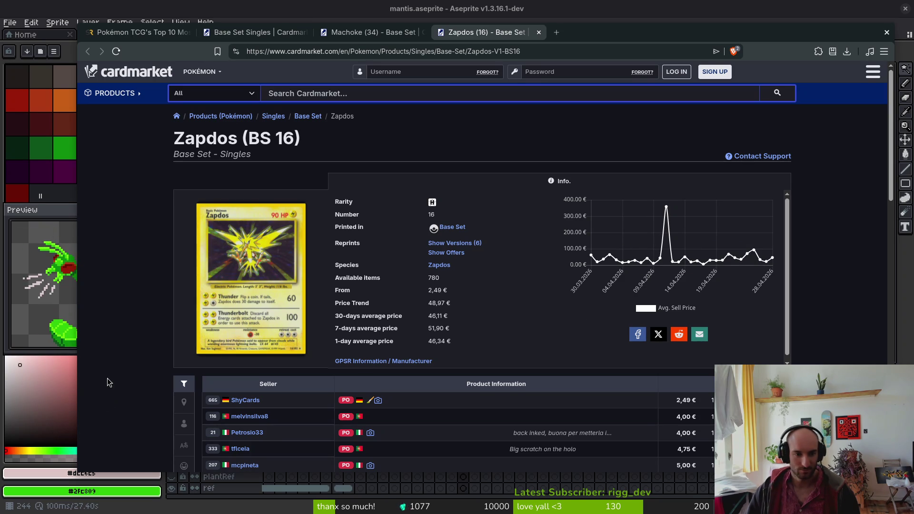
pyautogui.scroll(-3, 135, 334)
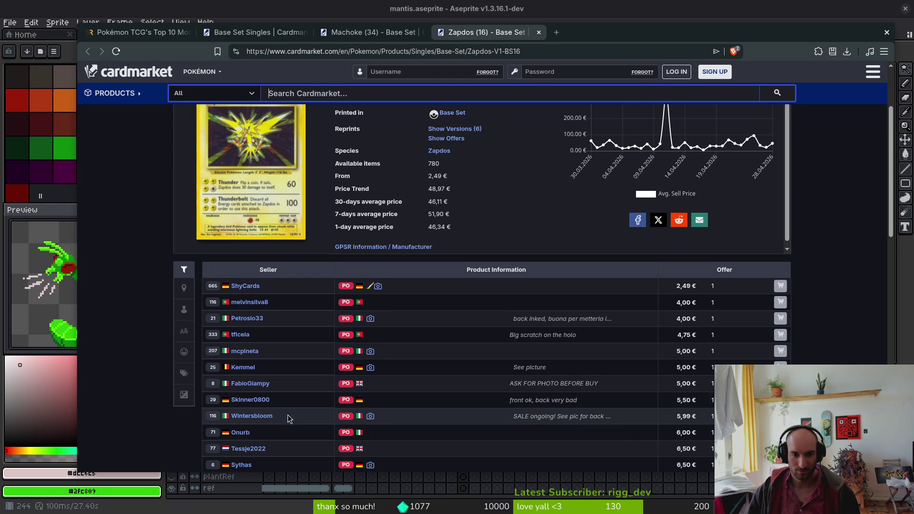
pyautogui.click(371, 417)
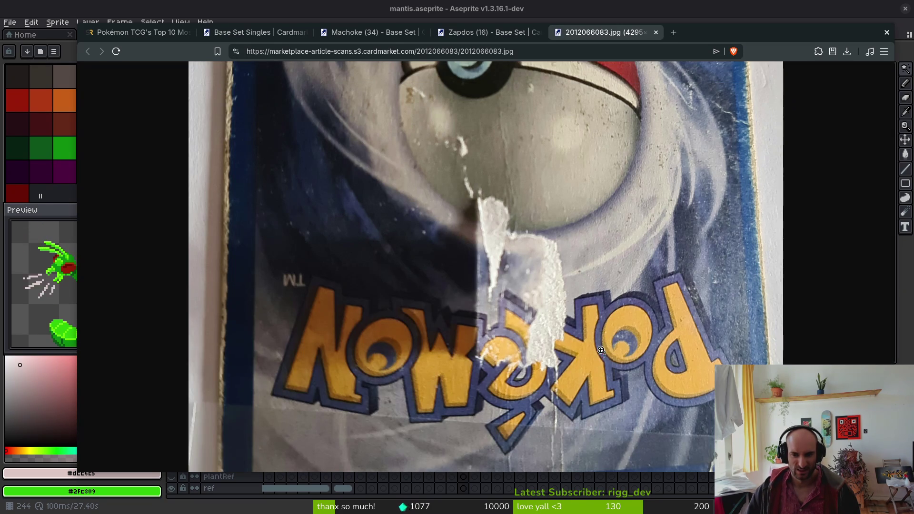
pyautogui.click(456, 275)
pyautogui.click(554, 287)
pyautogui.click(656, 32)
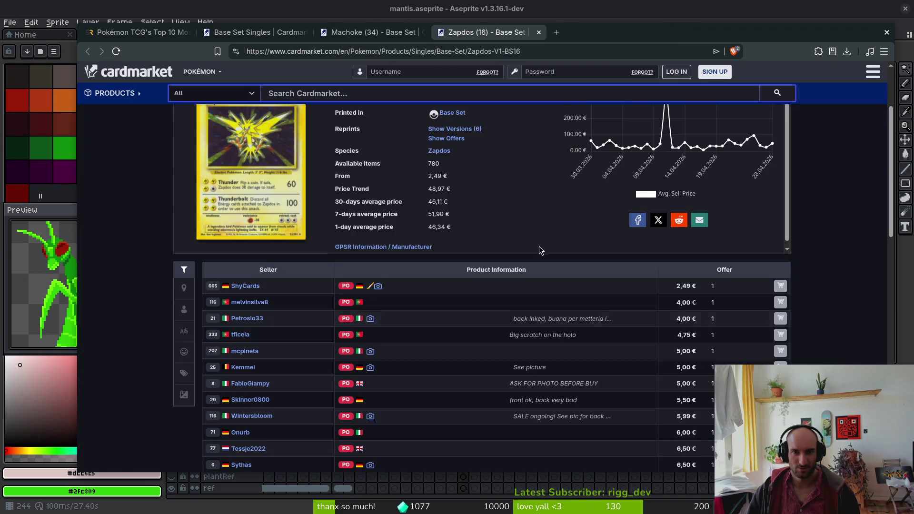
# - Check two more sellers' Zapdos card photos, closing each afterward
pyautogui.click(371, 370)
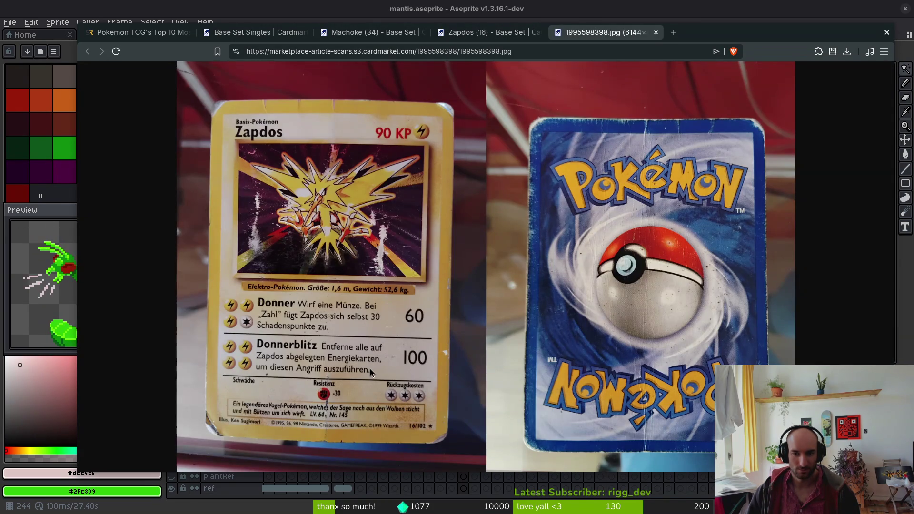
pyautogui.click(656, 33)
pyautogui.click(372, 316)
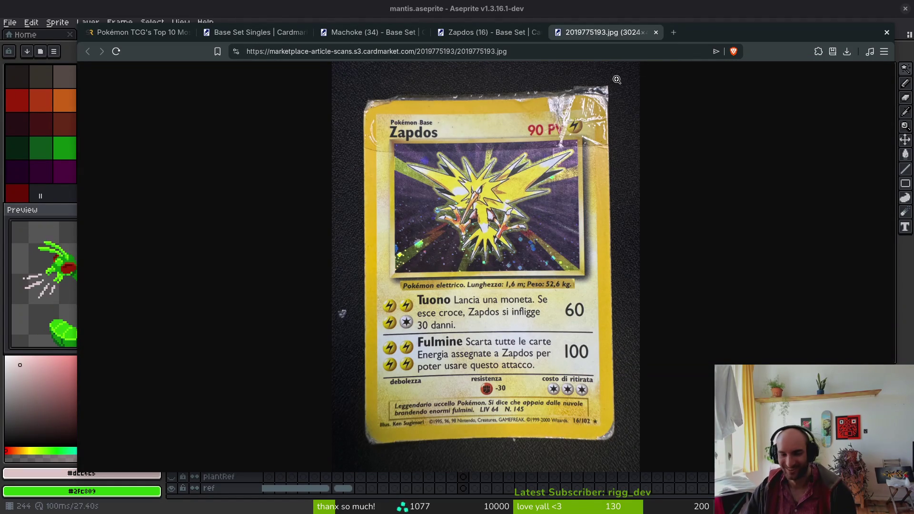
pyautogui.click(656, 33)
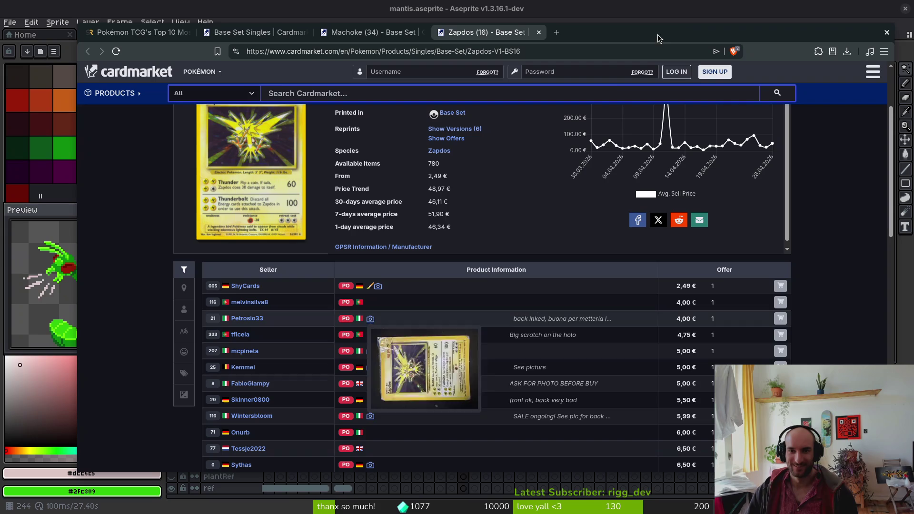
# - Inspect three sellers' Zapdos card photos, starting with the cheapest offer
pyautogui.click(376, 288)
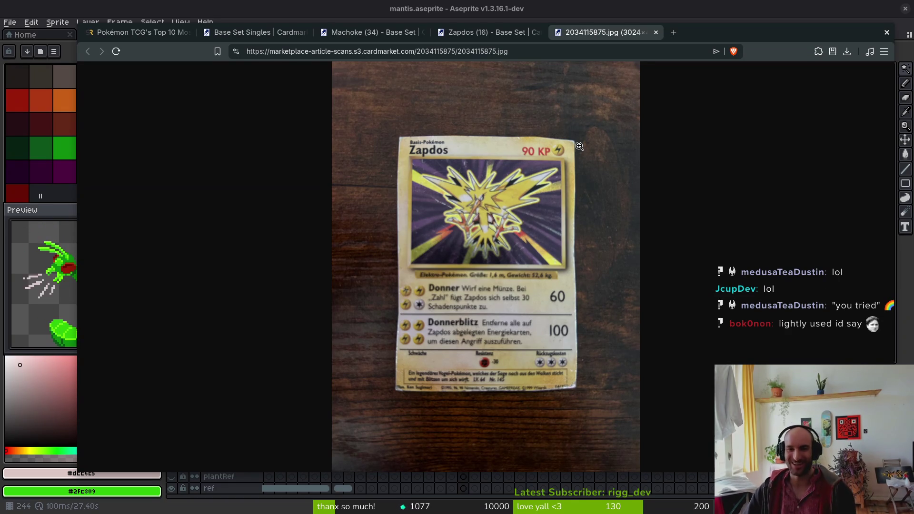
pyautogui.click(656, 32)
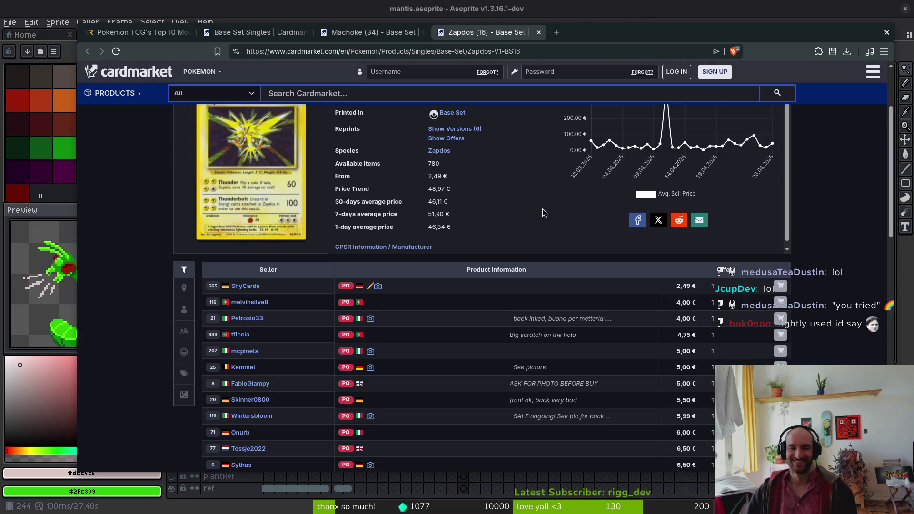
pyautogui.scroll(-2, 629, 216)
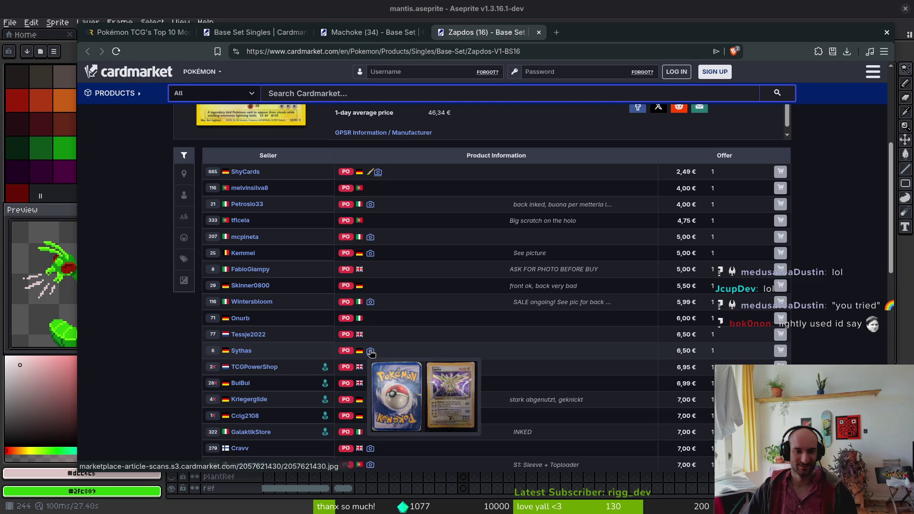
pyautogui.click(371, 352)
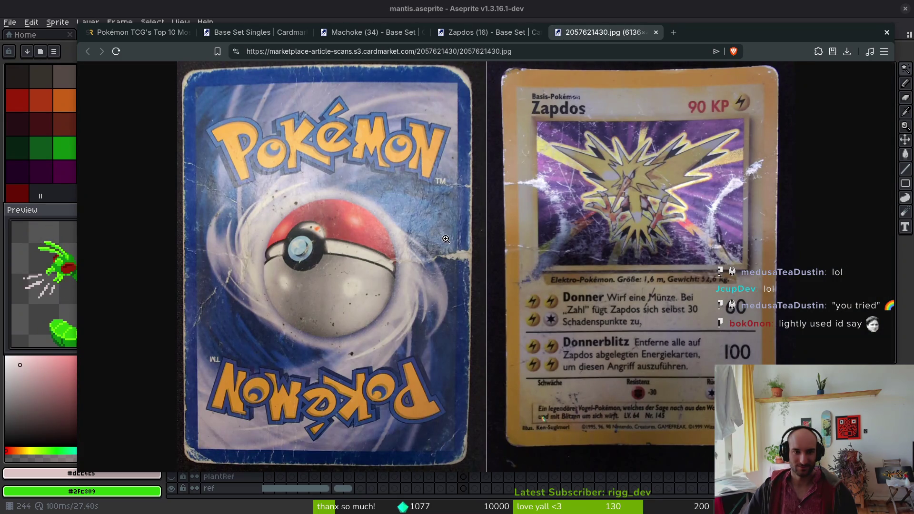
pyautogui.click(656, 32)
pyautogui.scroll(-1, 445, 336)
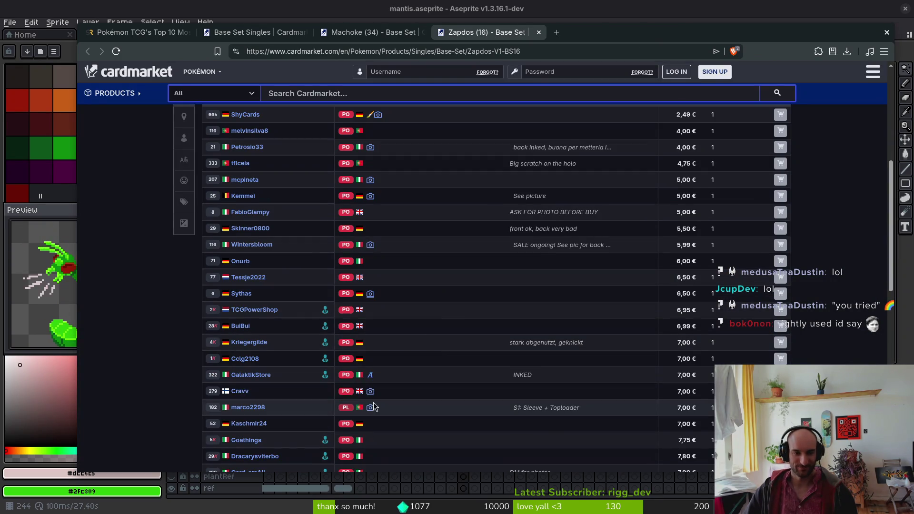
pyautogui.click(370, 392)
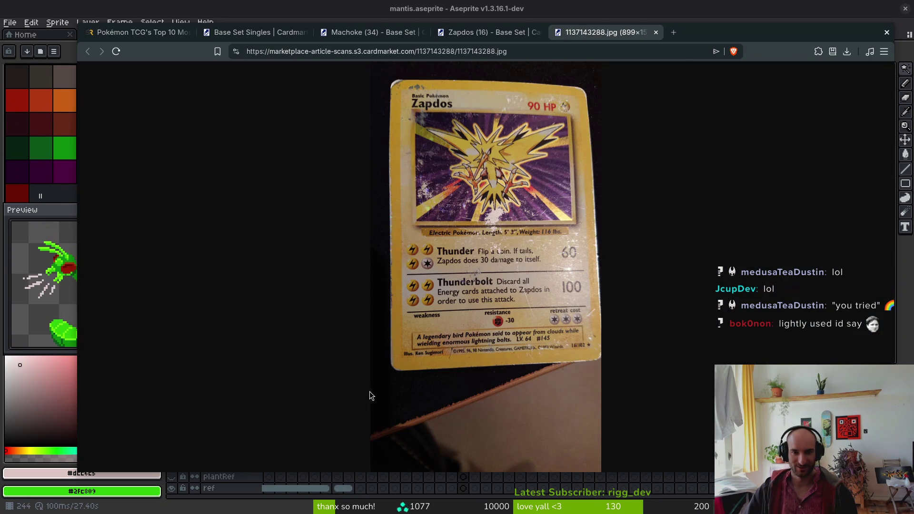
pyautogui.click(656, 32)
pyautogui.scroll(-10, 513, 333)
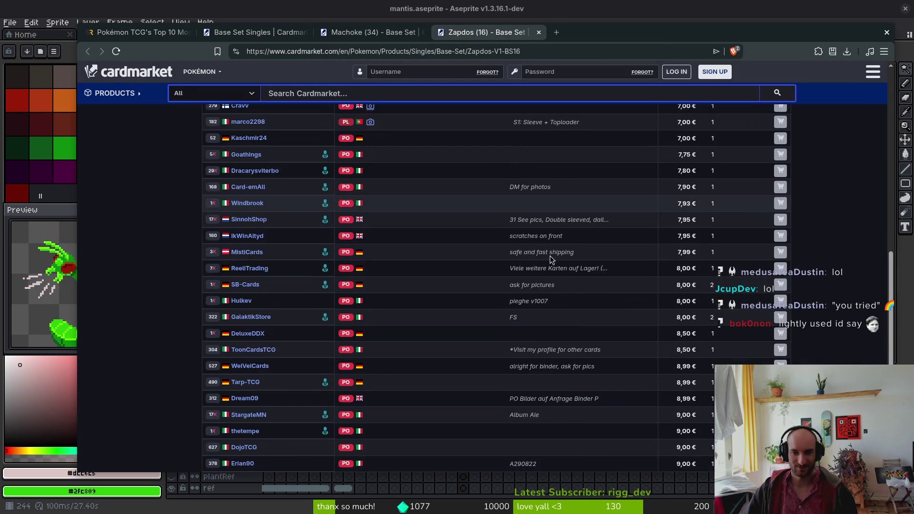
# - Load more Zapdos offers three times, up to about 19,99 €, and view one more scan
pyautogui.click(477, 385)
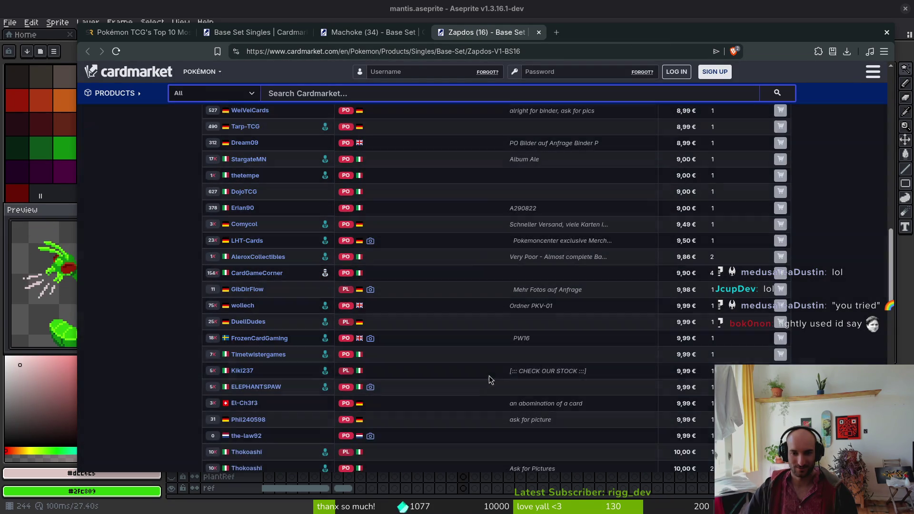
pyautogui.scroll(-15, 527, 311)
pyautogui.click(500, 386)
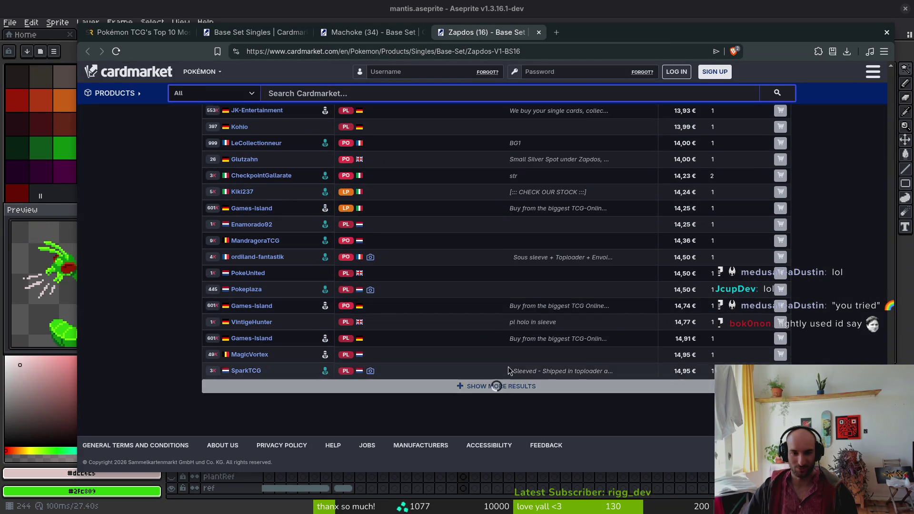
pyautogui.scroll(-15, 504, 359)
pyautogui.click(535, 392)
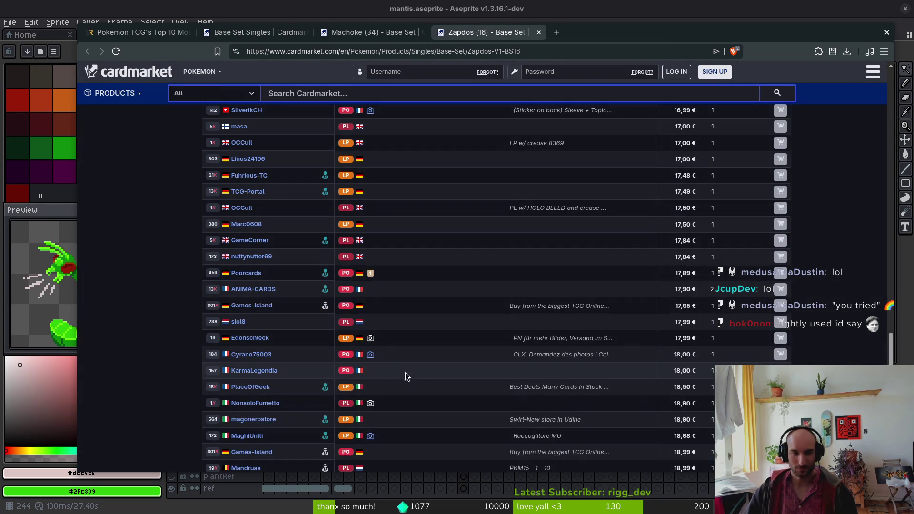
pyautogui.click(371, 352)
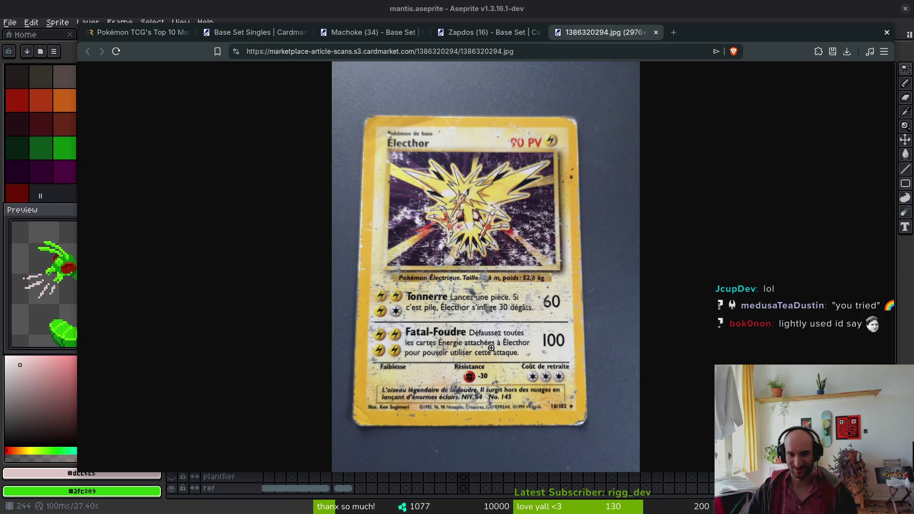
pyautogui.click(655, 32)
pyautogui.scroll(-10, 560, 297)
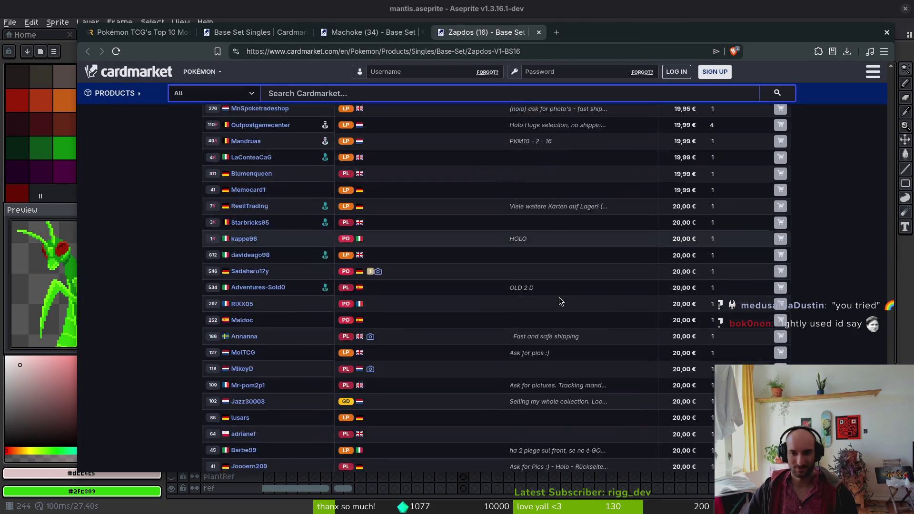
# - Load more Zapdos offers and view two listings' front and back card photos
pyautogui.scroll(-5, 560, 297)
pyautogui.click(372, 384)
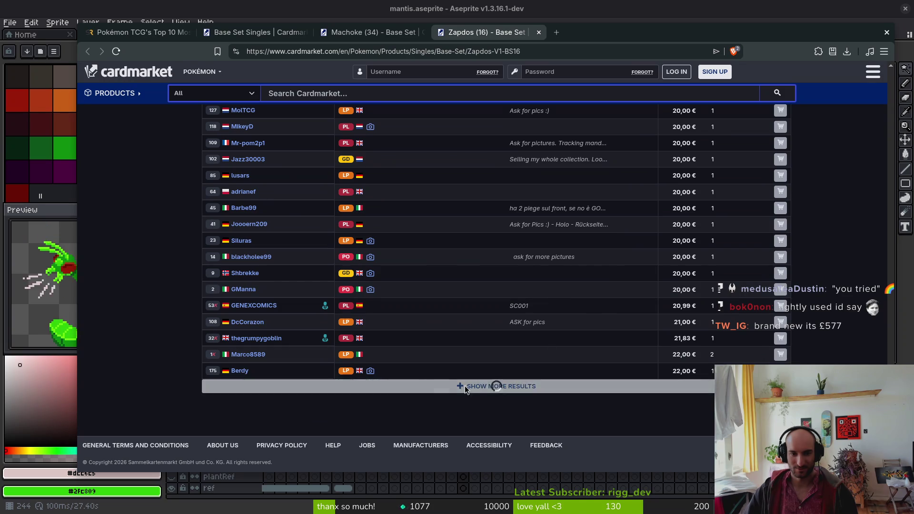
pyautogui.click(371, 373)
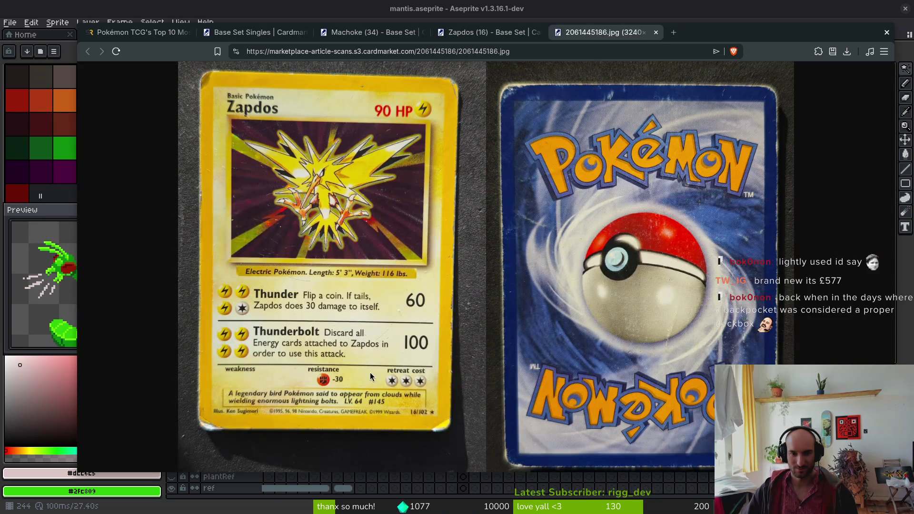
pyautogui.click(656, 32)
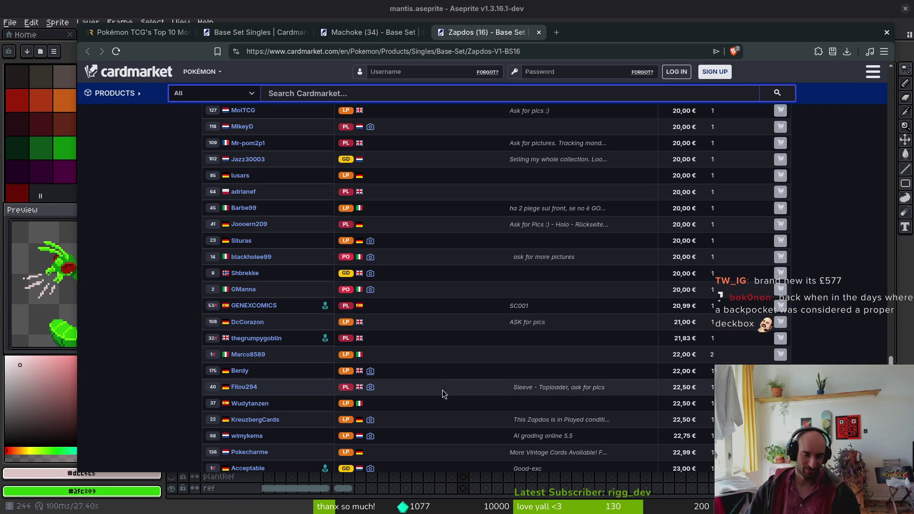
pyautogui.scroll(-3, 424, 362)
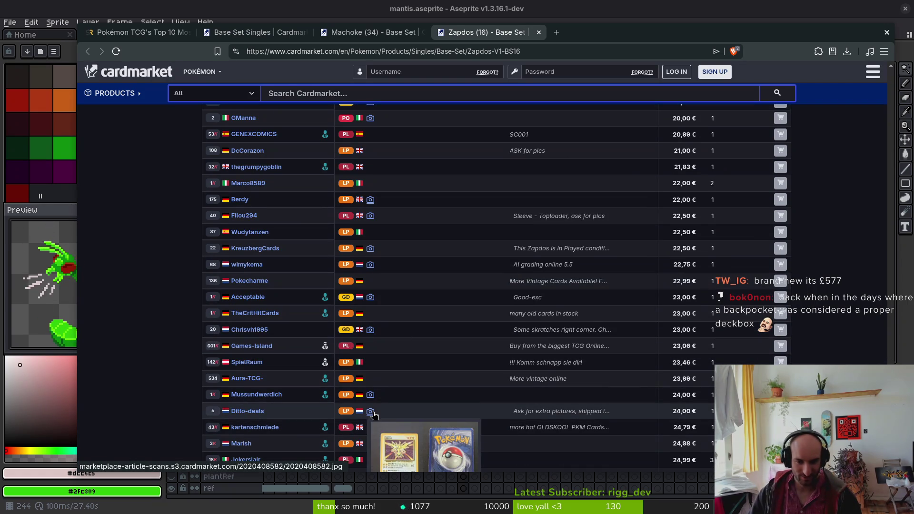
pyautogui.click(371, 412)
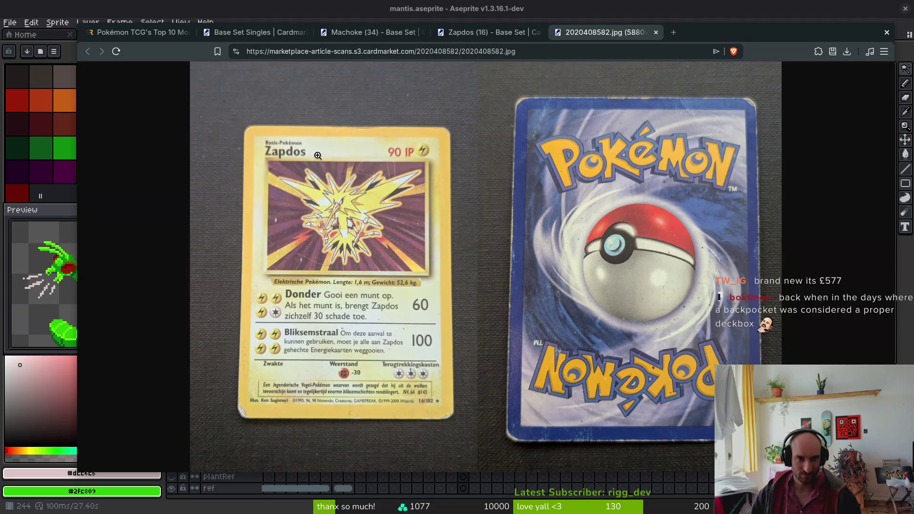
pyautogui.click(656, 32)
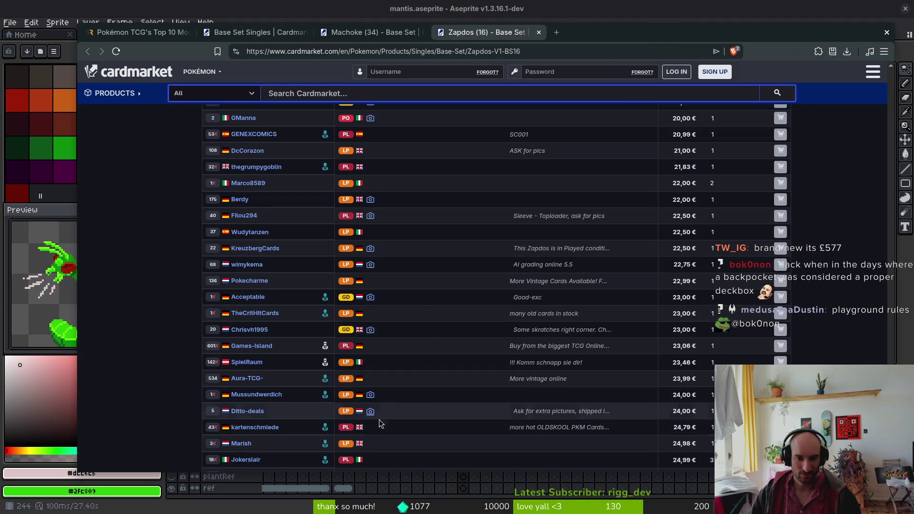
# - Inspect a 25 € listing's Zapdos card photo at full size
pyautogui.moveTo(371, 414)
pyautogui.scroll(-10, 371, 414)
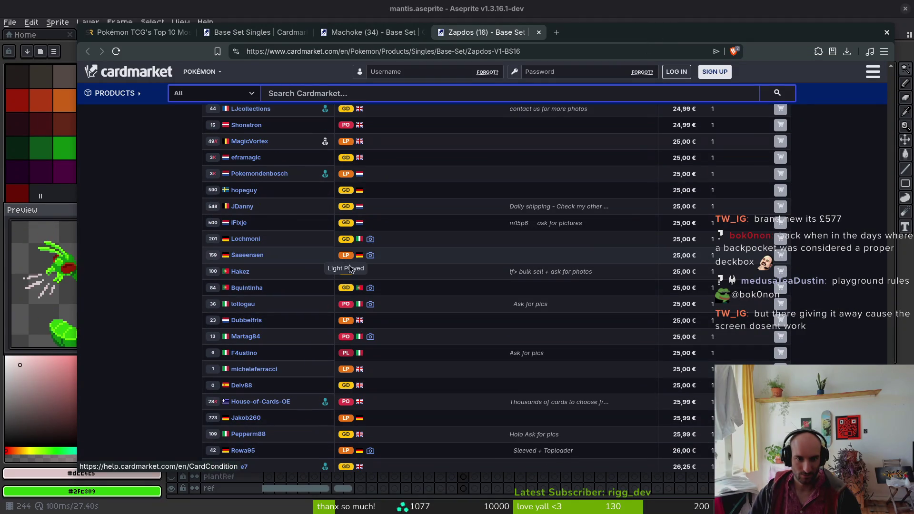
pyautogui.click(370, 289)
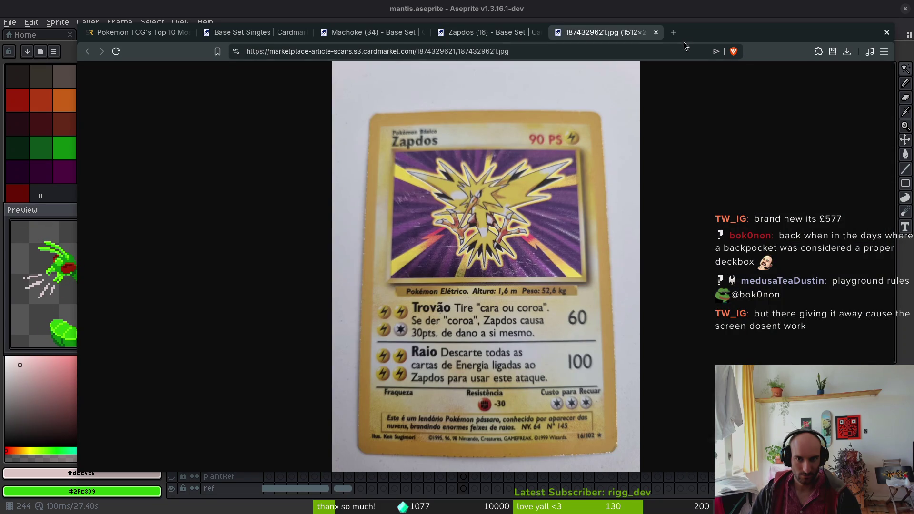
pyautogui.click(656, 33)
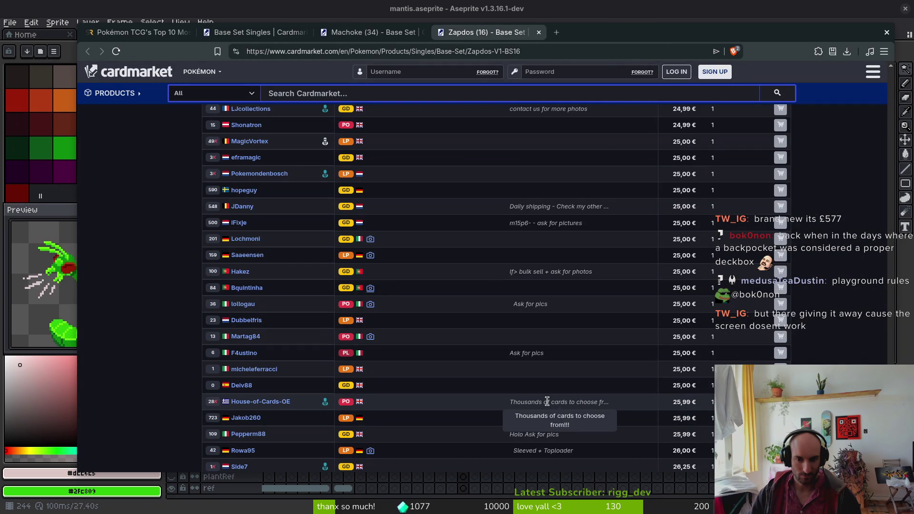
# - Load the remaining Zapdos offers up to the 300-article cap at 32,00 €
pyautogui.scroll(-5, 456, 359)
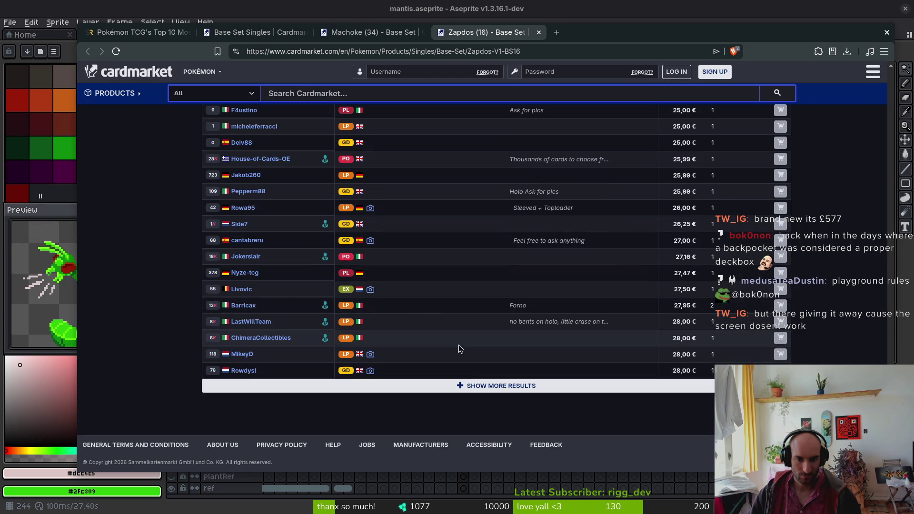
pyautogui.click(515, 389)
pyautogui.scroll(-10, 476, 384)
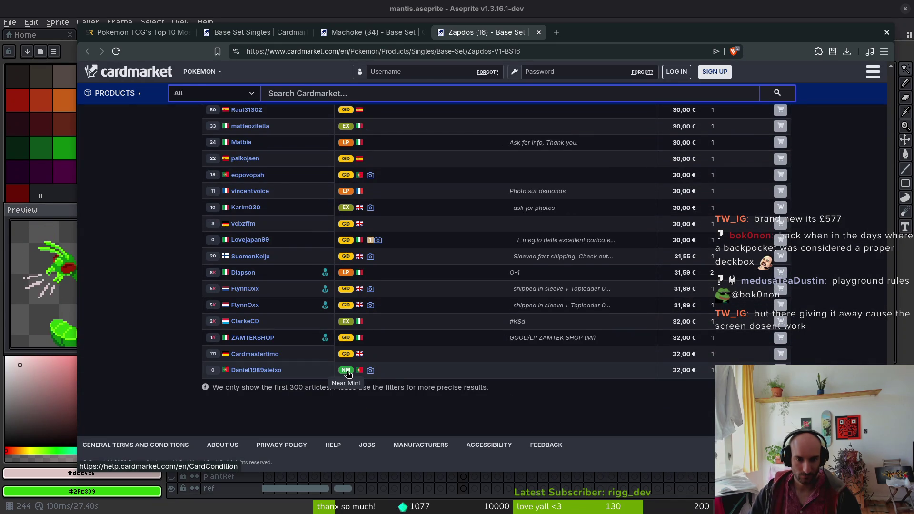
pyautogui.click(369, 370)
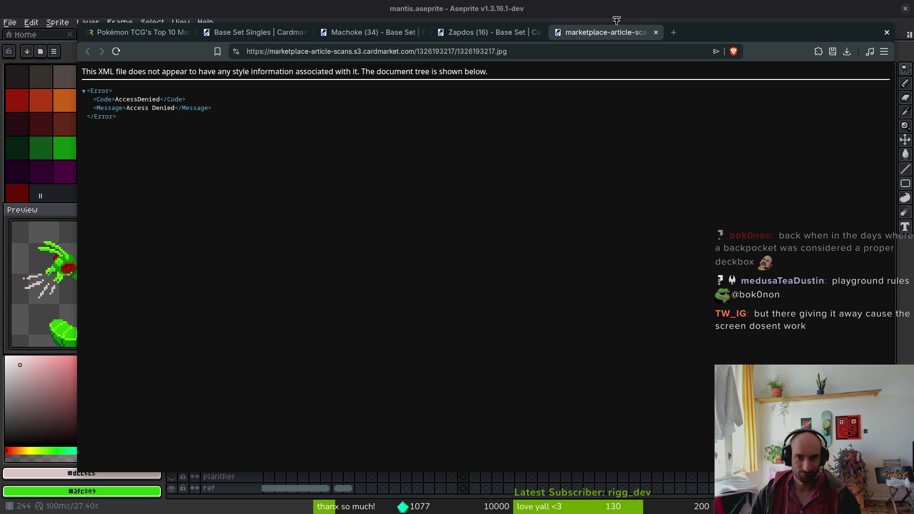
pyautogui.click(656, 32)
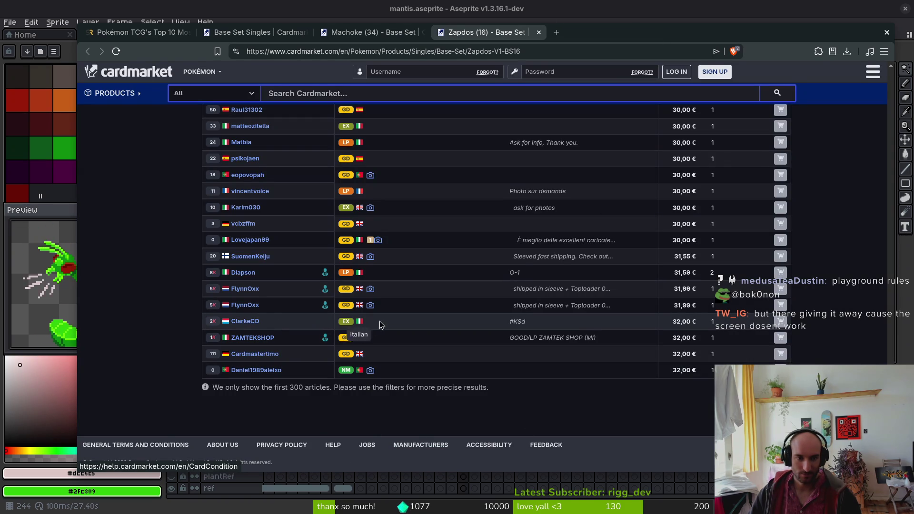
pyautogui.click(687, 317)
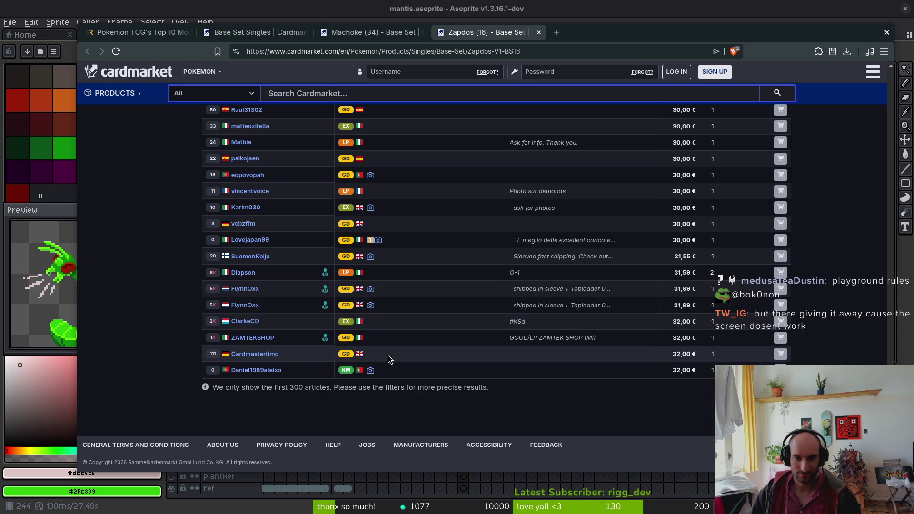
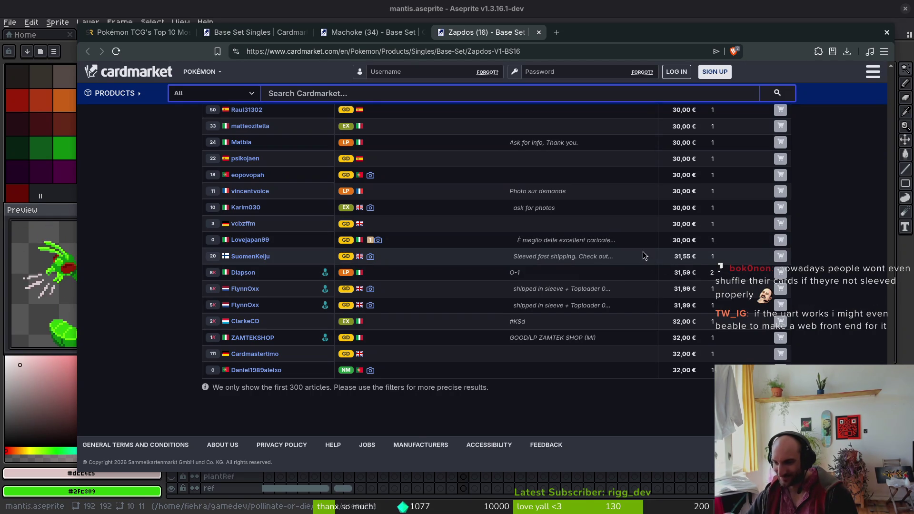
# - Look through several sellers' full-size Zapdos card photos, closing each one
pyautogui.scroll(5, 367, 344)
pyautogui.scroll(8, 368, 347)
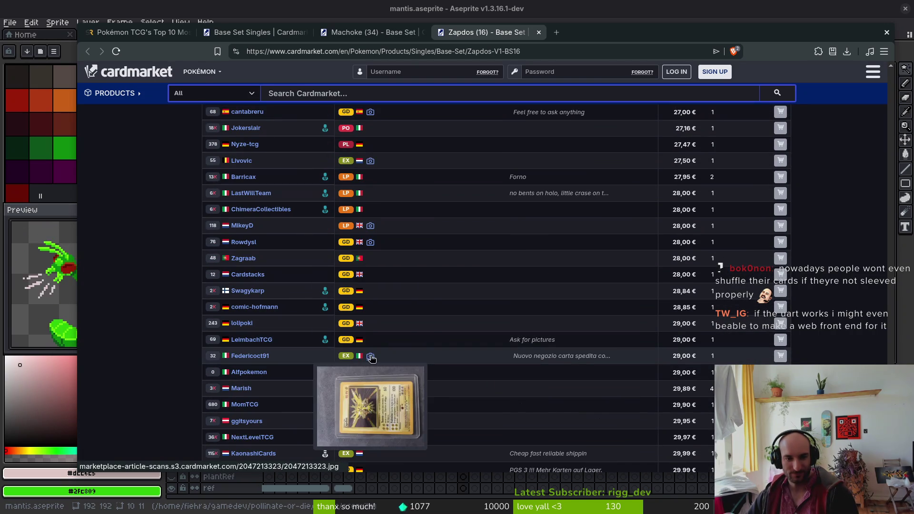
pyautogui.click(371, 358)
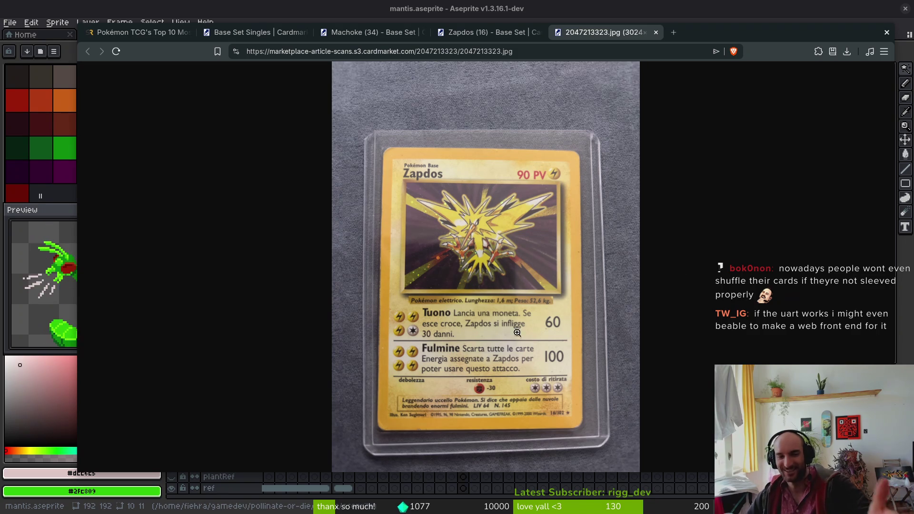
pyautogui.click(657, 31)
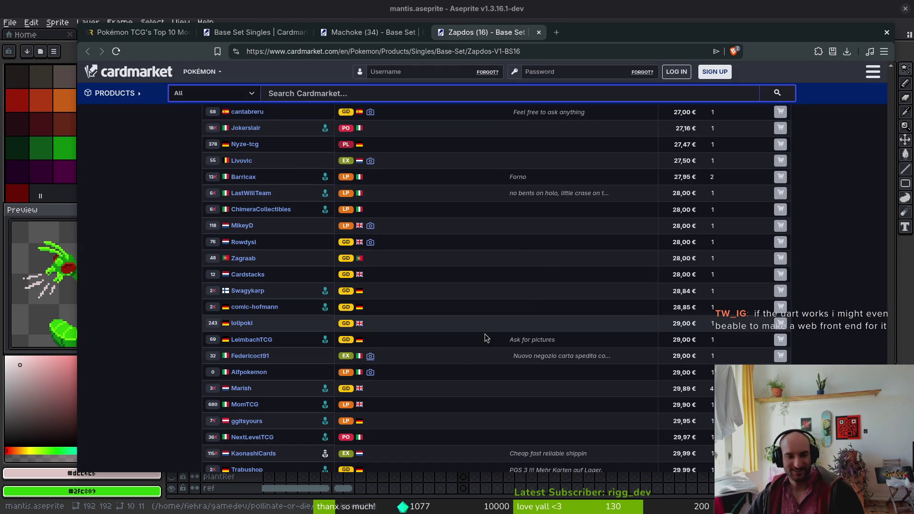
pyautogui.click(370, 372)
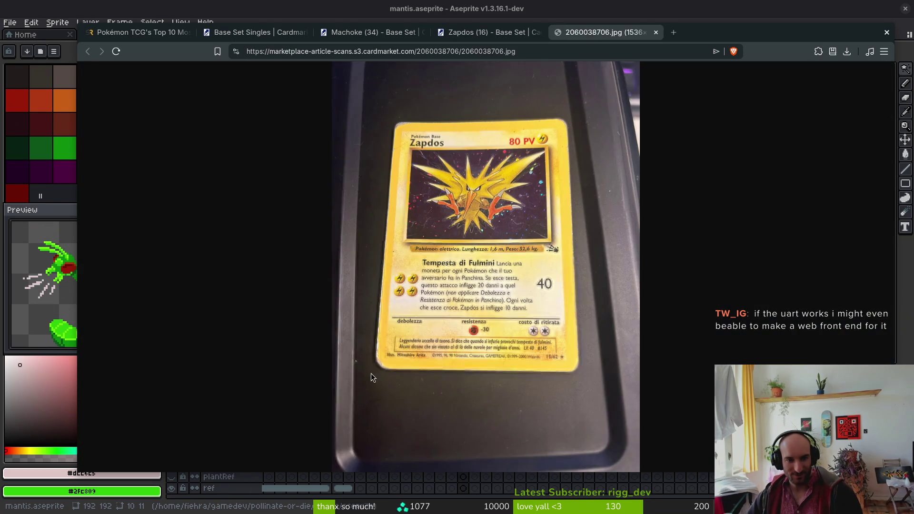
pyautogui.click(656, 32)
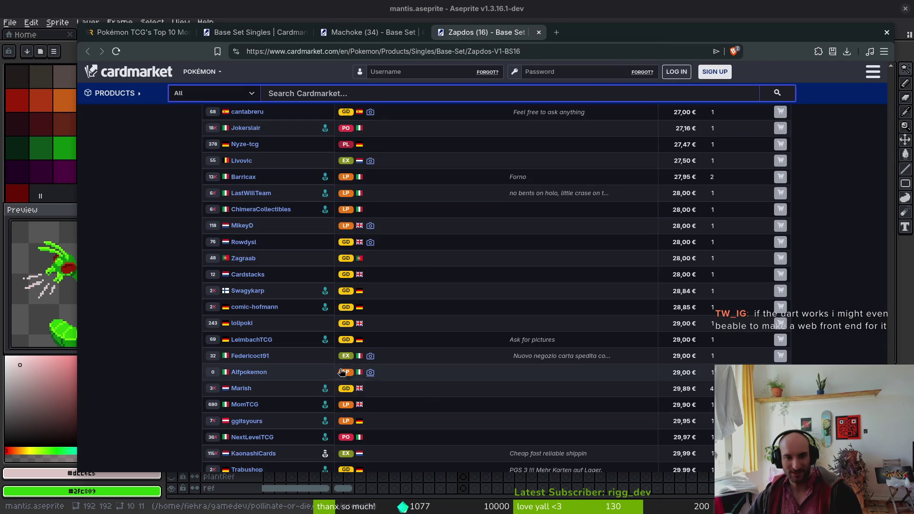
pyautogui.click(370, 359)
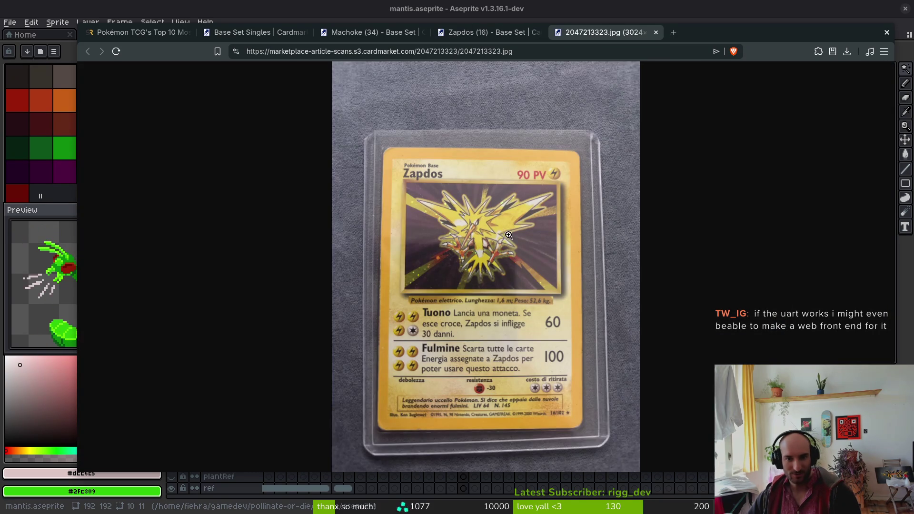
pyautogui.click(655, 32)
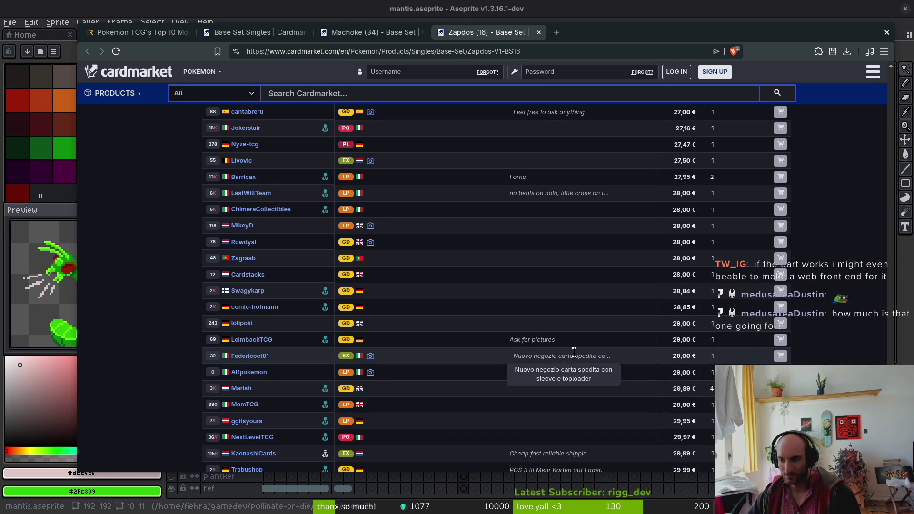
pyautogui.click(370, 355)
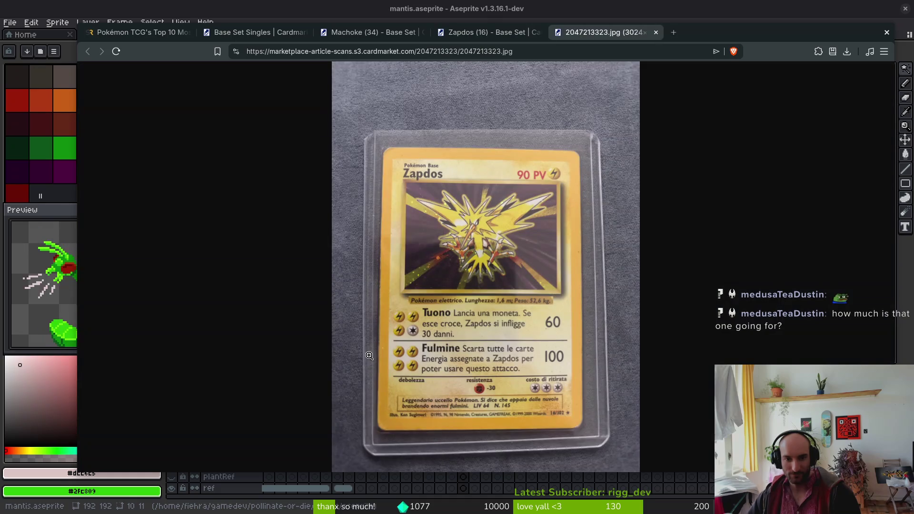
pyautogui.click(657, 31)
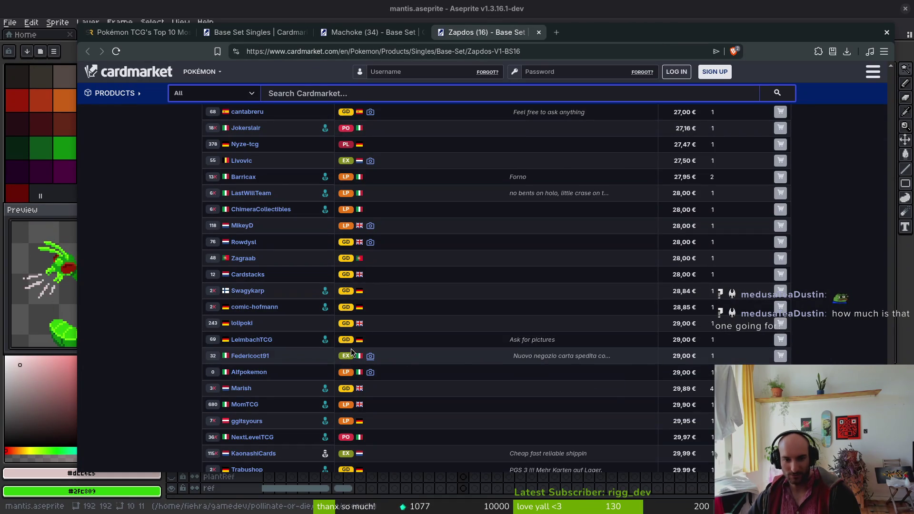
pyautogui.scroll(-2, 361, 390)
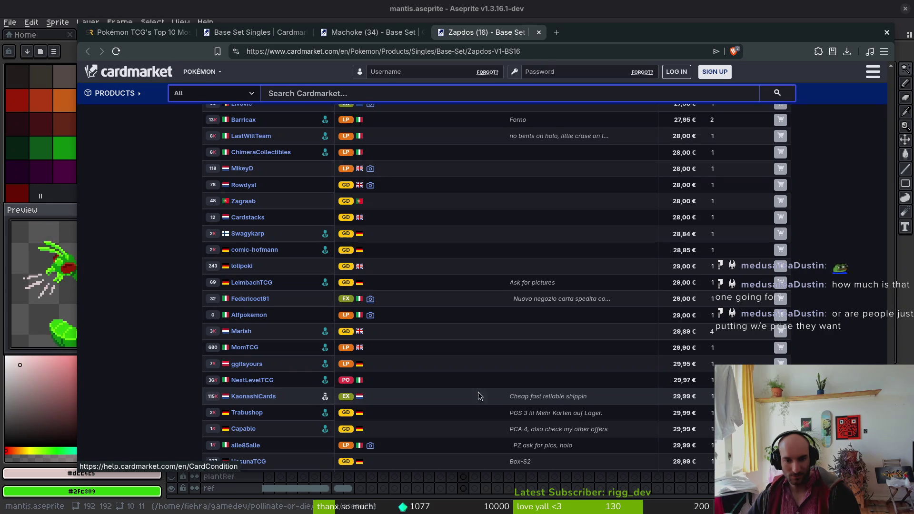
pyautogui.scroll(20, 560, 406)
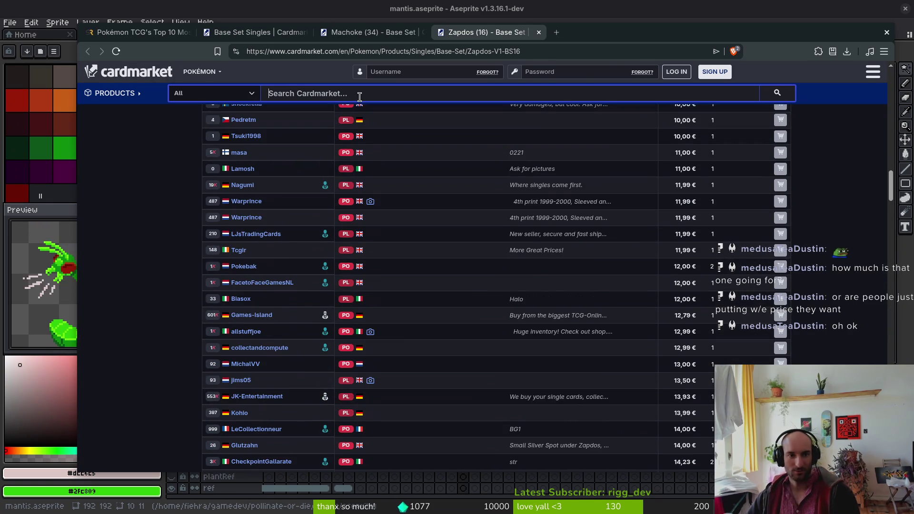
# - Type 'dragon' into the product search, then close the Zapdos offers and Machoke pages
pyautogui.click(358, 95)
pyautogui.write('d')
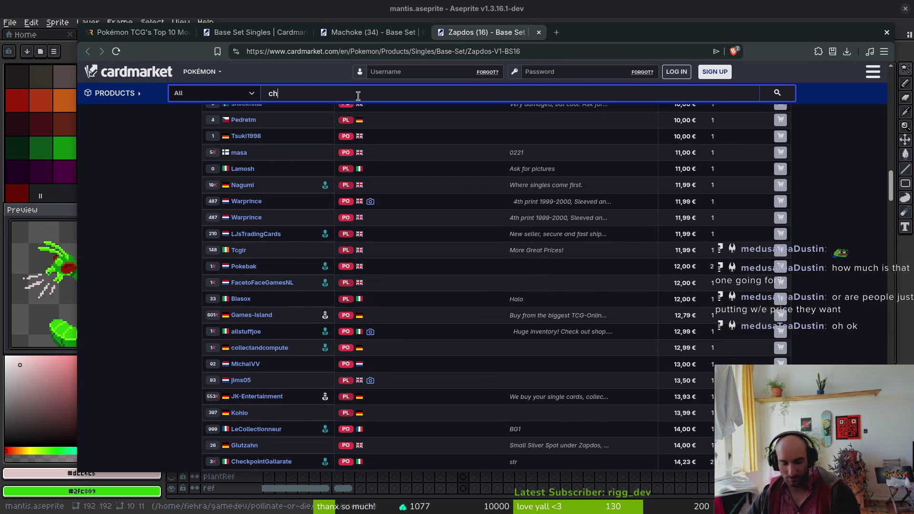
pyautogui.write('ragon')
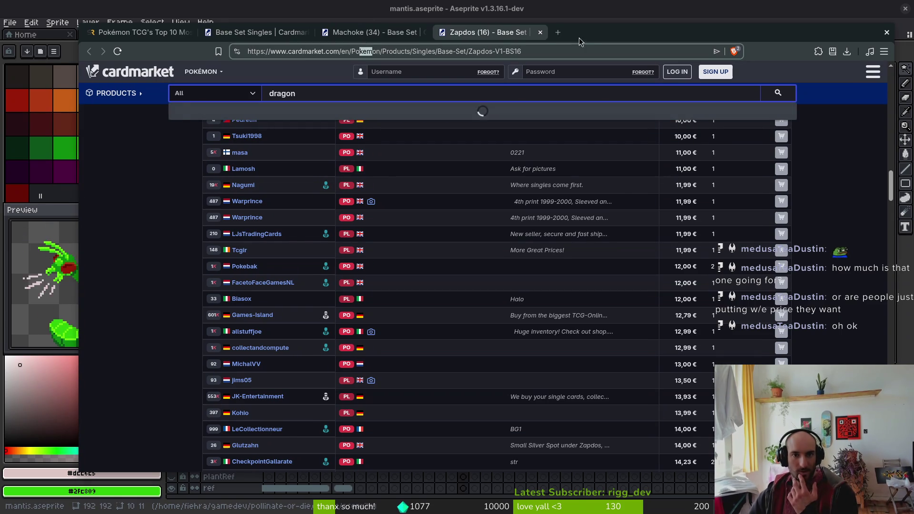
pyautogui.click(539, 32)
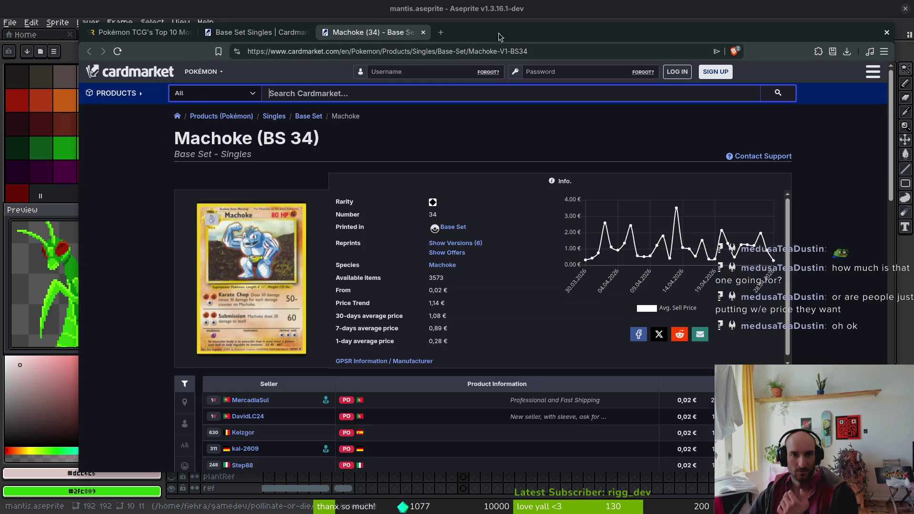
pyautogui.click(423, 33)
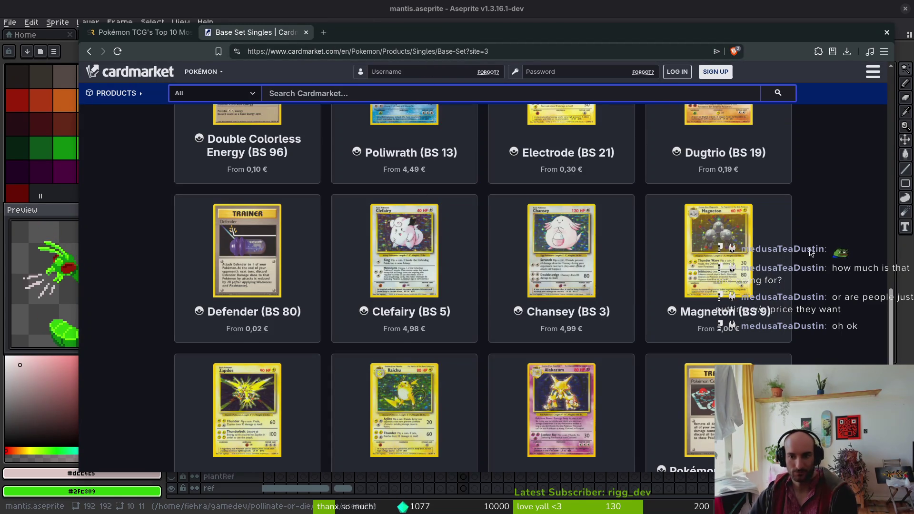
# - Open Alakazam and Raichu from the Base Set grid in background tabs
pyautogui.scroll(-2, 819, 266)
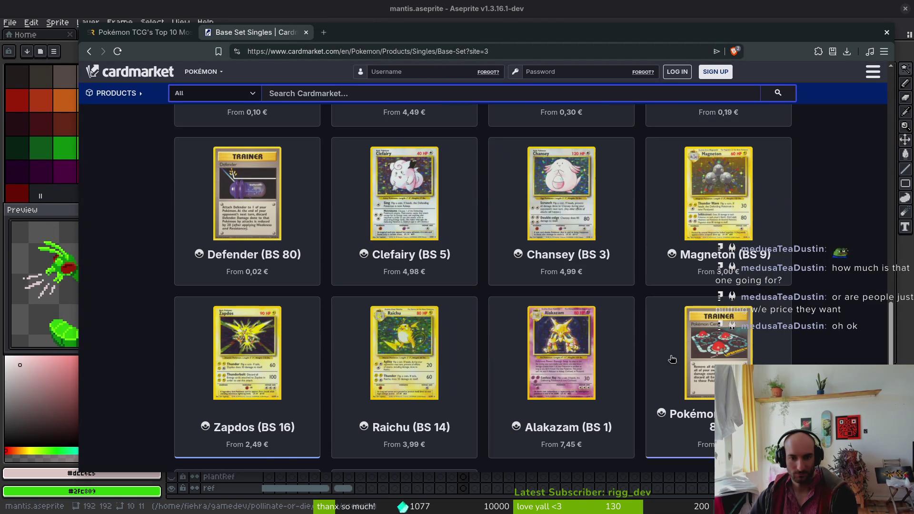
pyautogui.middleClick(574, 355)
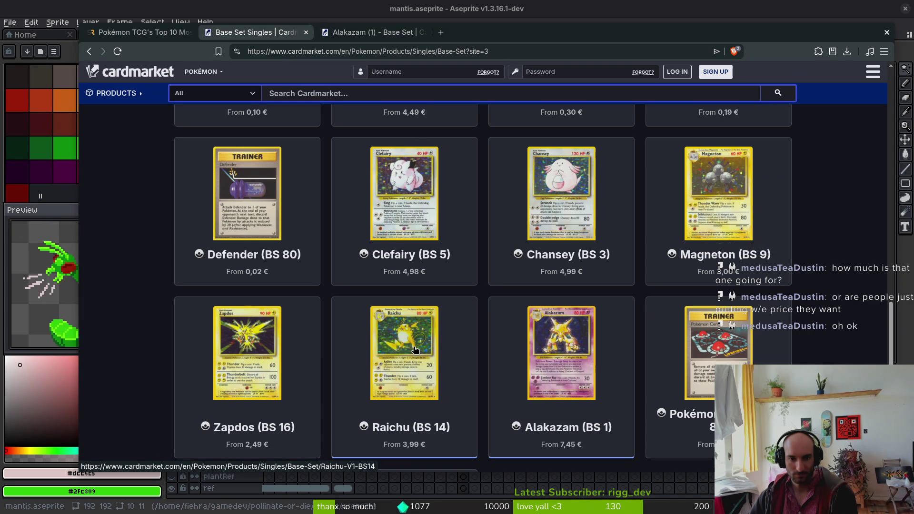
pyautogui.middleClick(409, 387)
# - Go to the Raichu page and view, then close, a seller's Raichu card photo
pyautogui.click(463, 38)
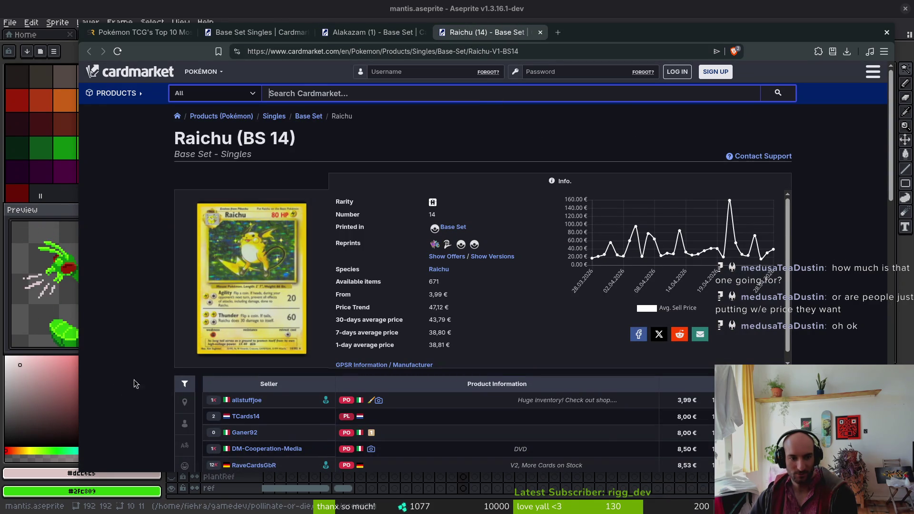
pyautogui.scroll(-3, 146, 373)
pyautogui.scroll(-3, 330, 264)
pyautogui.scroll(-5, 334, 266)
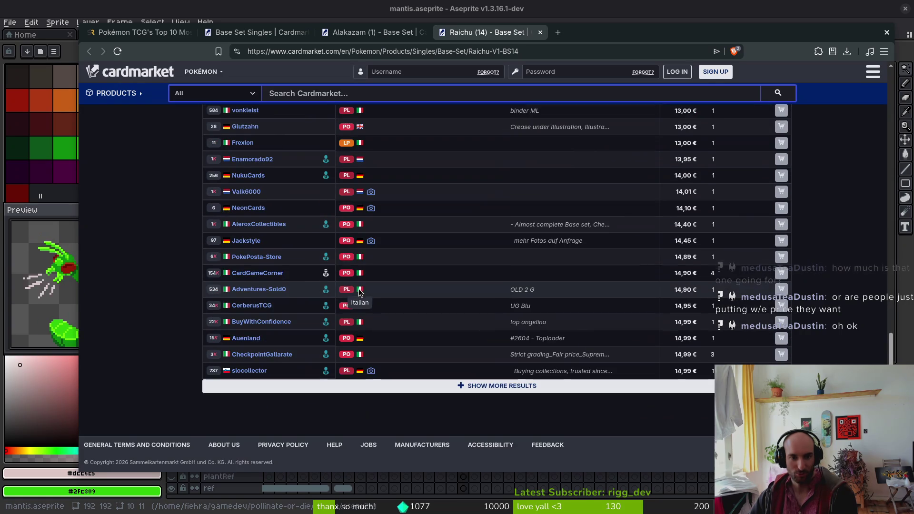
pyautogui.scroll(1, 350, 216)
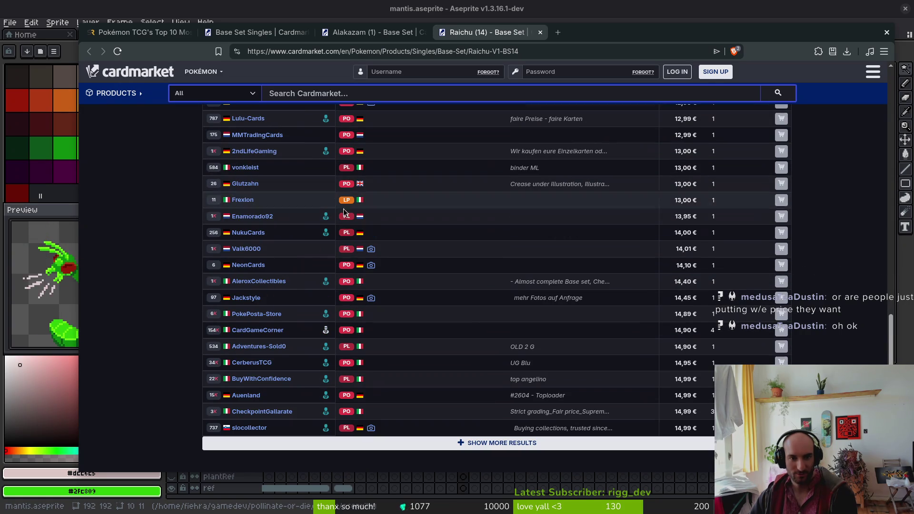
pyautogui.click(372, 428)
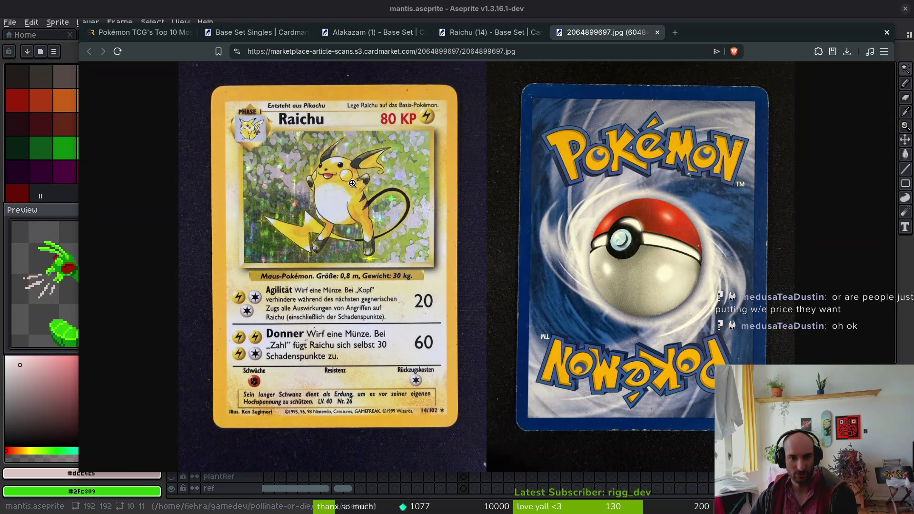
pyautogui.click(658, 32)
# - Load more Raichu seller offers and scroll through the list
pyautogui.scroll(-2, 518, 313)
pyautogui.click(519, 385)
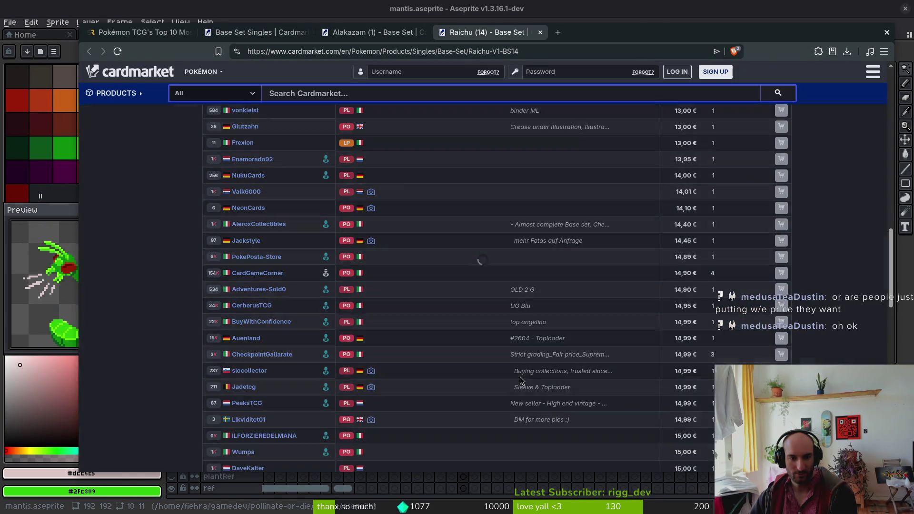
pyautogui.scroll(15, 519, 374)
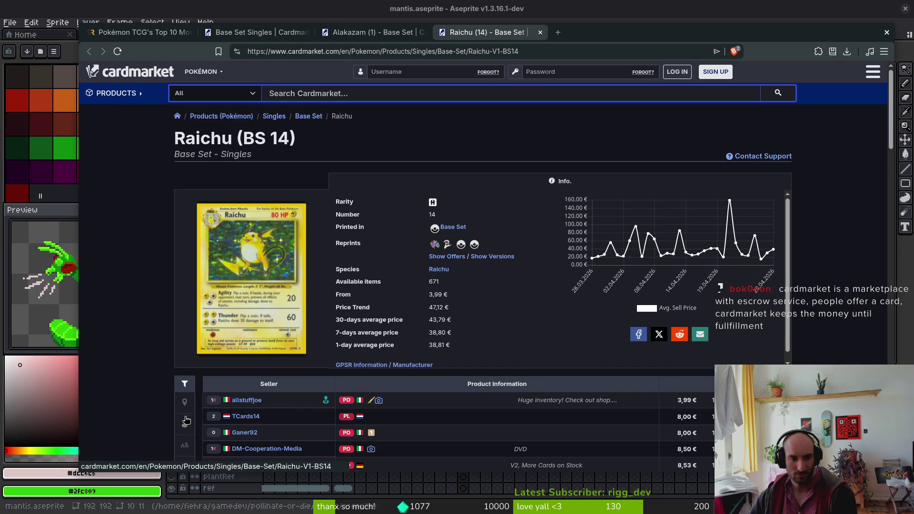
pyautogui.scroll(-2, 184, 433)
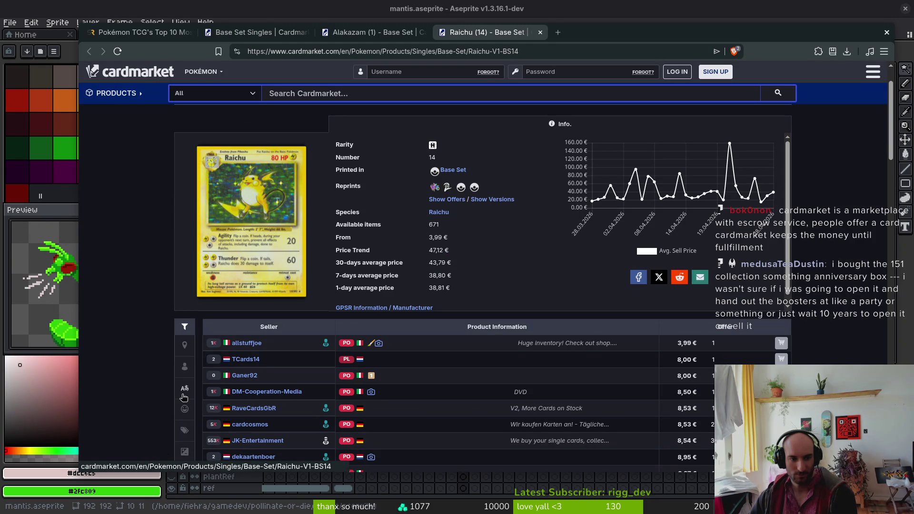
pyautogui.scroll(-2, 136, 355)
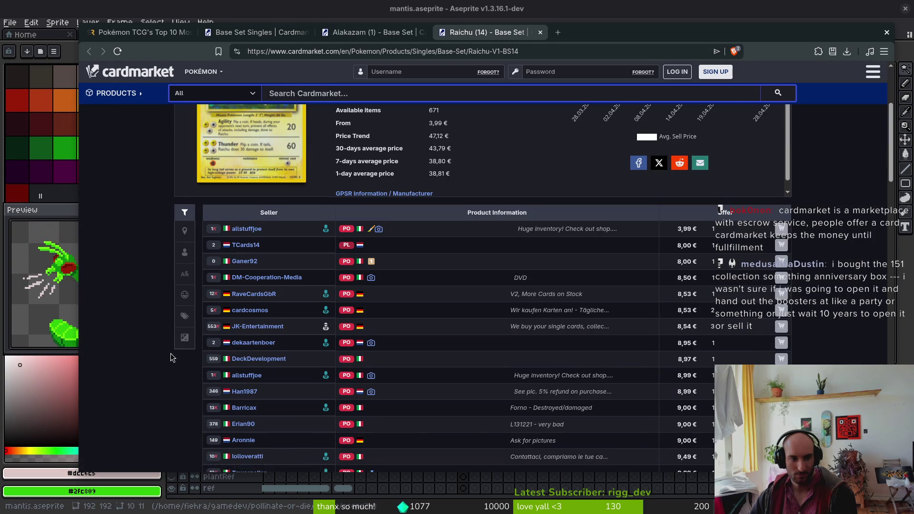
# - Filter the Raichu offers to minimum condition Near Mint
pyautogui.click(186, 296)
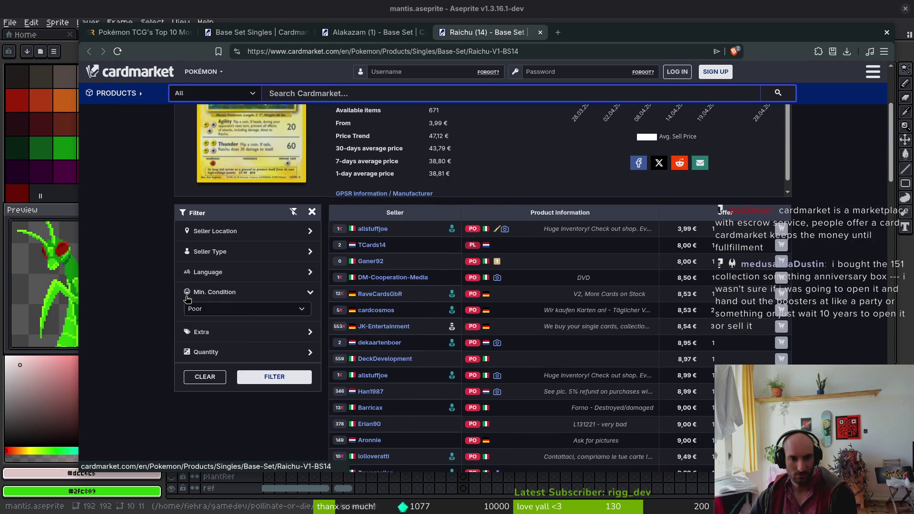
pyautogui.click(246, 315)
pyautogui.click(244, 334)
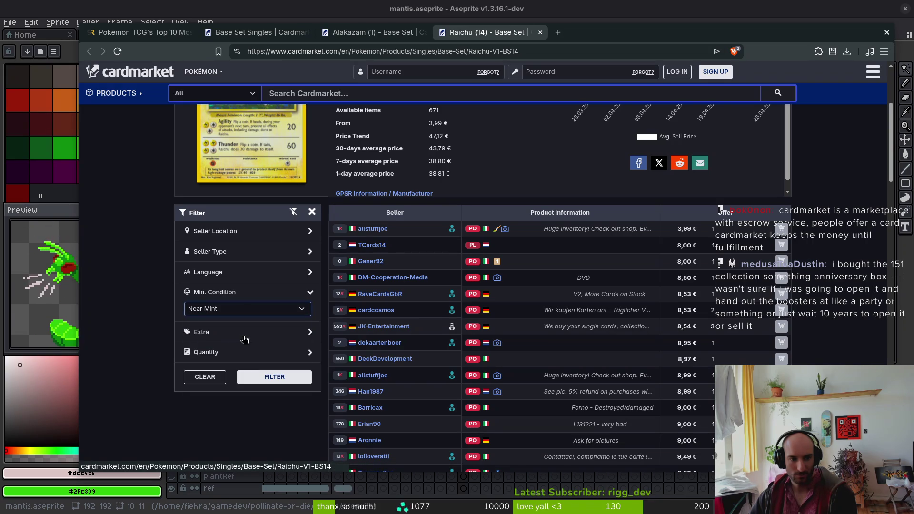
pyautogui.click(259, 376)
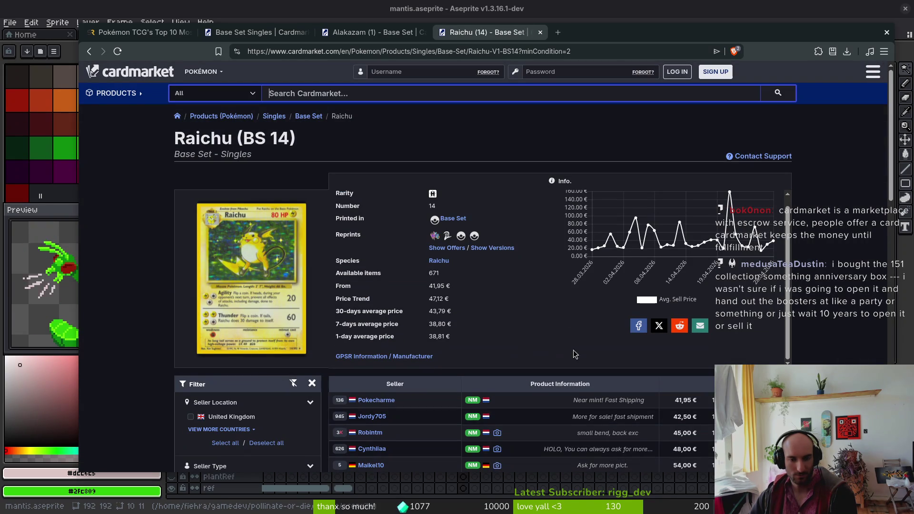
# - View three sellers' photos (card back, four-card collage, Raichu card), closing each
pyautogui.moveTo(498, 433)
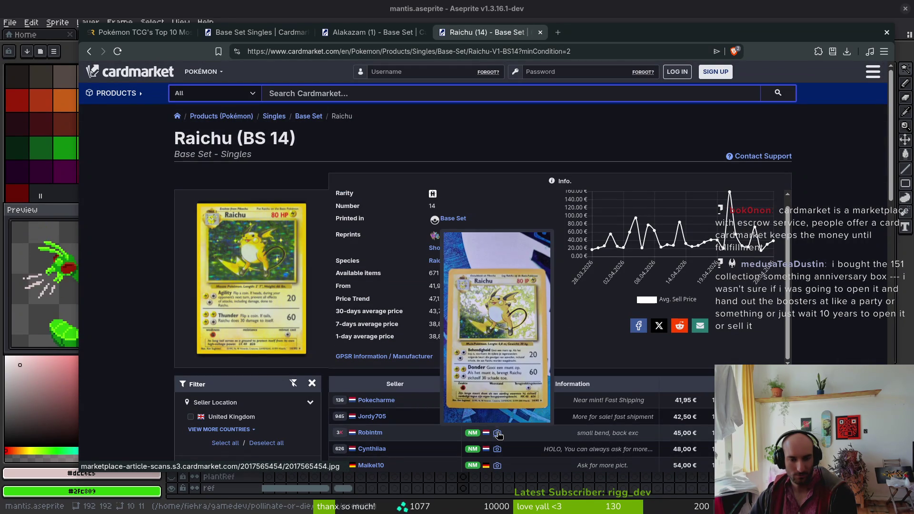
pyautogui.click(497, 468)
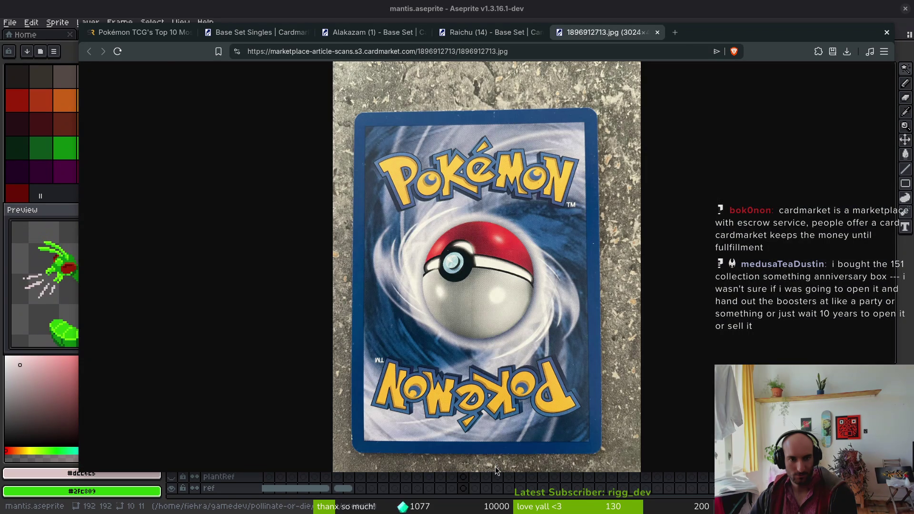
pyautogui.click(657, 32)
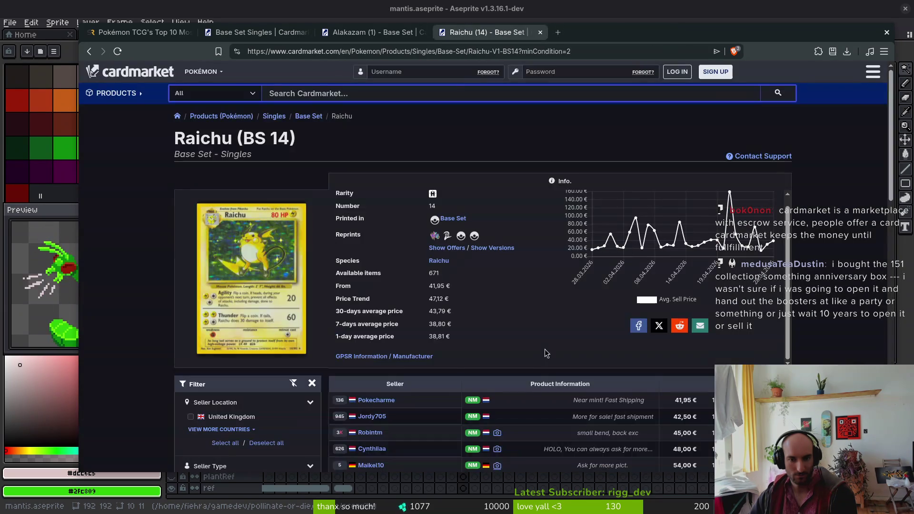
pyautogui.click(499, 453)
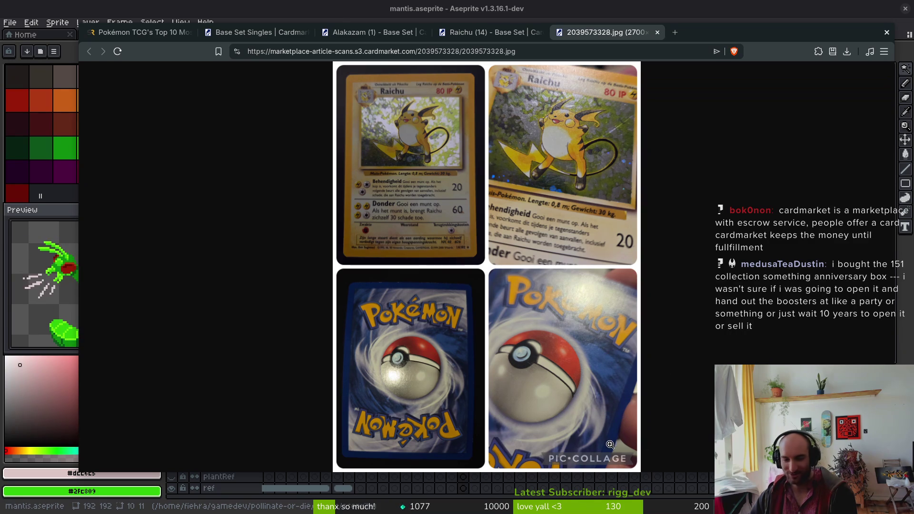
pyautogui.click(658, 32)
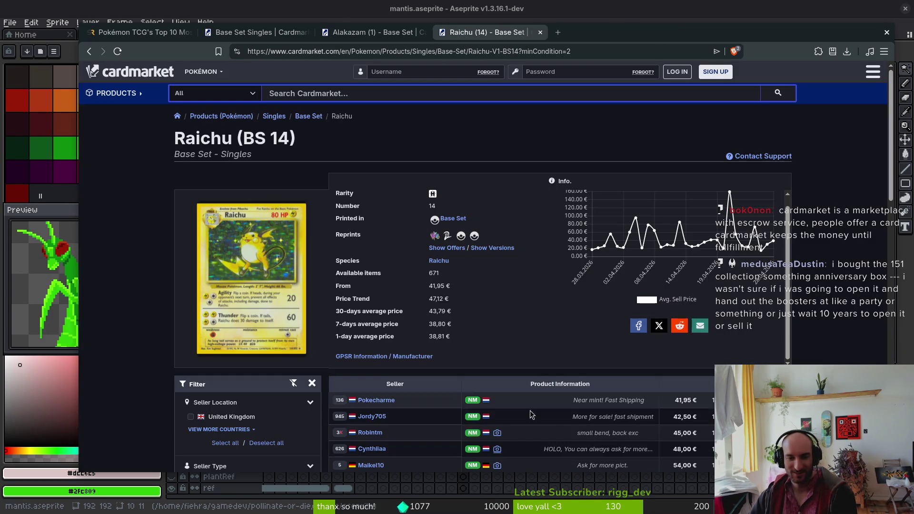
pyautogui.click(498, 434)
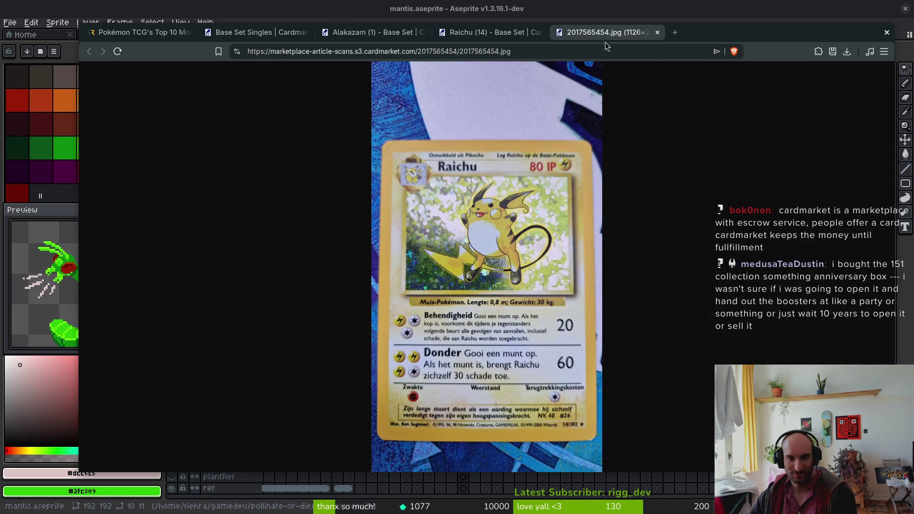
pyautogui.click(658, 33)
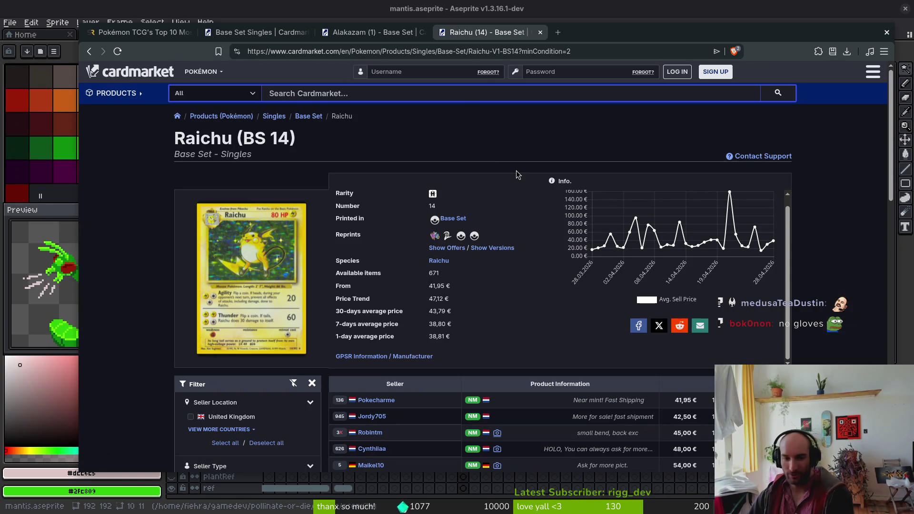
# - Scroll further down the offers and view, then close, another seller's card photo
pyautogui.scroll(-3, 513, 387)
pyautogui.scroll(-5, 513, 387)
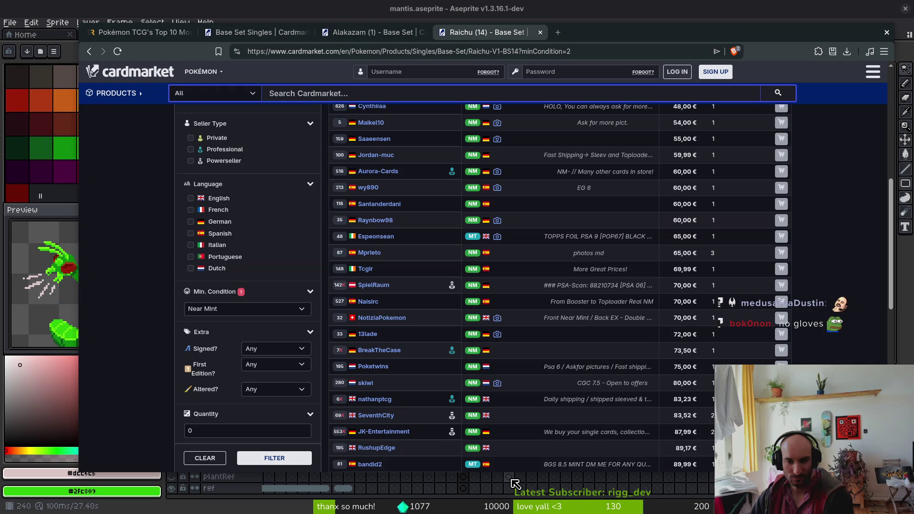
pyautogui.scroll(-4, 475, 469)
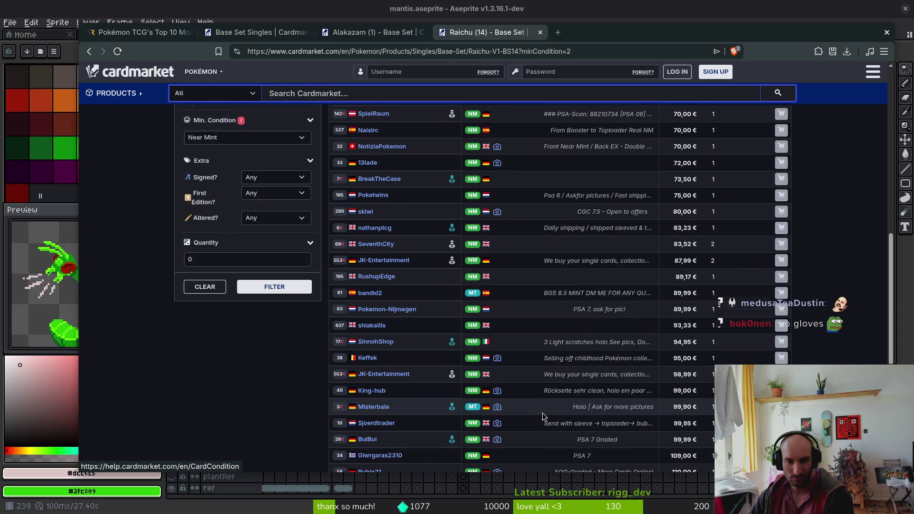
pyautogui.click(499, 410)
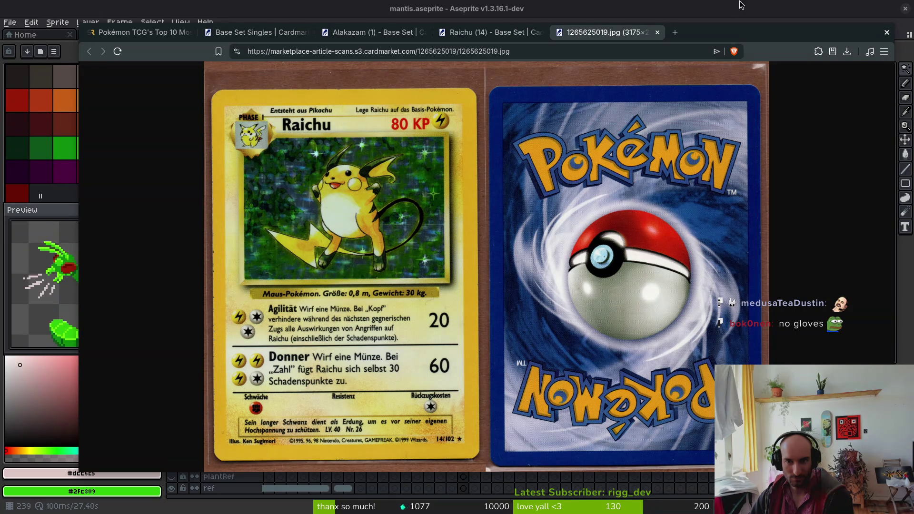
pyautogui.click(657, 33)
# - Close the Raichu listing and advance Base Set Singles to the next page
pyautogui.click(540, 32)
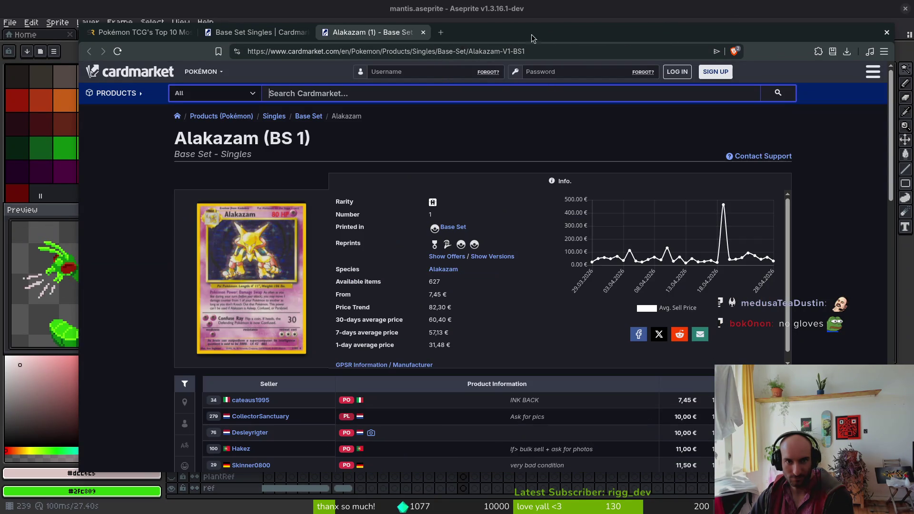
pyautogui.click(270, 34)
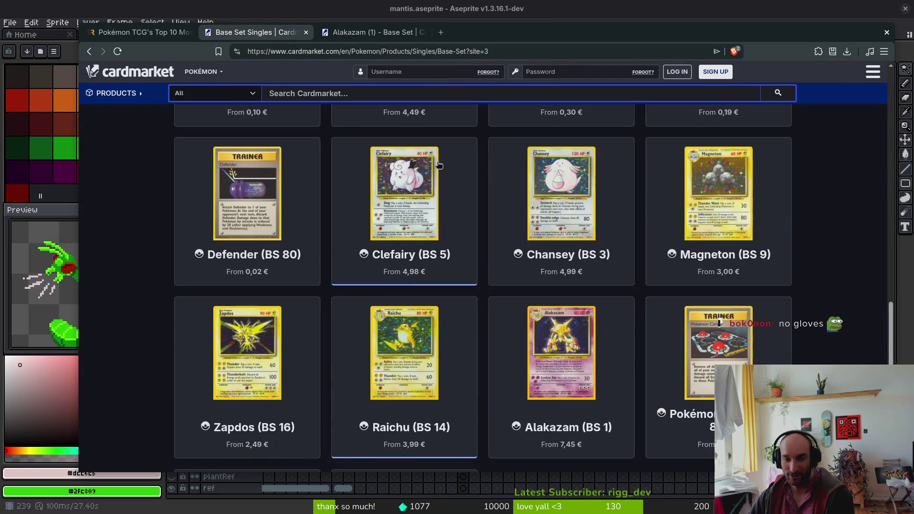
pyautogui.scroll(-5, 761, 343)
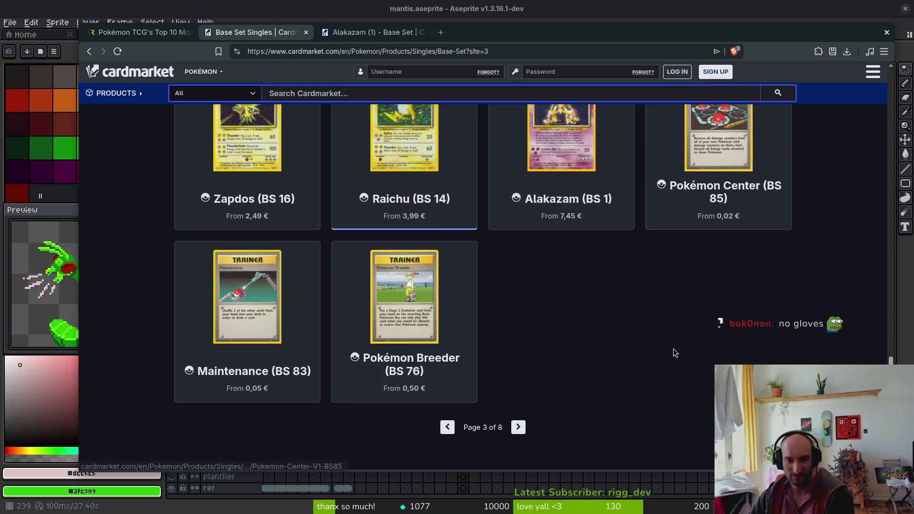
pyautogui.click(518, 427)
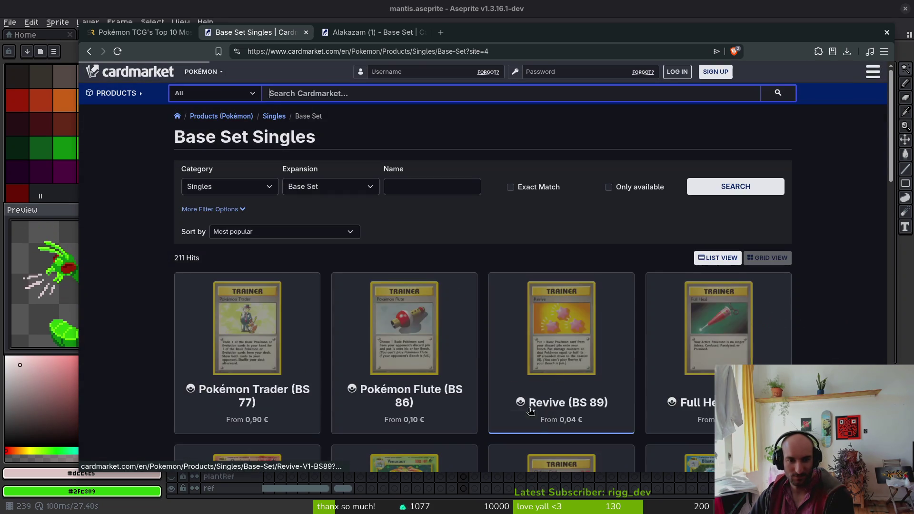
# - Open Blastoise (BS 2) and Charizard (BS 4) in background tabs, then view Charizard
pyautogui.scroll(-2, 866, 318)
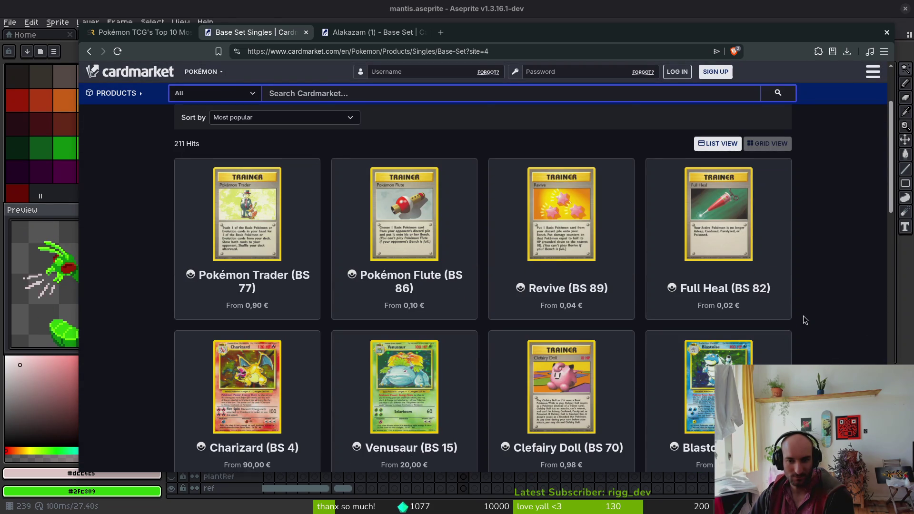
pyautogui.scroll(-2, 804, 316)
pyautogui.middleClick(737, 295)
pyautogui.middleClick(257, 265)
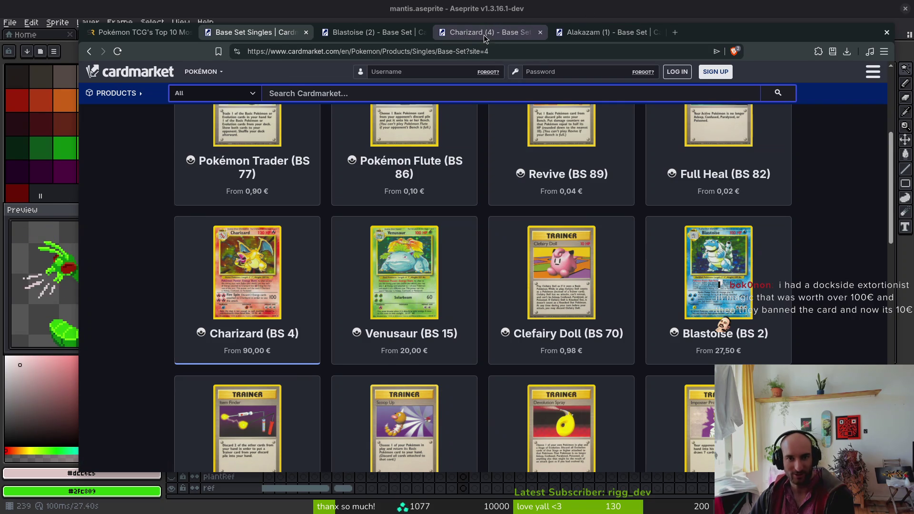
pyautogui.click(484, 33)
pyautogui.moveTo(621, 218)
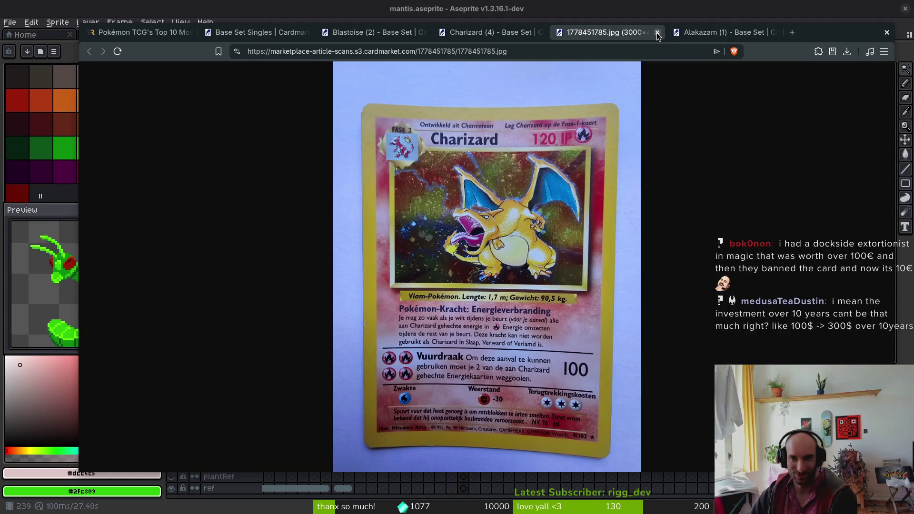
pyautogui.scroll(-3, 526, 387)
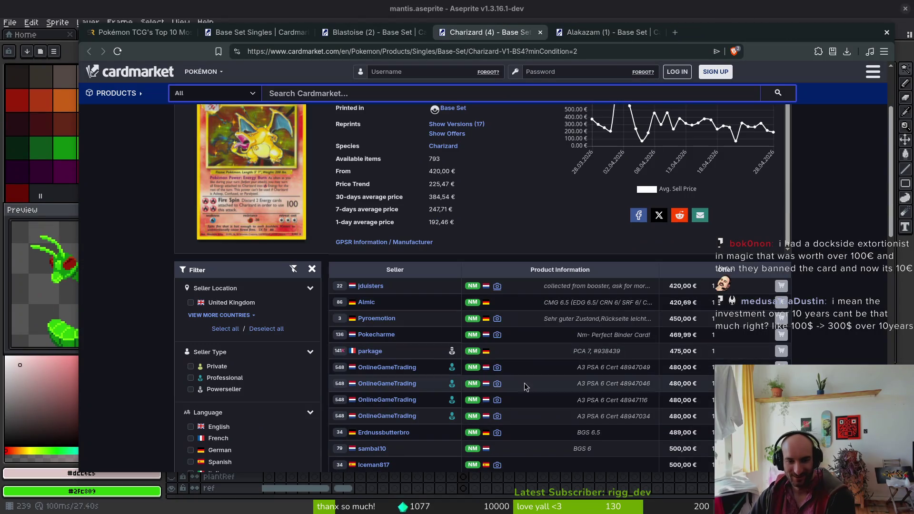
# - View three sellers' Charizard photos, including a graded one, closing each
pyautogui.click(497, 319)
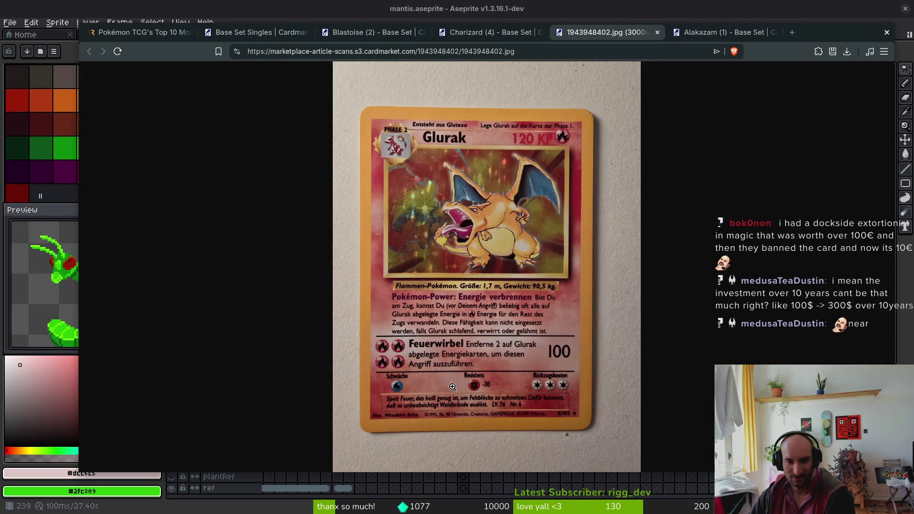
pyautogui.click(658, 33)
pyautogui.moveTo(495, 369)
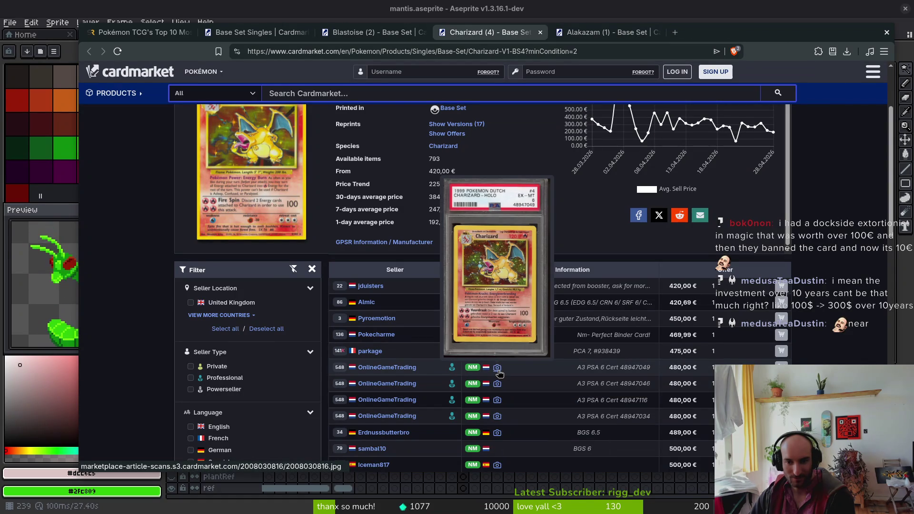
pyautogui.click(498, 371)
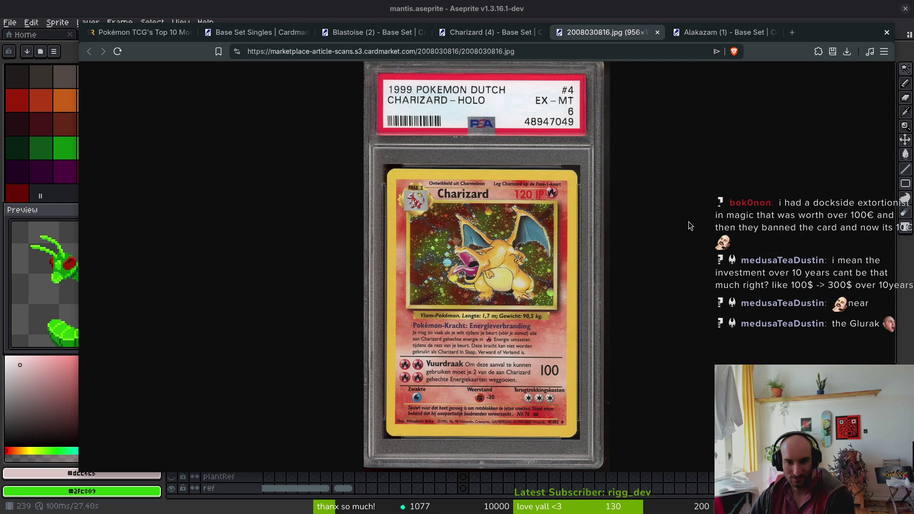
pyautogui.click(657, 32)
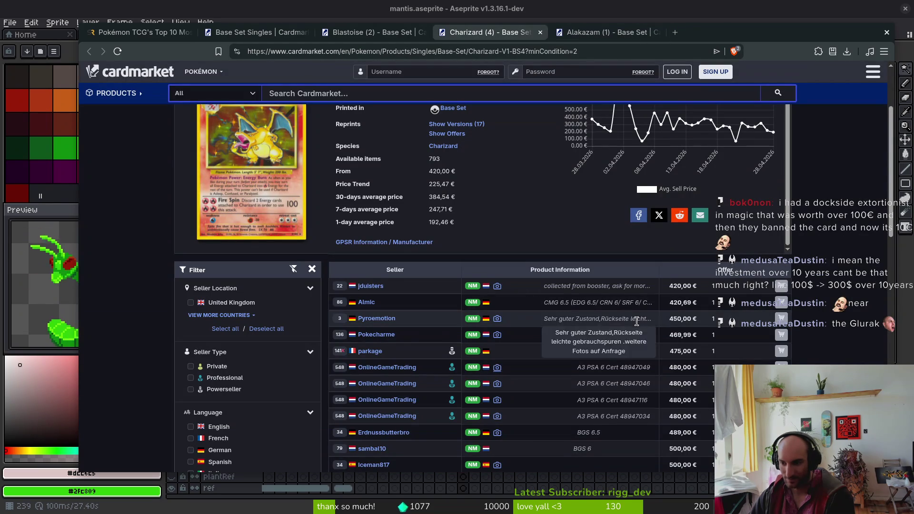
pyautogui.scroll(-1, 614, 369)
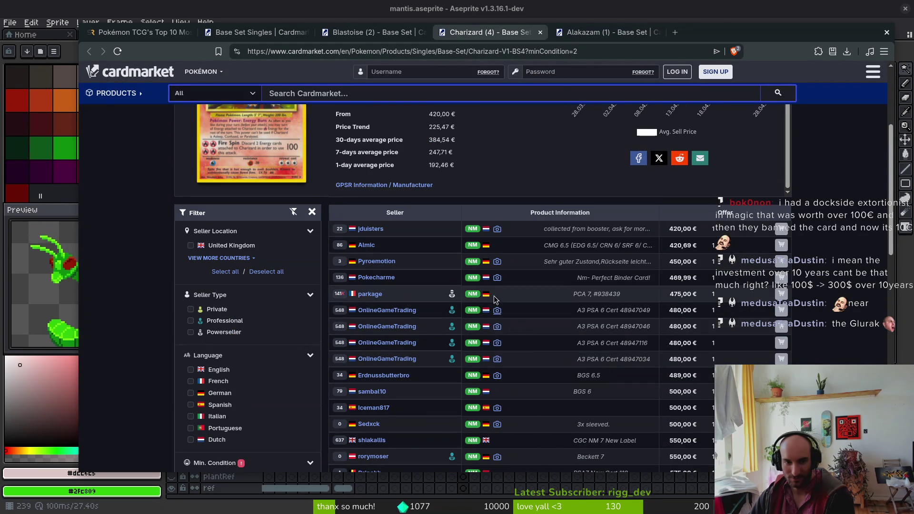
pyautogui.click(498, 265)
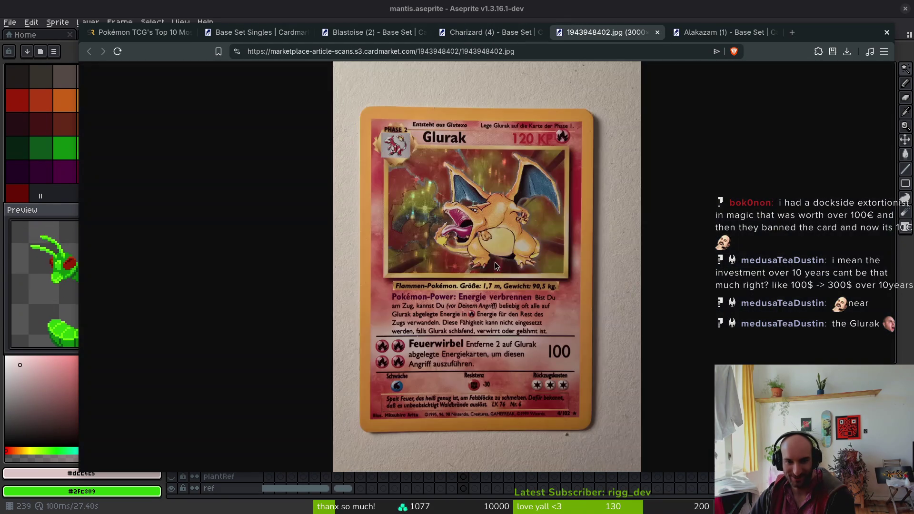
pyautogui.click(658, 32)
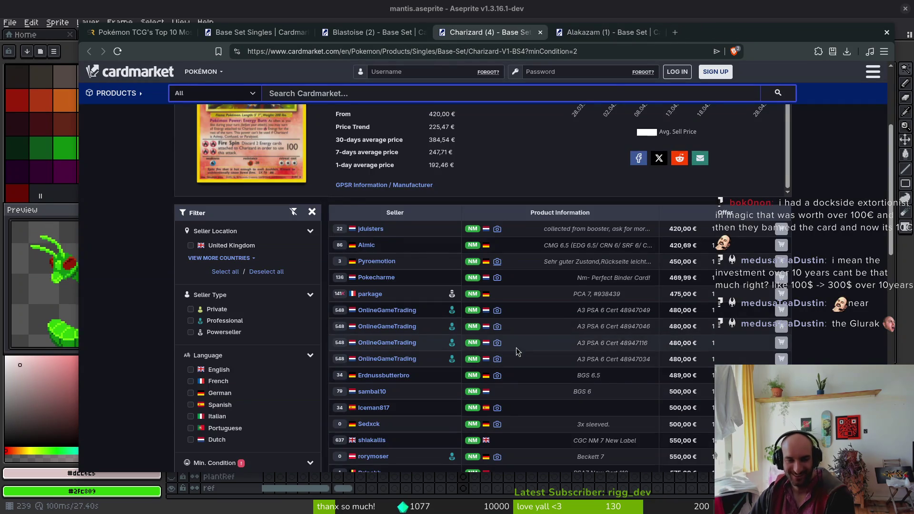
# - Try another seller's photo (access denied), then view a graded Charizard photo further down
pyautogui.scroll(-3, 497, 286)
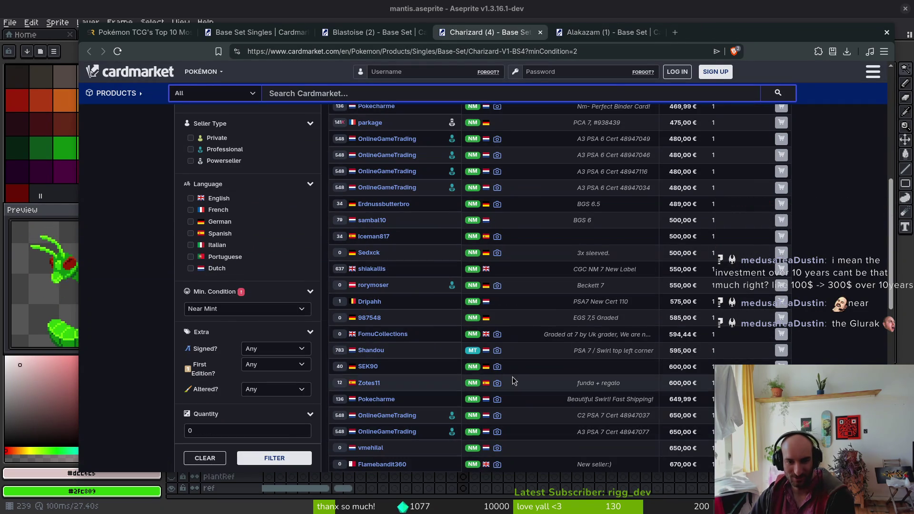
pyautogui.click(497, 334)
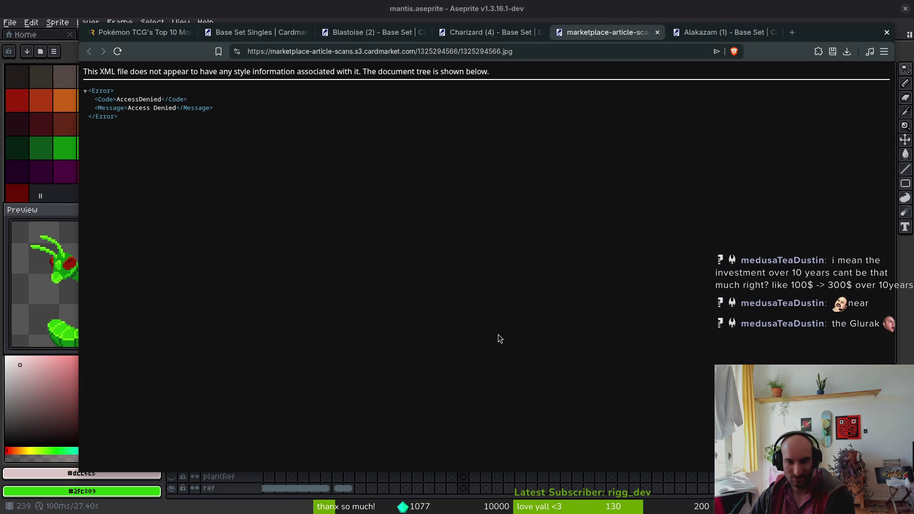
pyautogui.click(658, 32)
pyautogui.moveTo(500, 367)
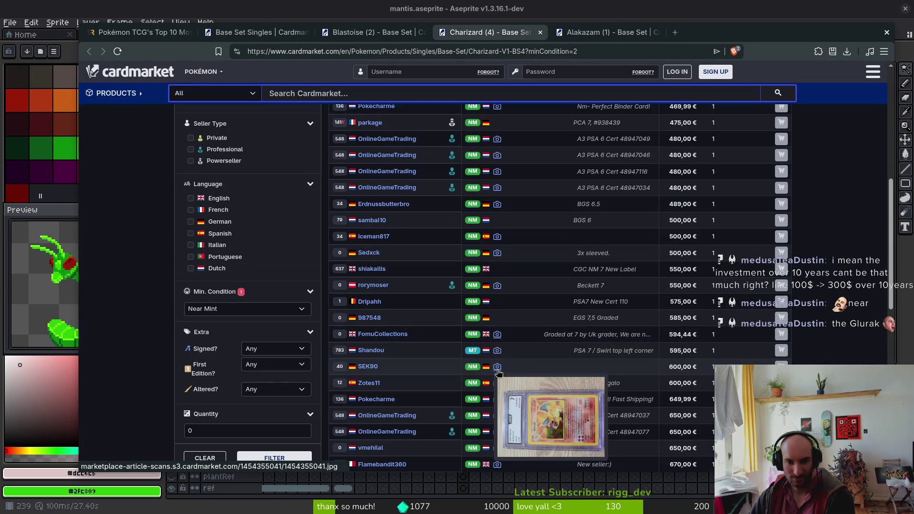
pyautogui.scroll(-5, 528, 399)
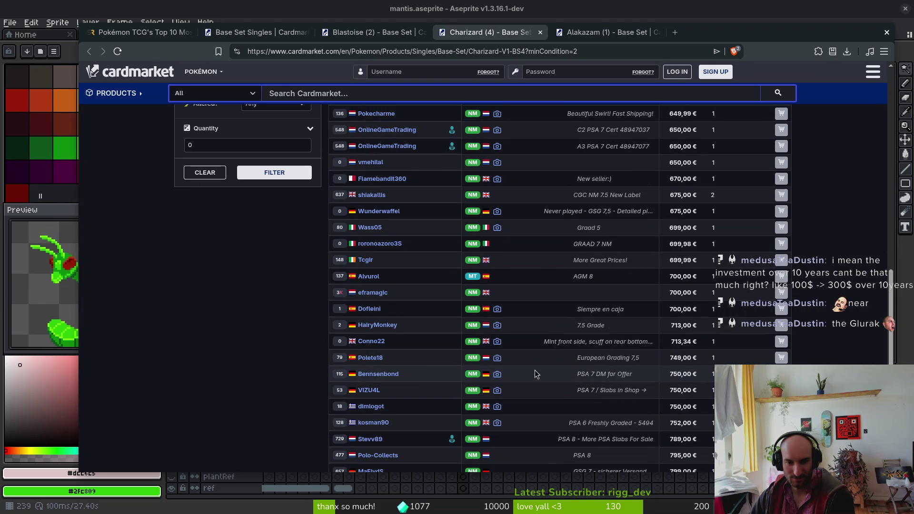
pyautogui.click(497, 227)
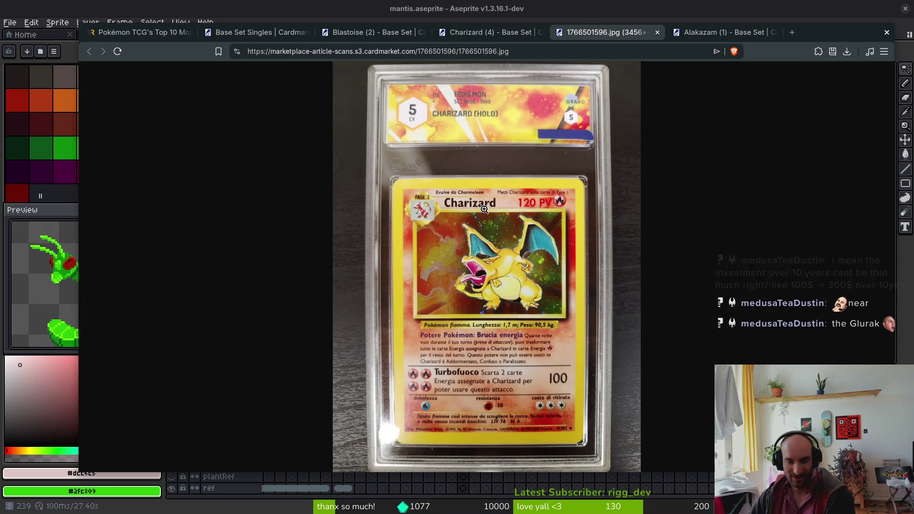
pyautogui.click(657, 33)
# - Open a seller's card-back photo full size twice, closing it each time
pyautogui.scroll(-3, 520, 413)
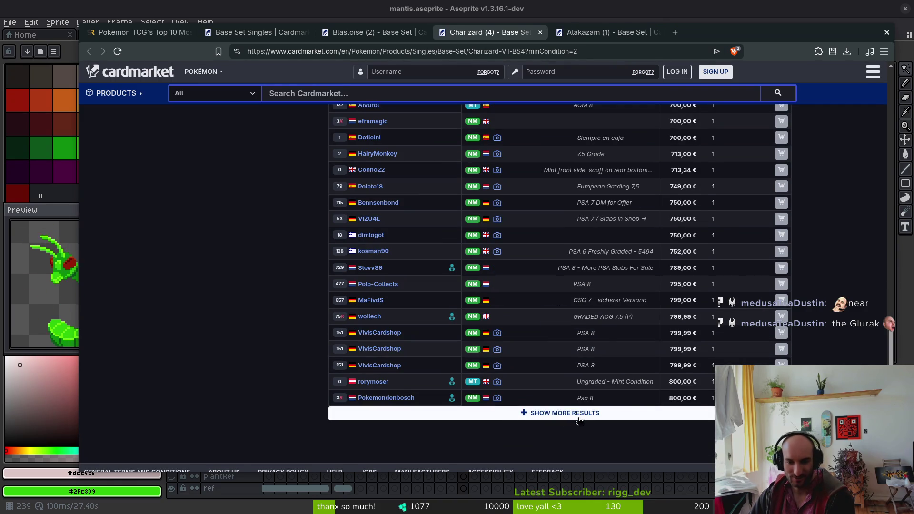
pyautogui.moveTo(500, 402)
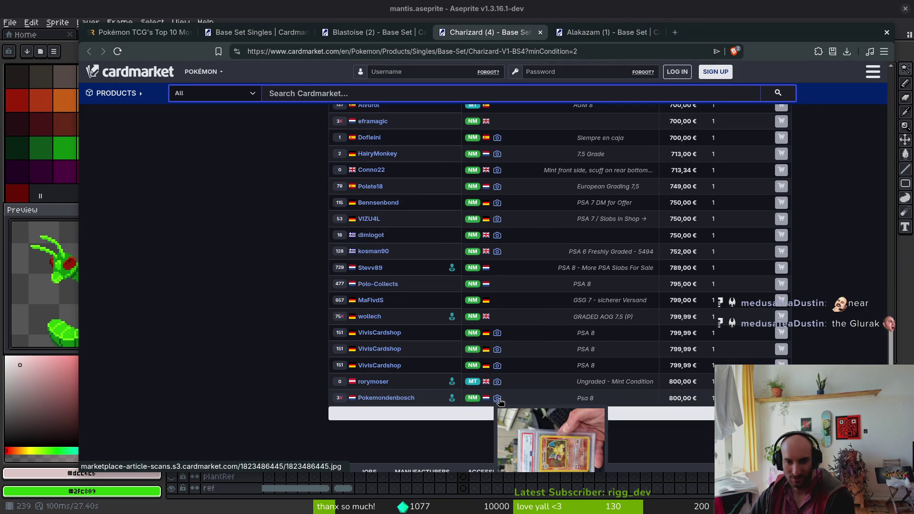
pyautogui.click(497, 382)
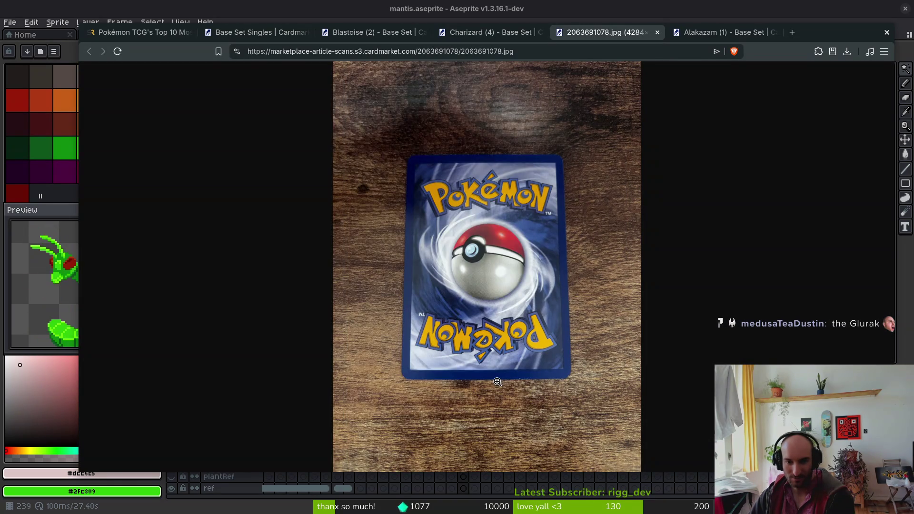
pyautogui.middleClick(636, 35)
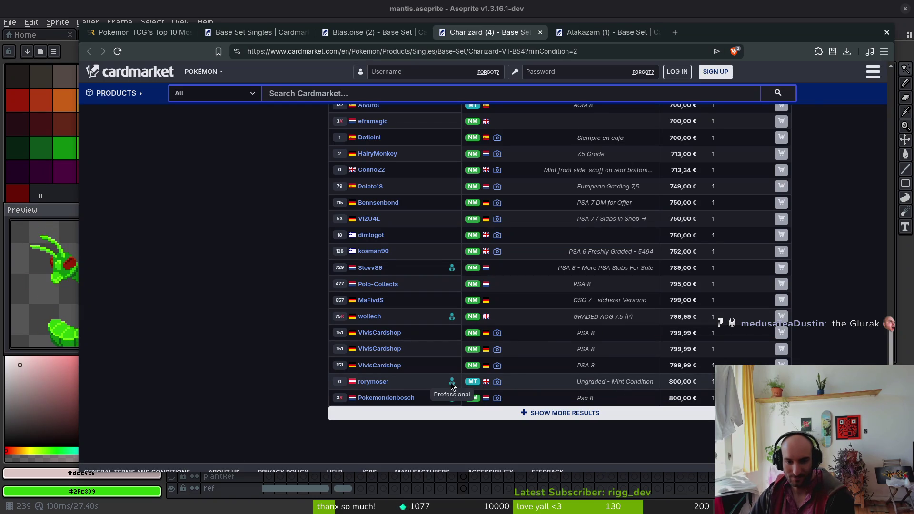
pyautogui.click(499, 384)
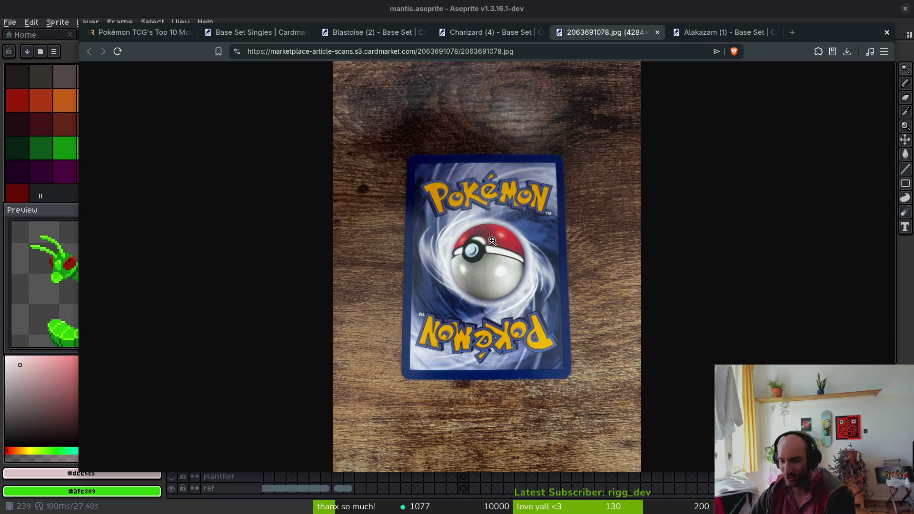
pyautogui.hotkey('ctrl', 'w')
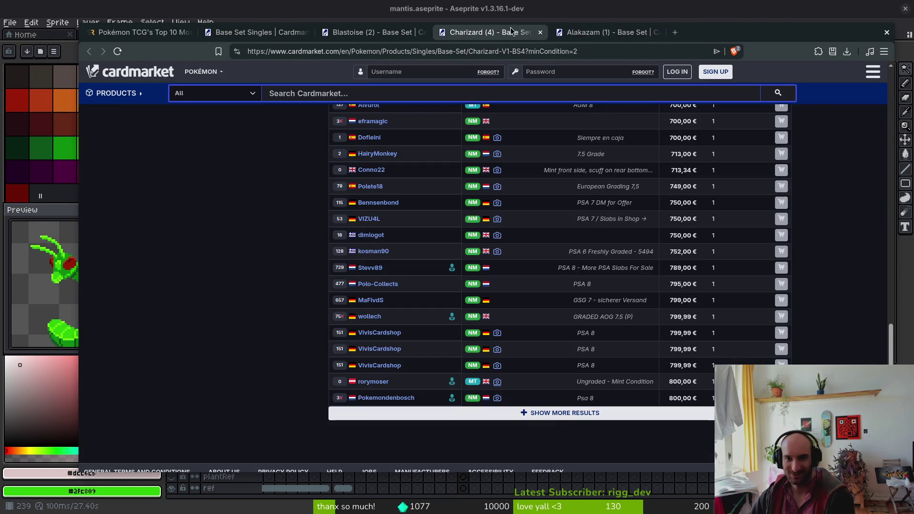
# - Load more Charizard offers and view, then close, a graded listing's photo
pyautogui.scroll(-1, 476, 371)
pyautogui.click(565, 385)
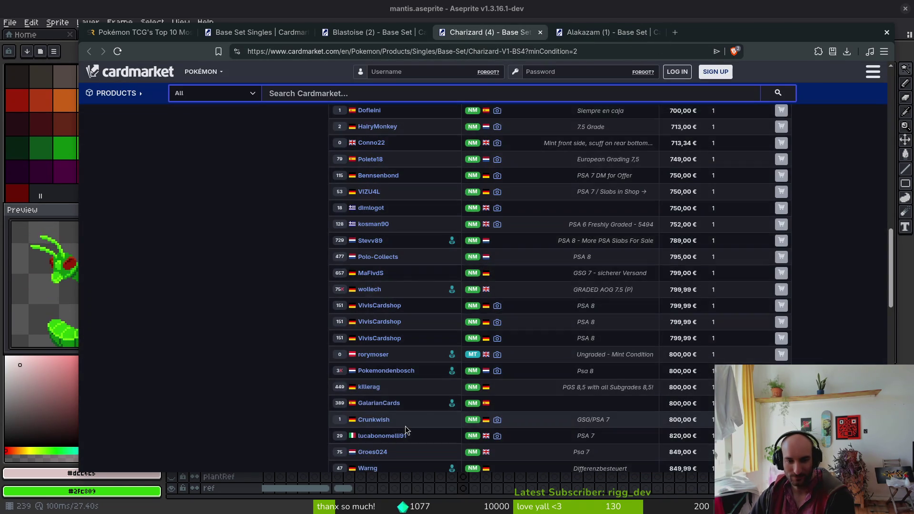
pyautogui.scroll(-5, 560, 373)
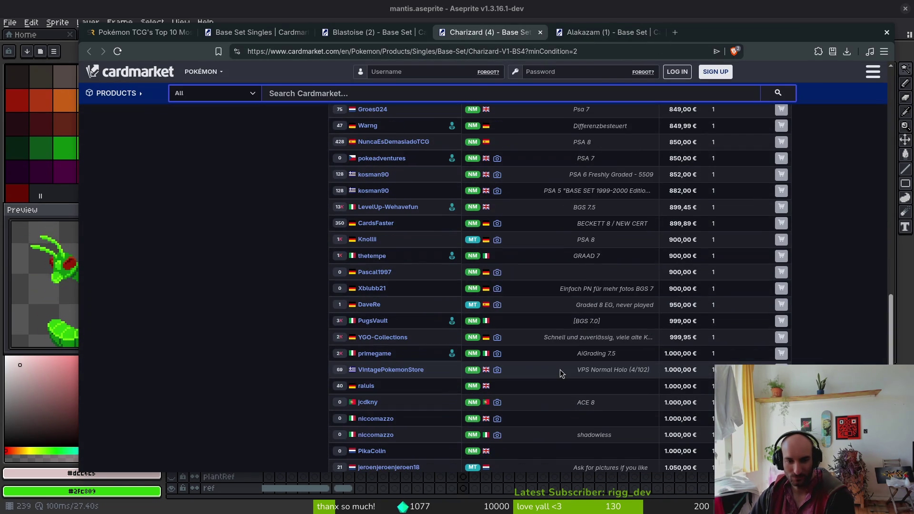
pyautogui.click(497, 305)
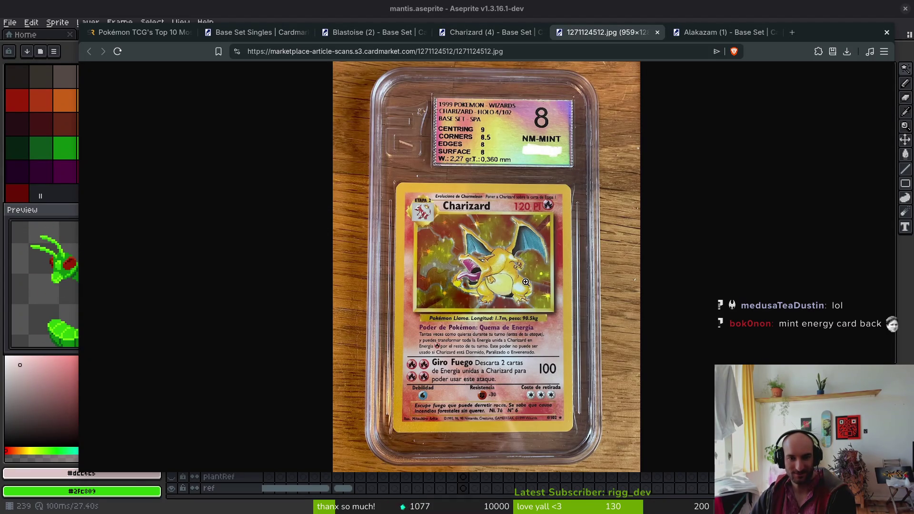
pyautogui.click(657, 32)
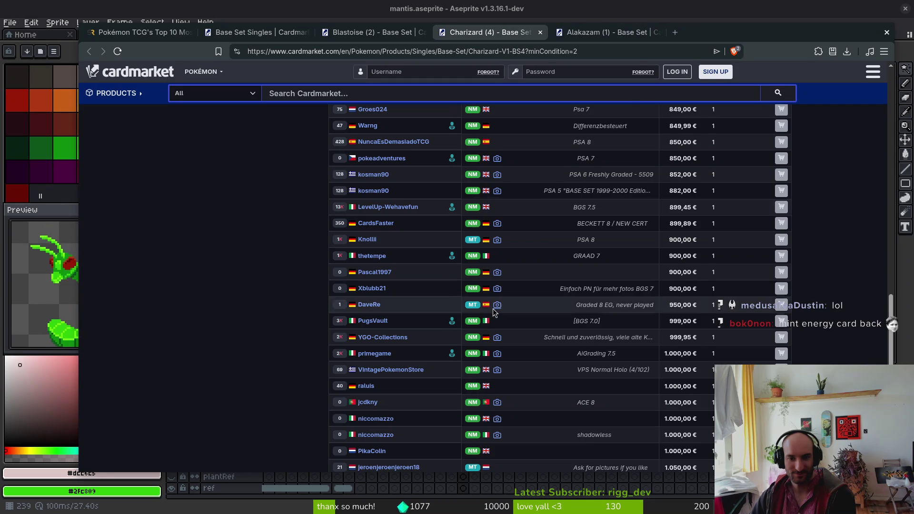
# - Scroll to the end of the offers and open the last listing's card photo
pyautogui.scroll(-3, 541, 373)
pyautogui.scroll(-2, 530, 427)
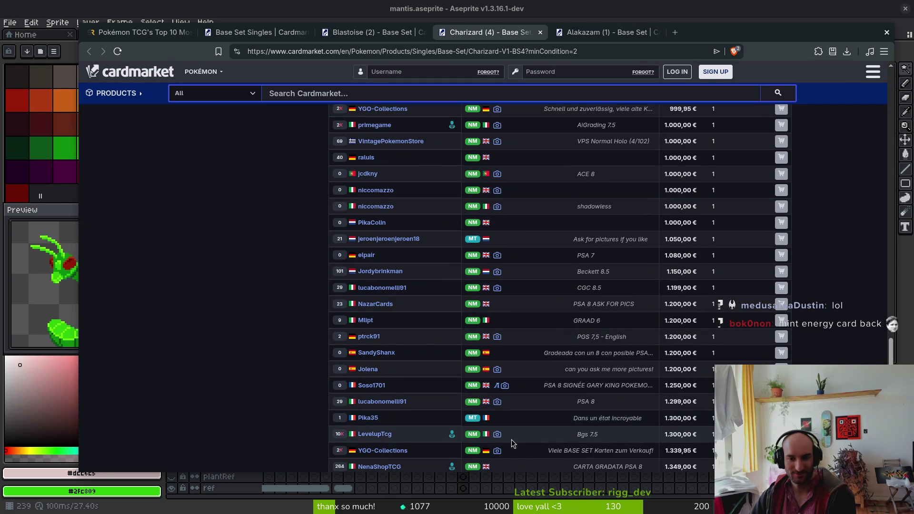
pyautogui.scroll(-2, 621, 432)
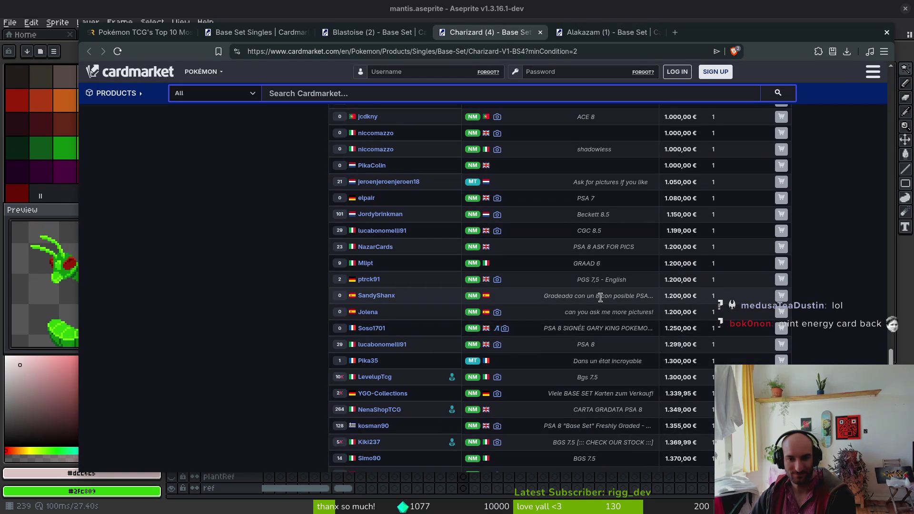
pyautogui.scroll(-4, 598, 438)
pyautogui.scroll(-3, 598, 438)
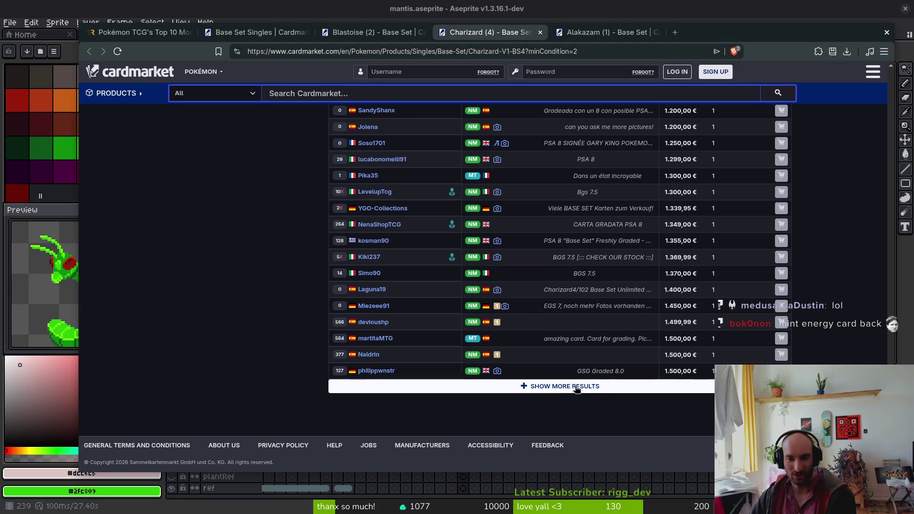
pyautogui.click(495, 373)
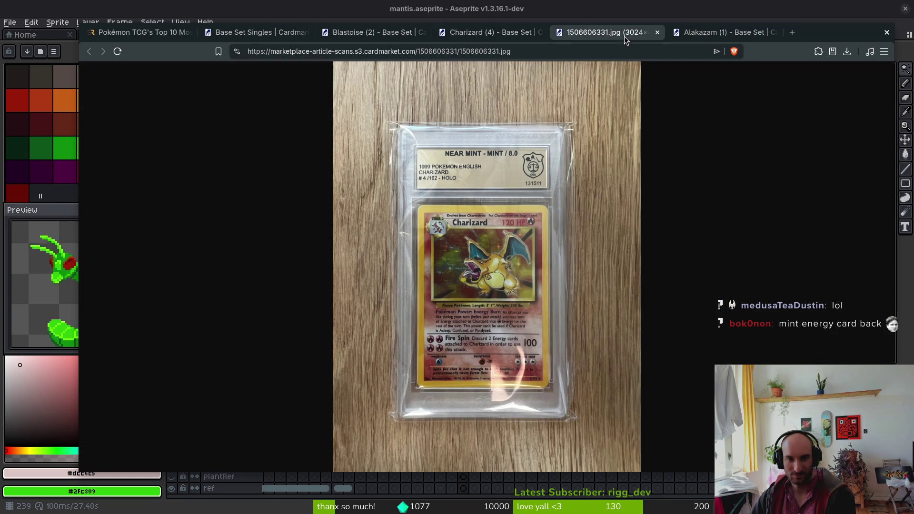
# - Close the photo, return to Base Set Singles and move to the next catalogue page
pyautogui.click(657, 32)
pyautogui.click(371, 32)
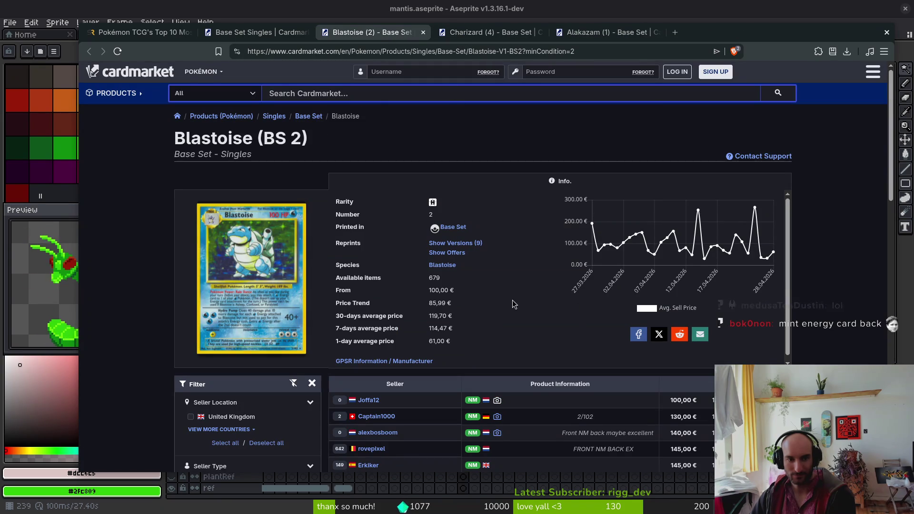
pyautogui.hotkey('ctrl', 'shift', 'Tab')
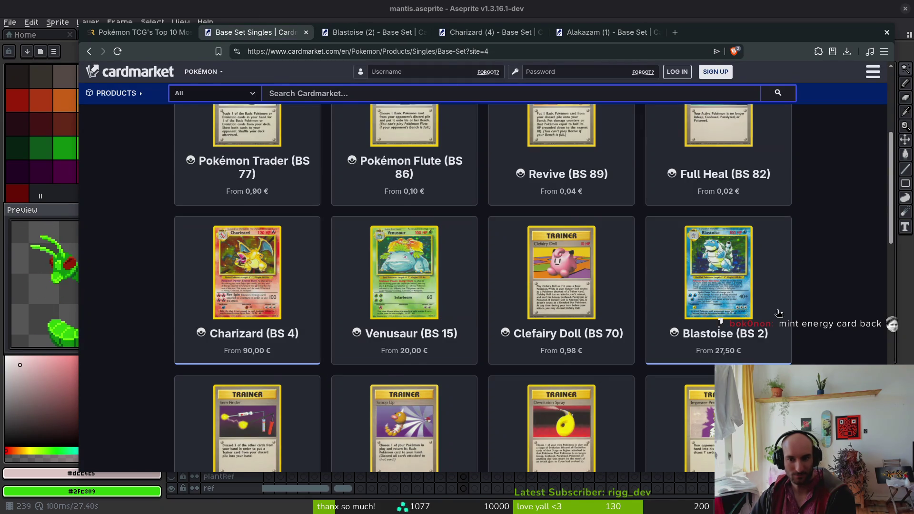
pyautogui.scroll(-6, 778, 314)
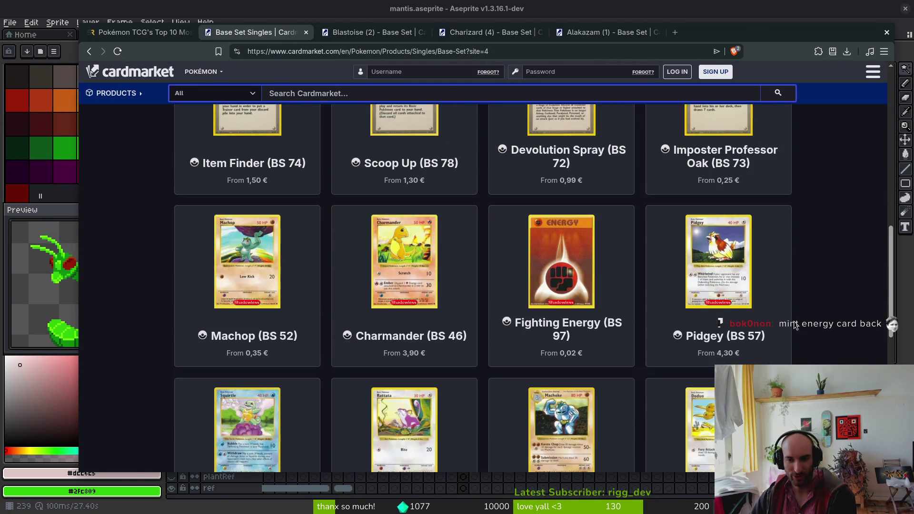
pyautogui.scroll(-5, 793, 326)
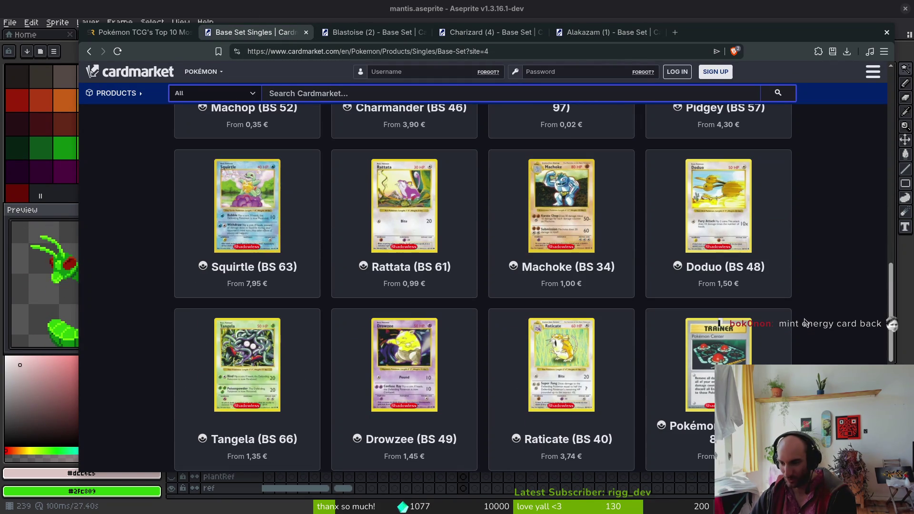
pyautogui.scroll(-5, 795, 345)
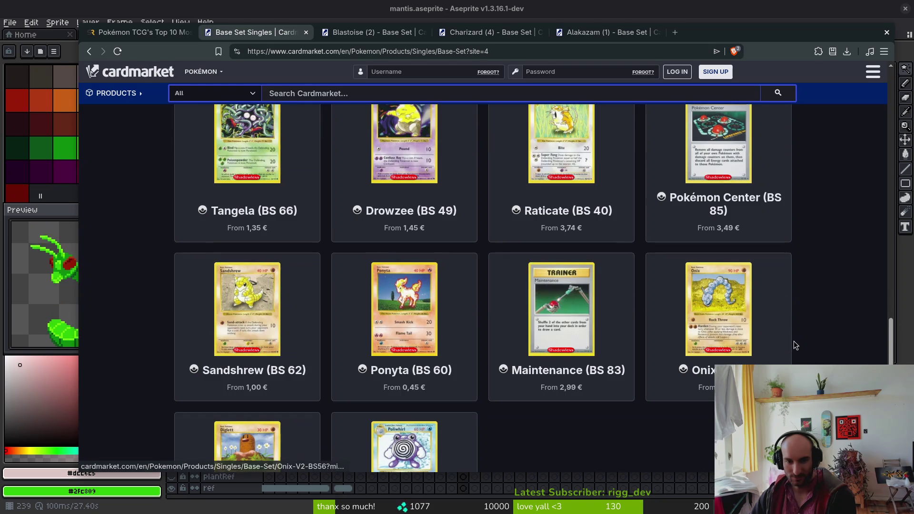
pyautogui.scroll(-5, 795, 345)
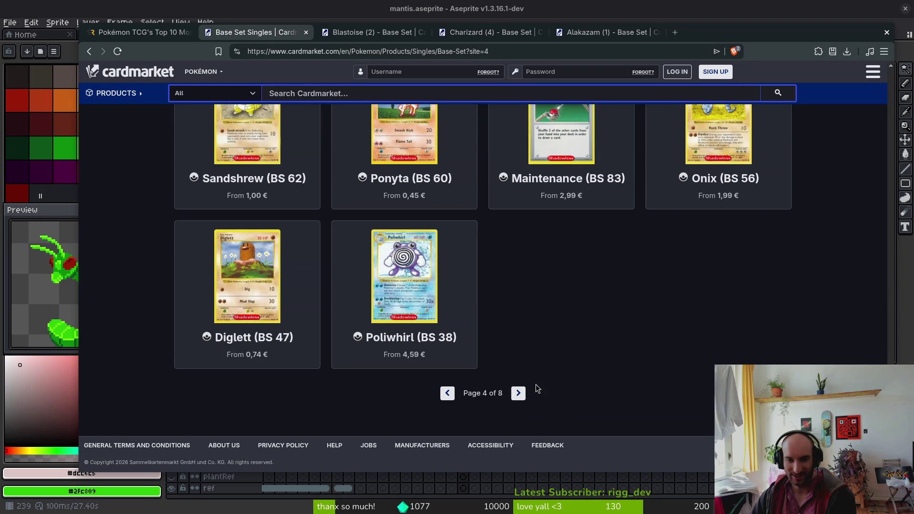
pyautogui.click(519, 394)
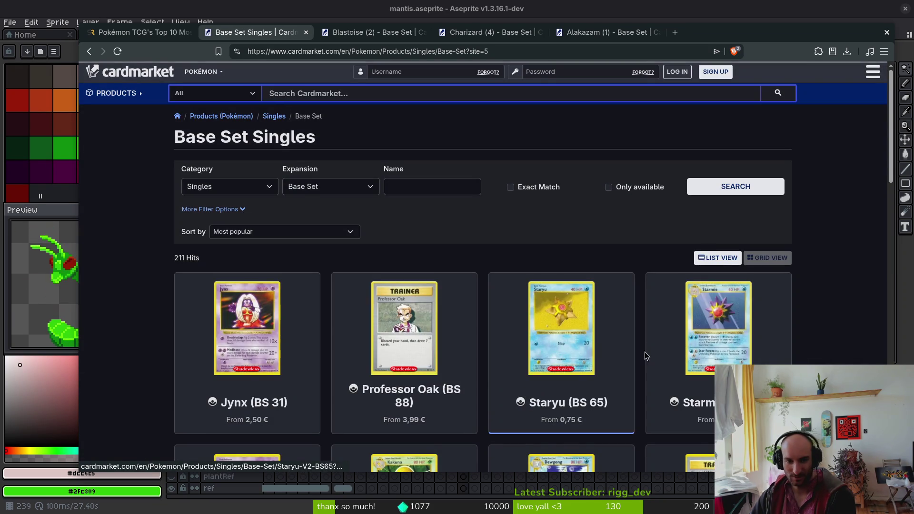
# - Scroll down and advance the catalogue to page 6, showing Magikarp and Nidoking
pyautogui.scroll(-4, 796, 341)
pyautogui.scroll(-3, 810, 341)
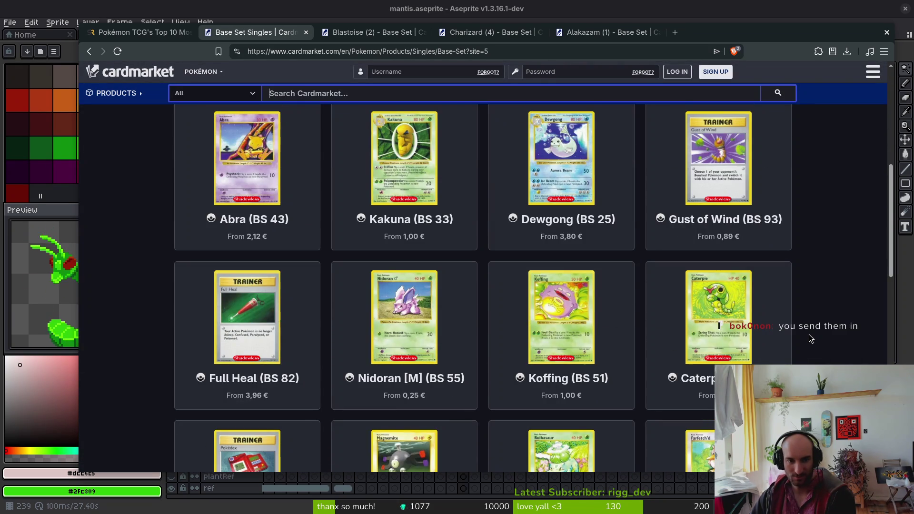
pyautogui.scroll(-3, 809, 335)
pyautogui.scroll(-3, 808, 336)
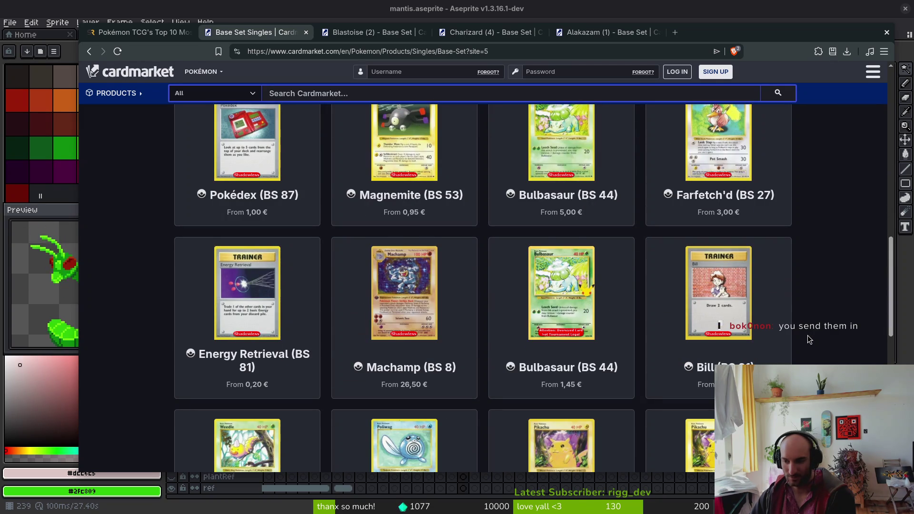
pyautogui.scroll(-2, 807, 335)
pyautogui.scroll(-6, 796, 336)
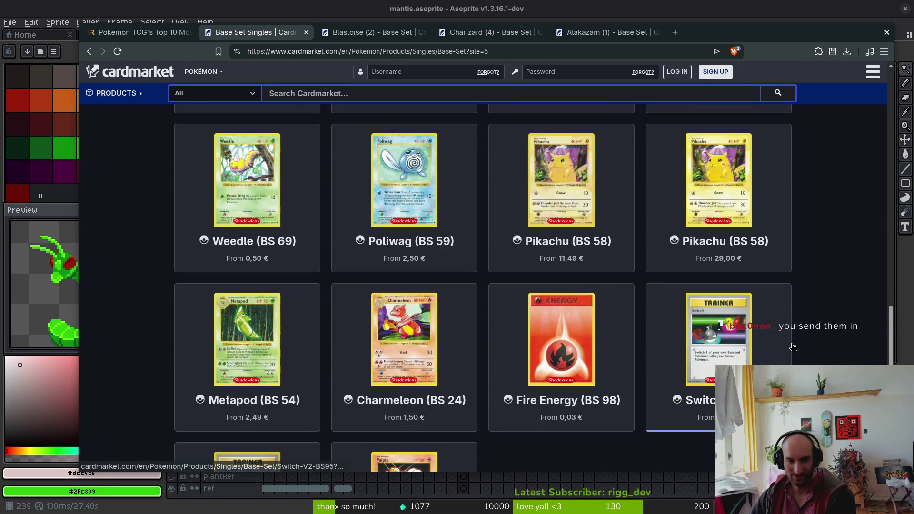
pyautogui.click(518, 457)
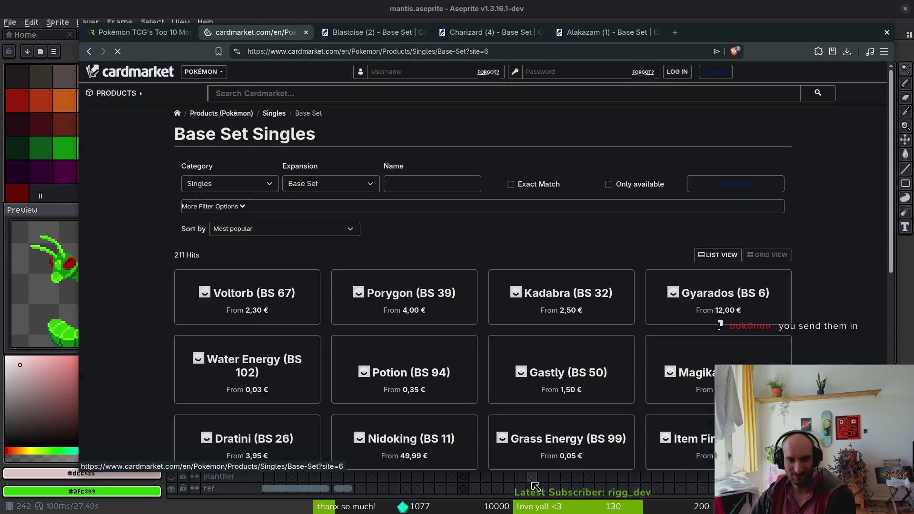
pyautogui.scroll(-3, 770, 363)
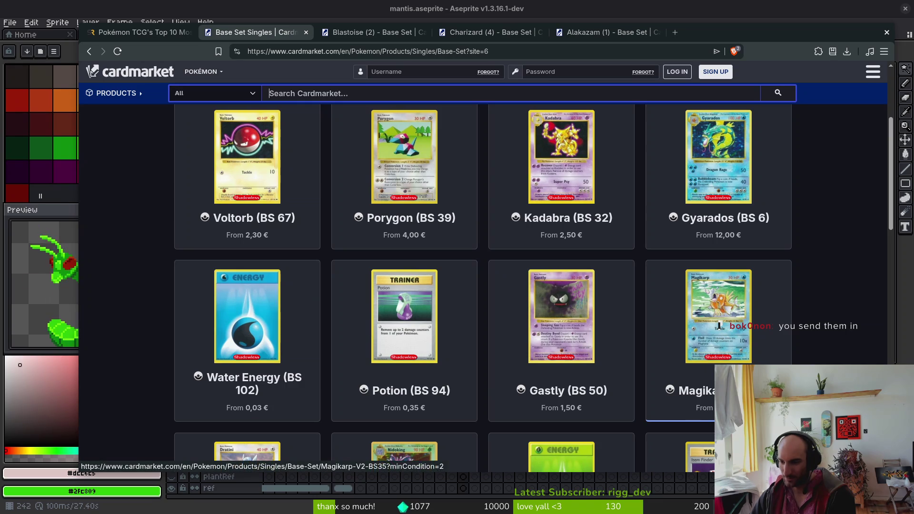
pyautogui.scroll(-3, 590, 322)
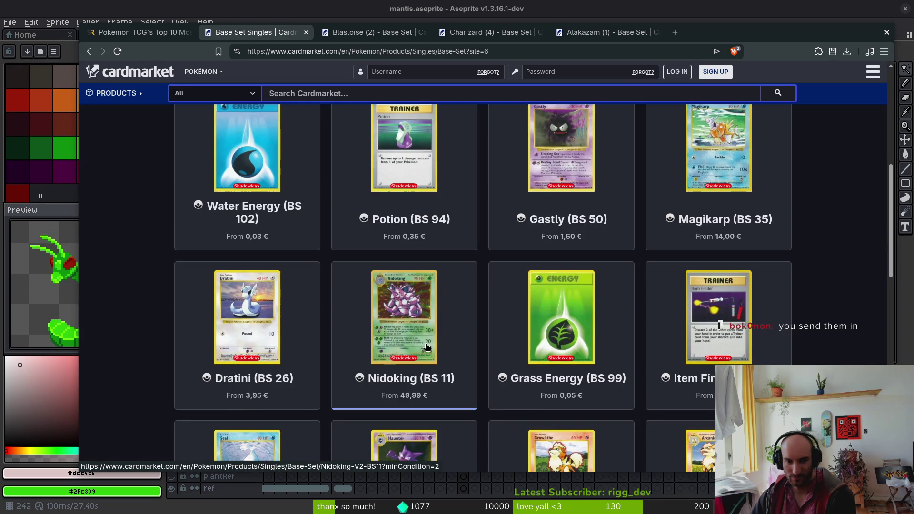
# - Open Nidoking in a new tab and view, then close, a graded Nidoking photo
pyautogui.middleClick(423, 383)
pyautogui.hotkey('ctrl', 'Tab')
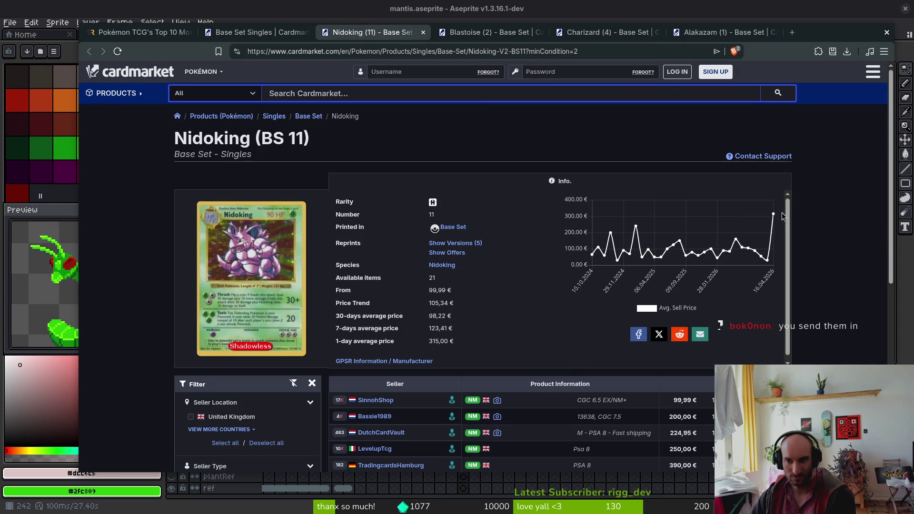
pyautogui.scroll(-1, 501, 350)
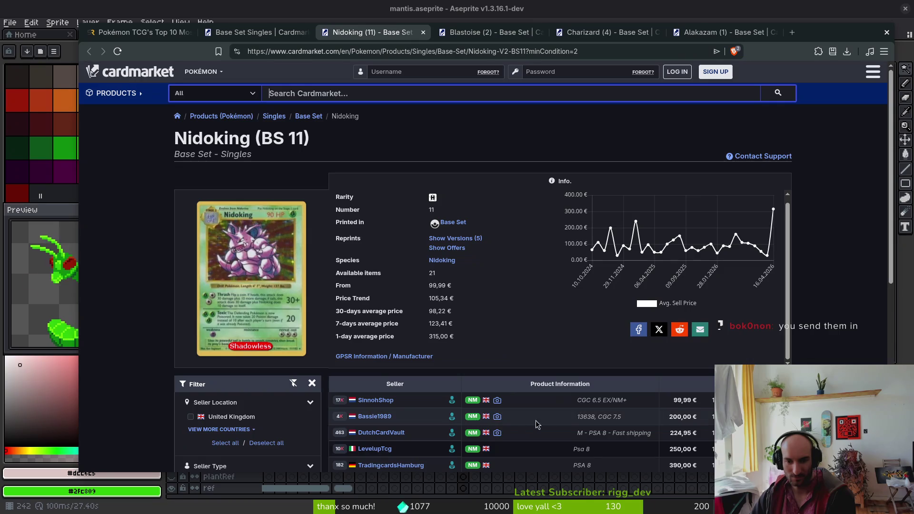
pyautogui.scroll(-3, 547, 419)
pyautogui.moveTo(505, 328)
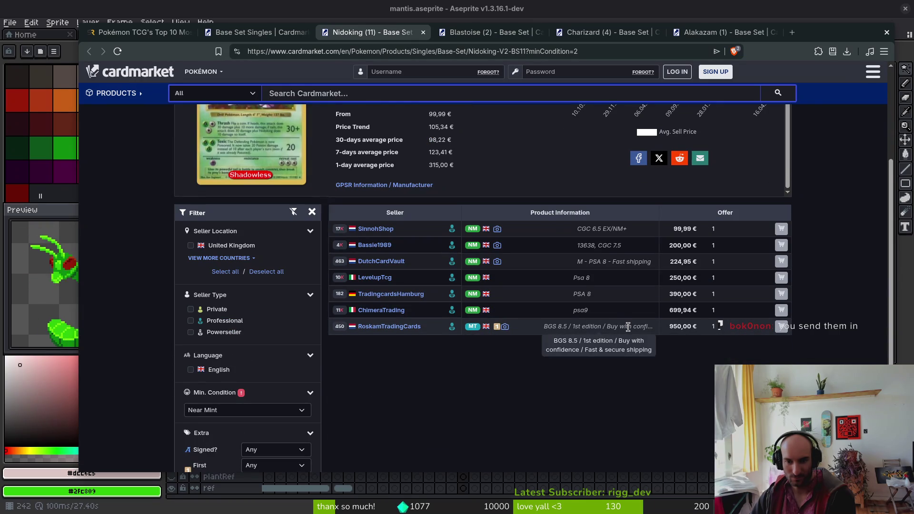
pyautogui.click(503, 327)
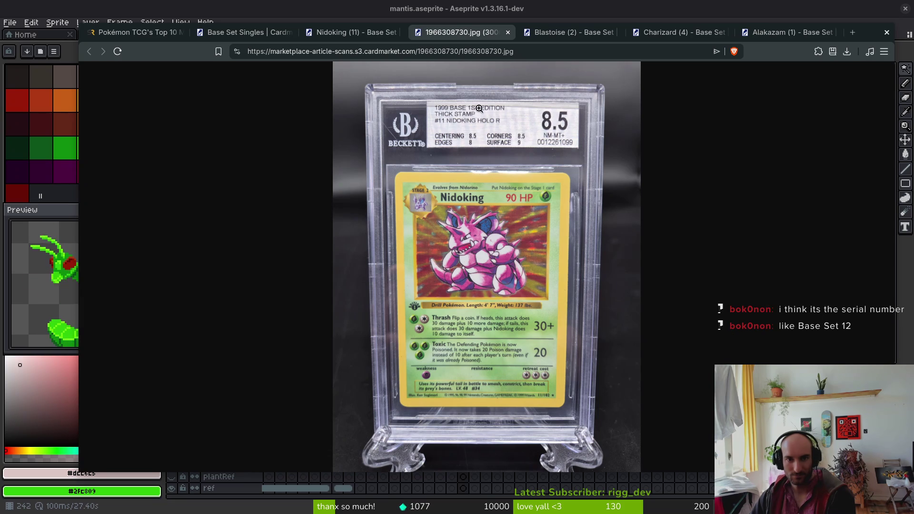
pyautogui.click(508, 32)
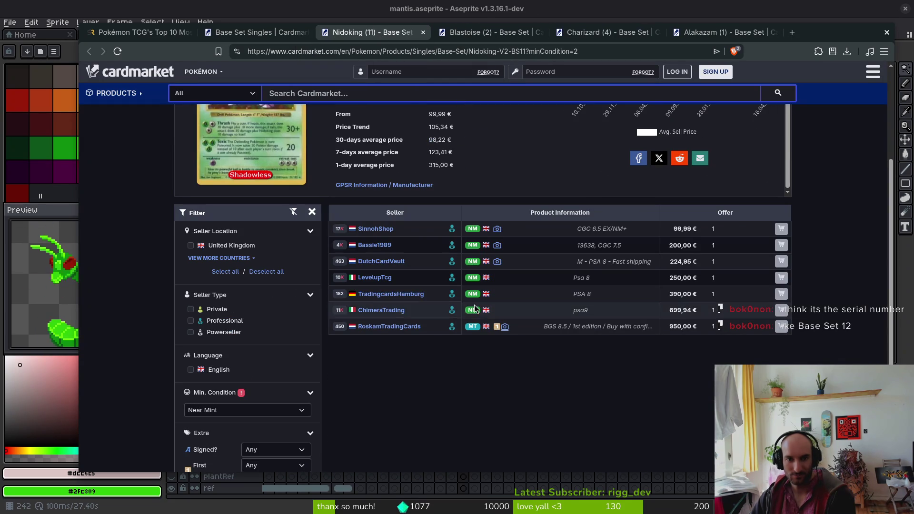
# - Close the Nidoking listing and bring up the Blastoise page
pyautogui.scroll(4, 431, 385)
pyautogui.click(262, 33)
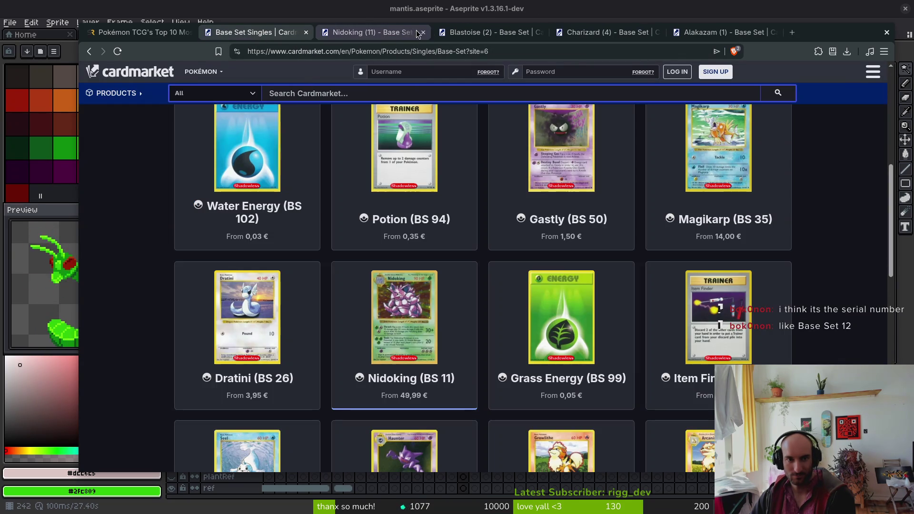
pyautogui.click(423, 33)
pyautogui.click(370, 33)
# - Load more Blastoise offers and open a seller's graded Blastoise photo full size
pyautogui.scroll(-15, 524, 363)
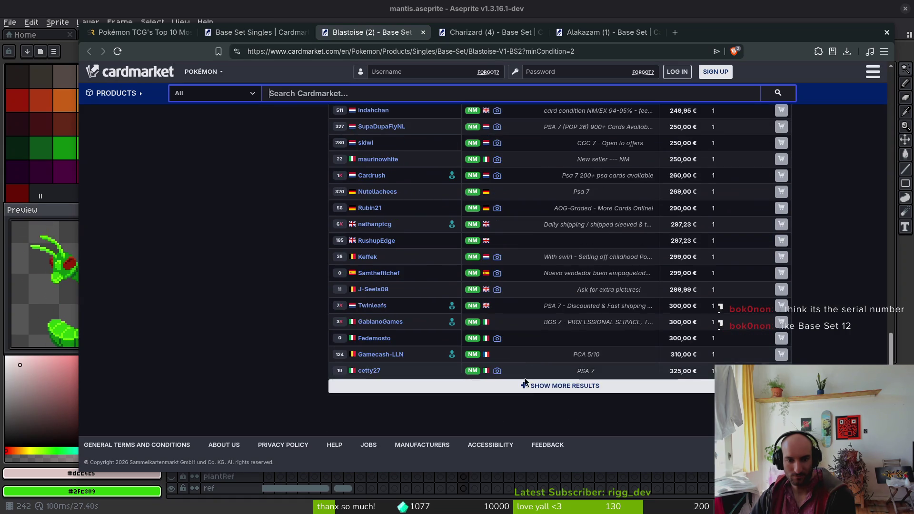
pyautogui.click(525, 383)
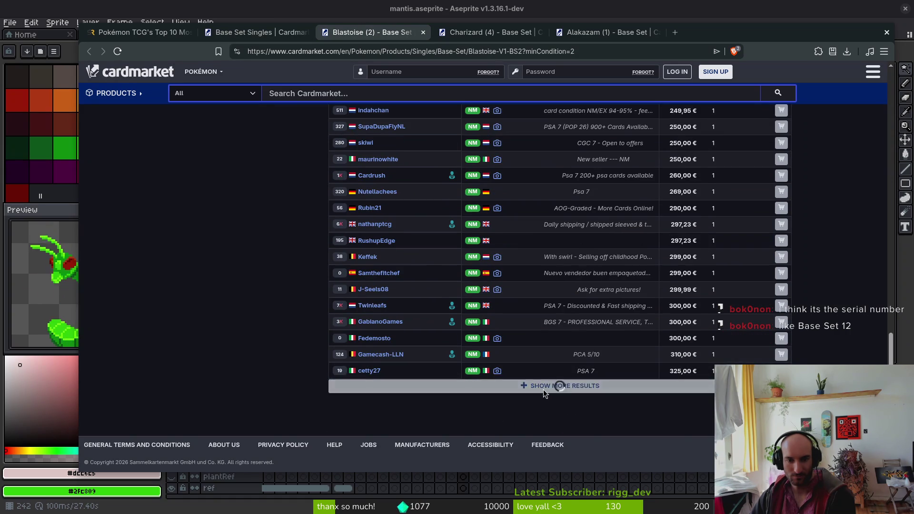
pyautogui.moveTo(496, 405)
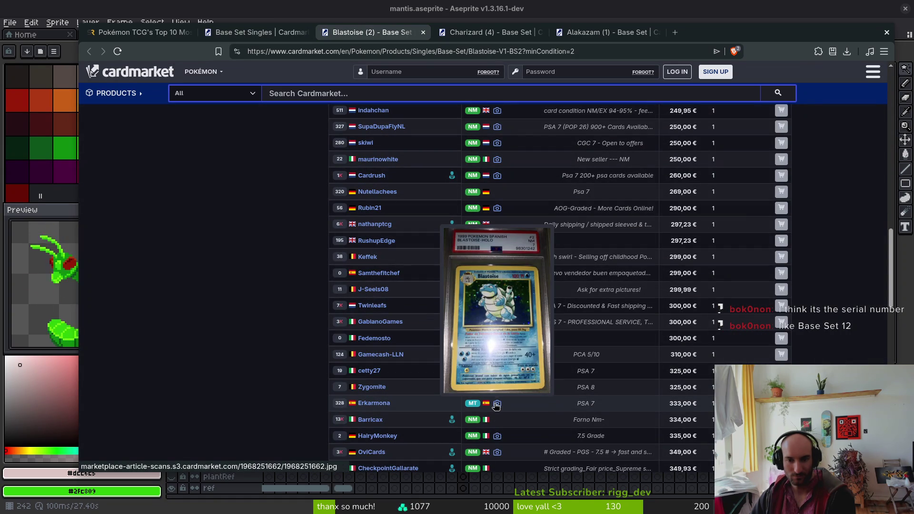
pyautogui.scroll(-2, 585, 400)
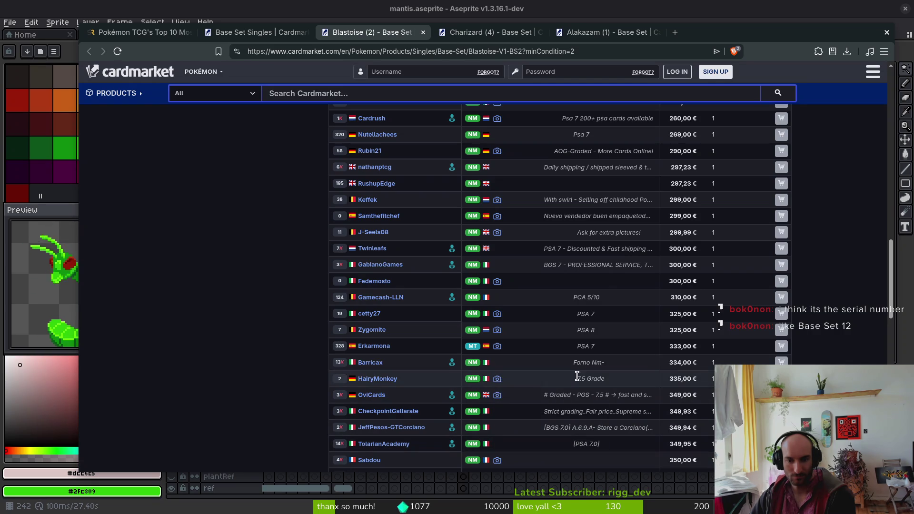
pyautogui.click(497, 381)
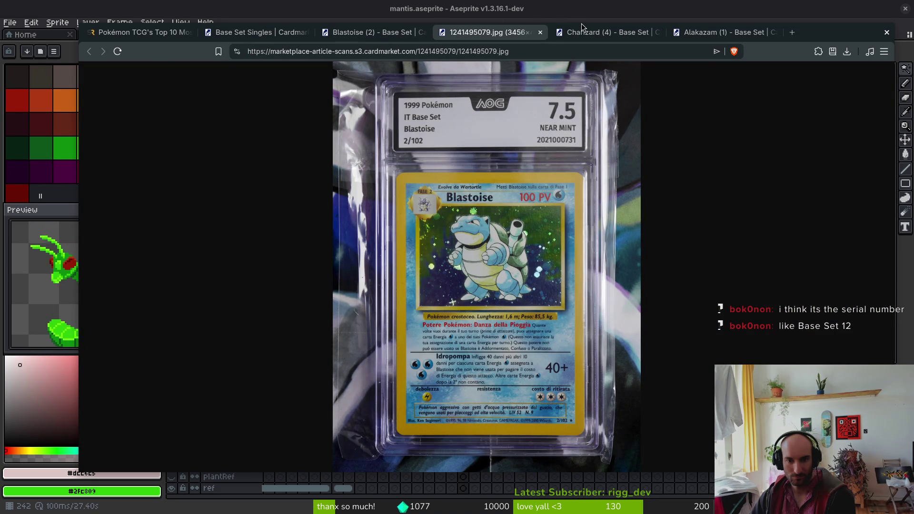
# - Close the Blastoise photo and the Charizard and Alakazam listings
pyautogui.click(541, 33)
pyautogui.click(540, 33)
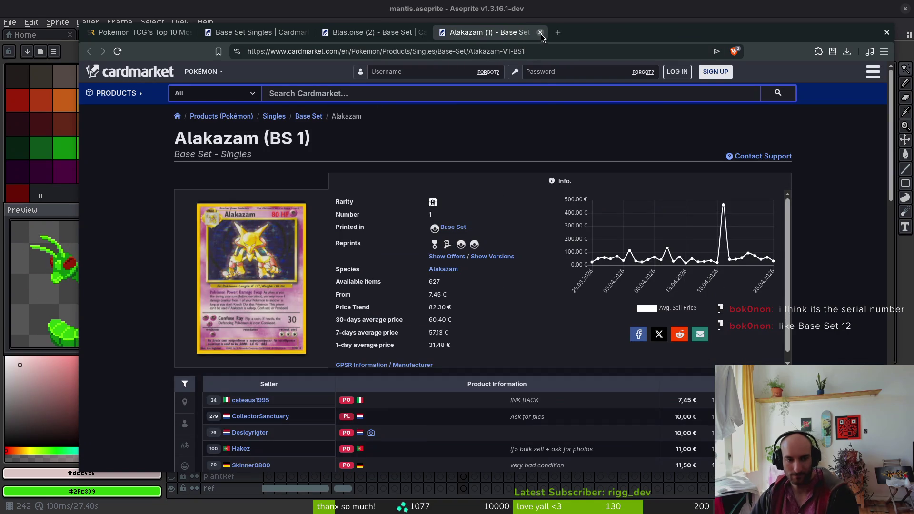
pyautogui.click(540, 33)
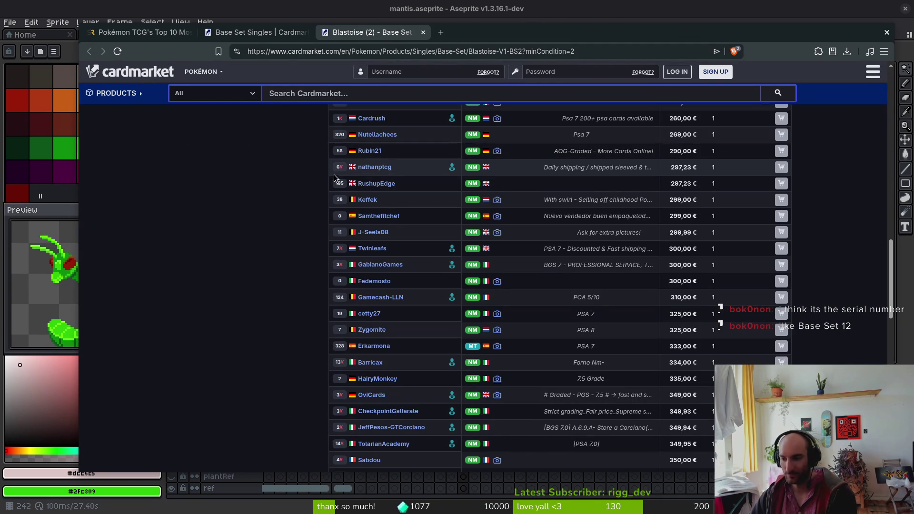
# - Return to the Base Set Singles grid and open Mewtwo's listing in a background tab
pyautogui.click(249, 37)
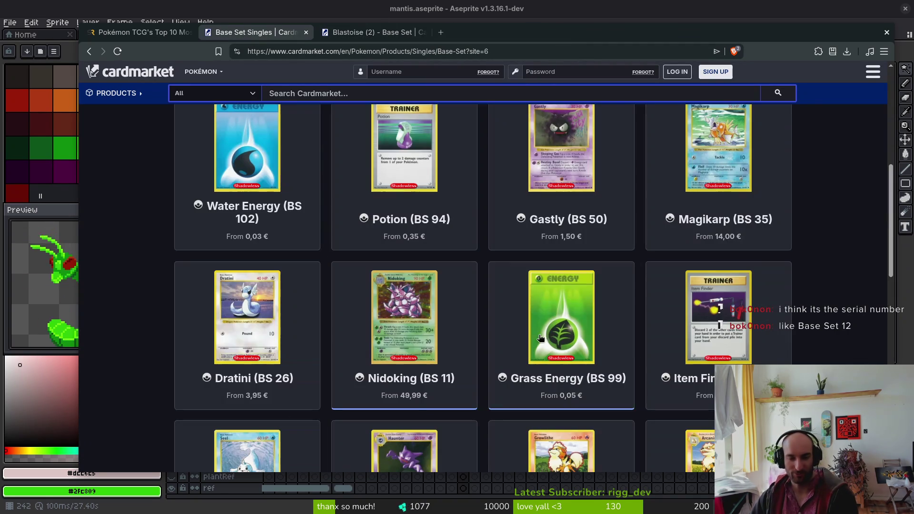
pyautogui.scroll(-2, 214, 163)
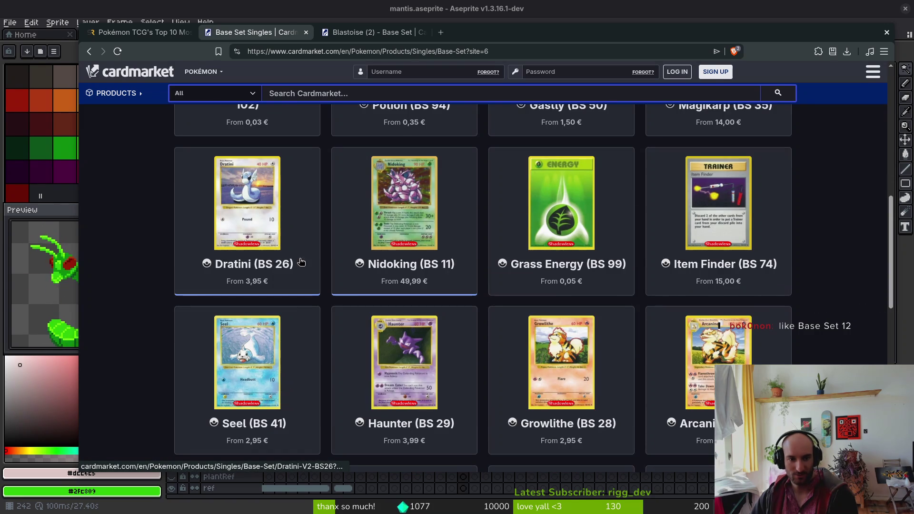
pyautogui.scroll(-2, 727, 353)
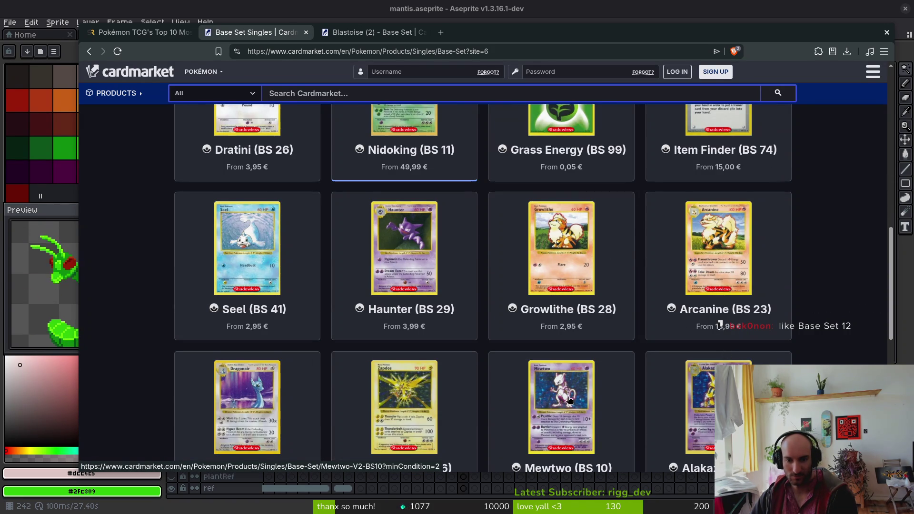
pyautogui.scroll(-2, 570, 399)
pyautogui.middleClick(559, 300)
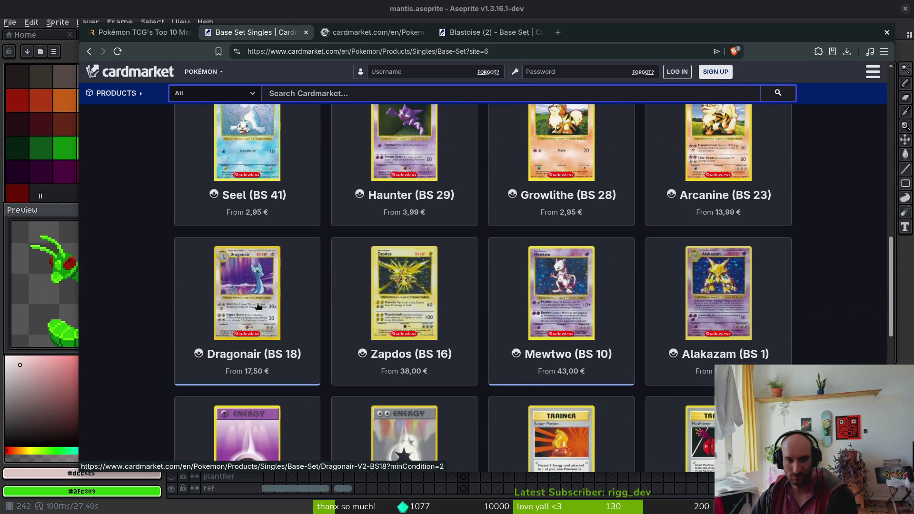
# - Page through Base Set Singles to page 8 of 8, keeping Base Set as the expansion
pyautogui.scroll(-3, 403, 291)
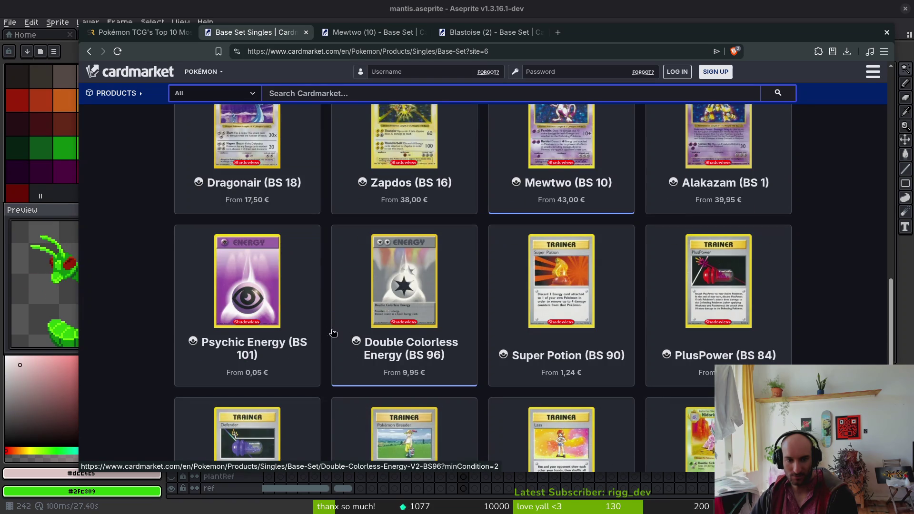
pyautogui.scroll(-6, 743, 314)
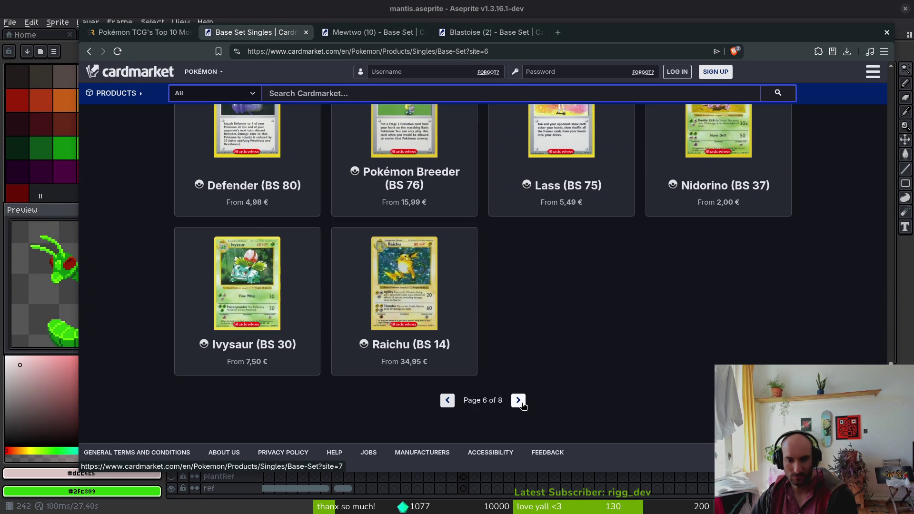
pyautogui.click(519, 400)
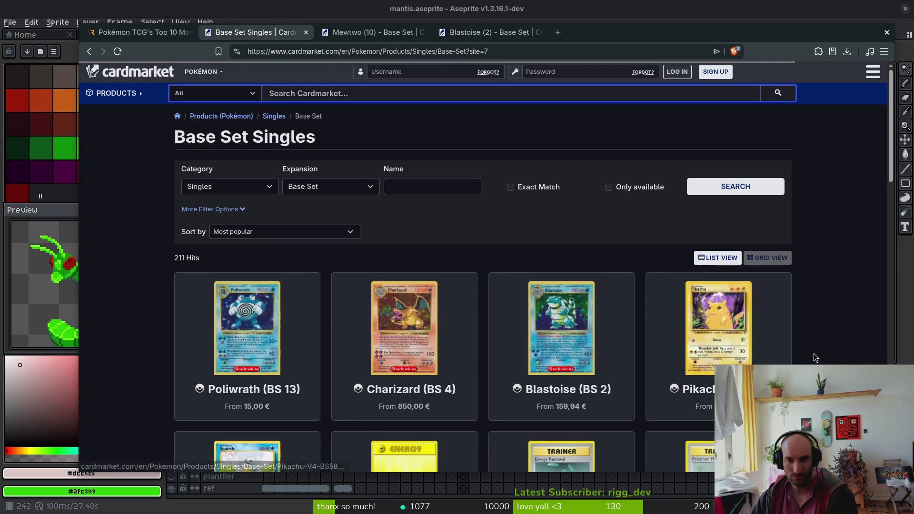
pyautogui.scroll(-2, 807, 353)
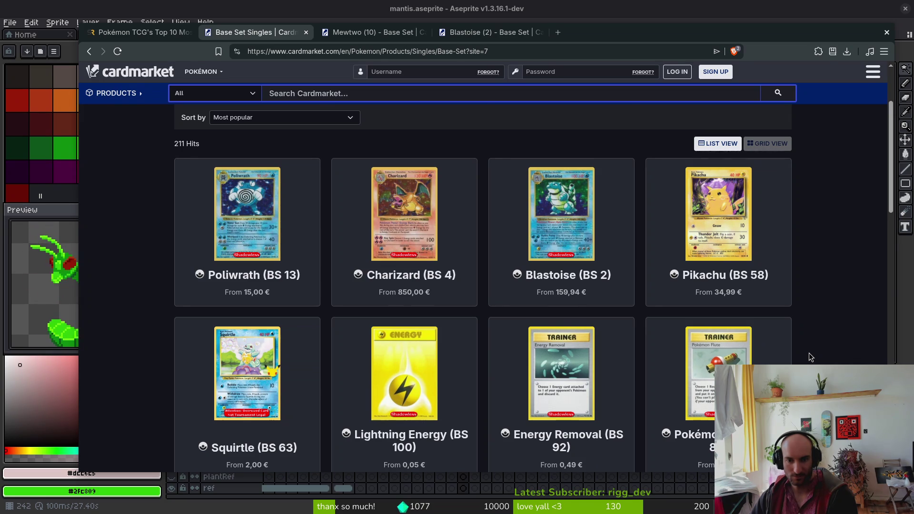
pyautogui.scroll(-5, 811, 357)
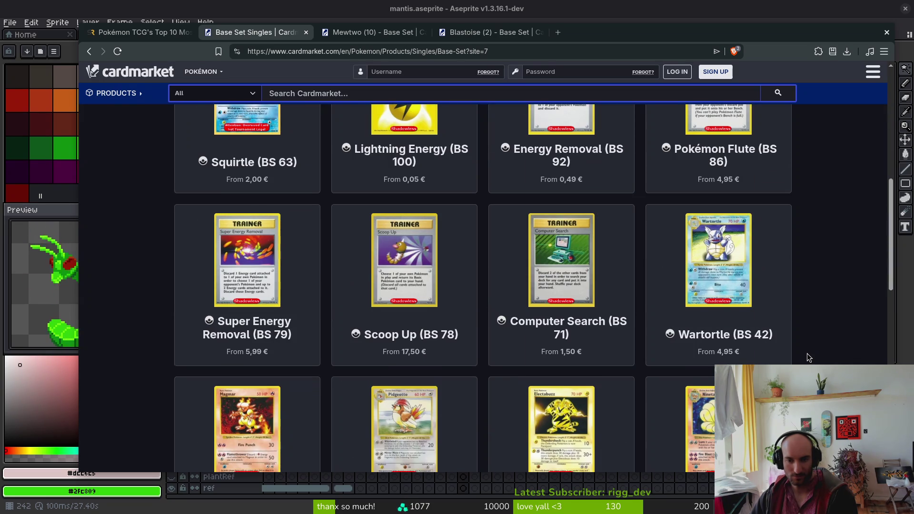
pyautogui.scroll(-4, 807, 353)
pyautogui.scroll(-3, 807, 355)
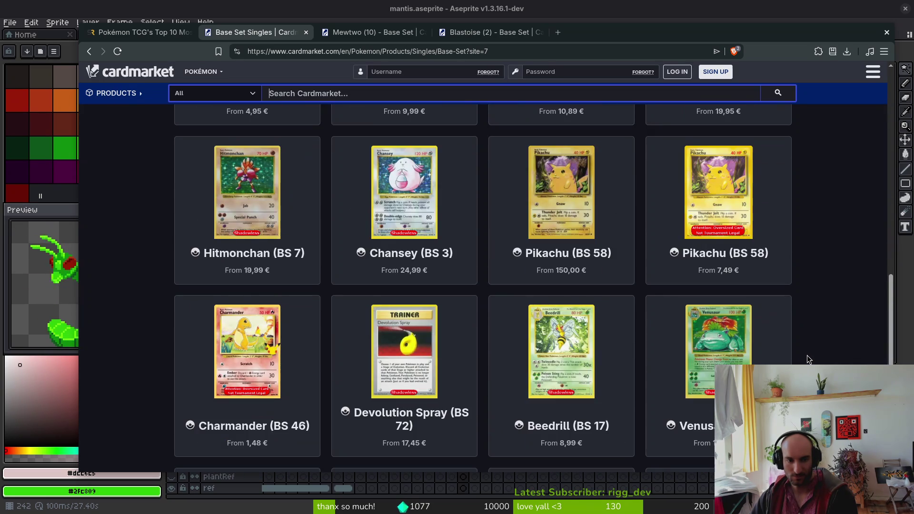
pyautogui.scroll(-3, 807, 355)
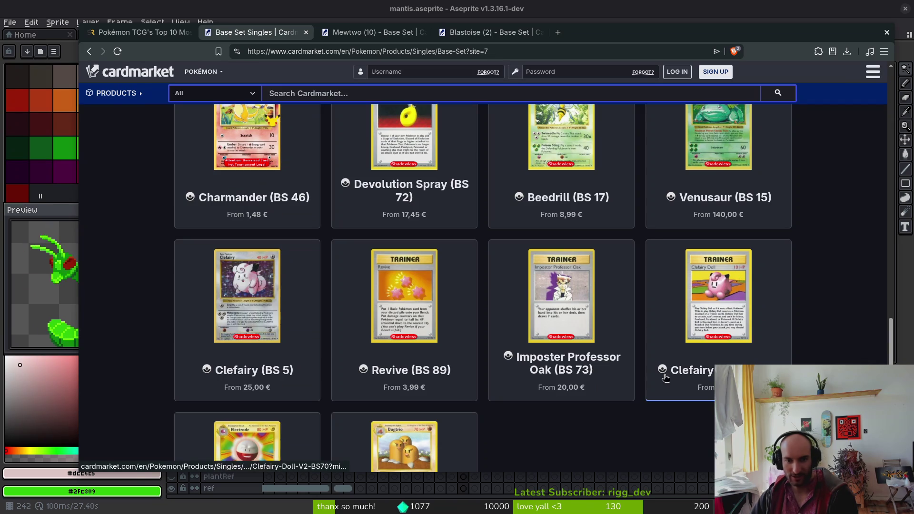
pyautogui.scroll(-3, 564, 311)
pyautogui.click(516, 413)
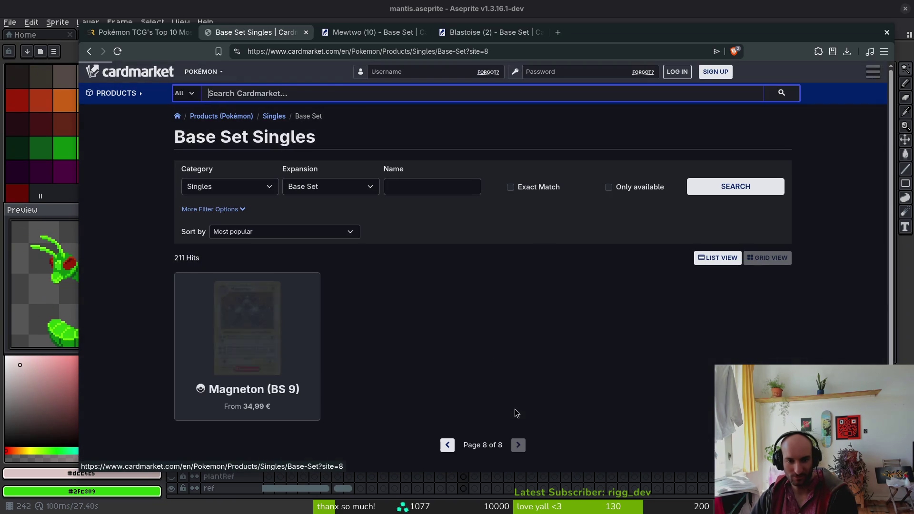
pyautogui.click(330, 190)
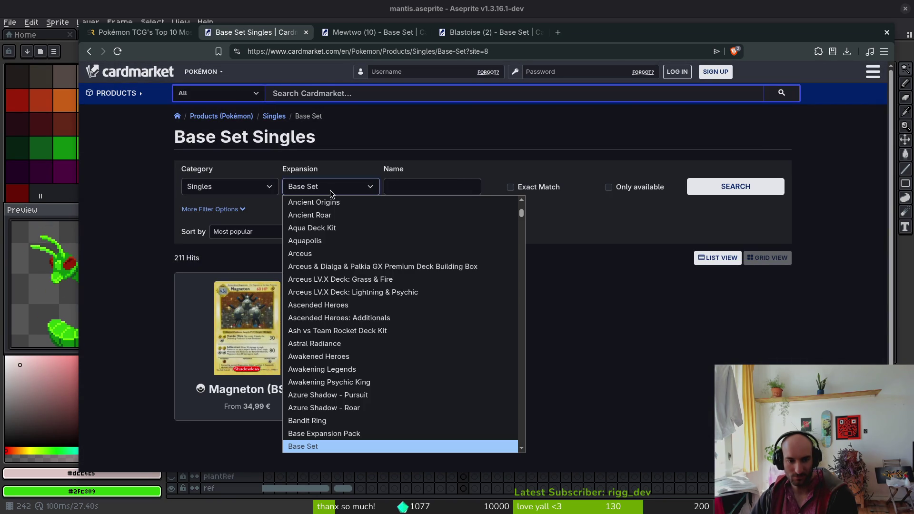
pyautogui.click(330, 190)
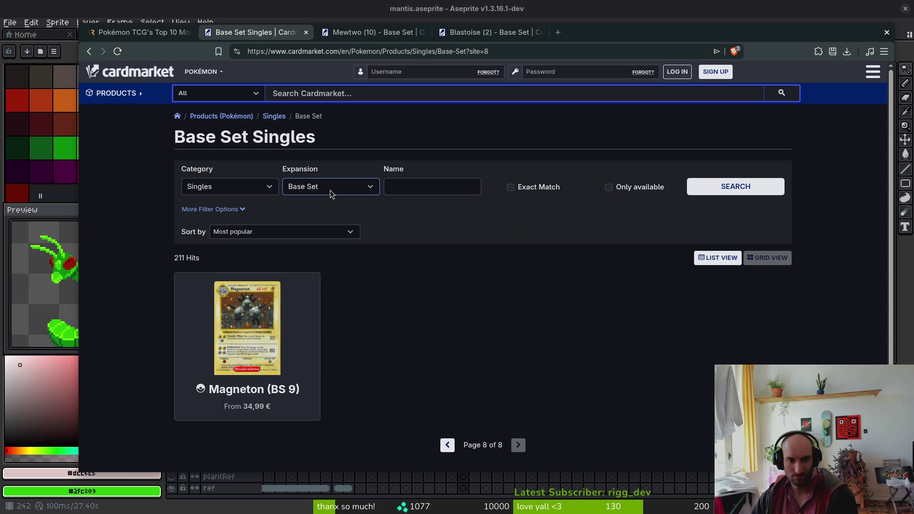
# - Open the Magneton (BS 9) listing and view a seller's graded Magneton photo full size
pyautogui.click(247, 347)
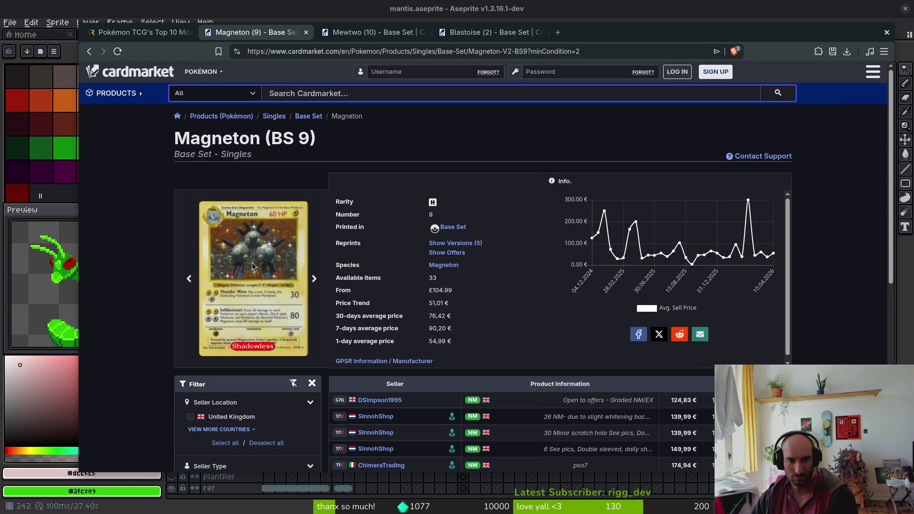
pyautogui.scroll(-5, 262, 302)
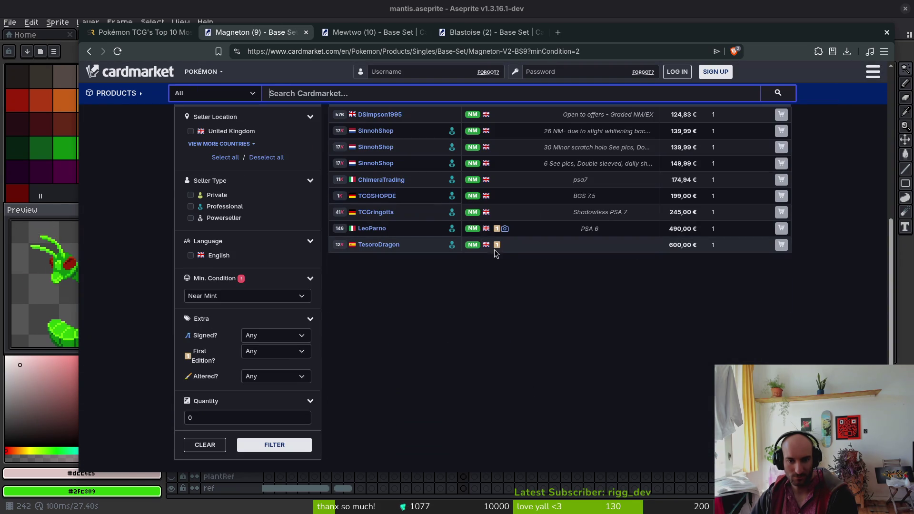
pyautogui.click(505, 229)
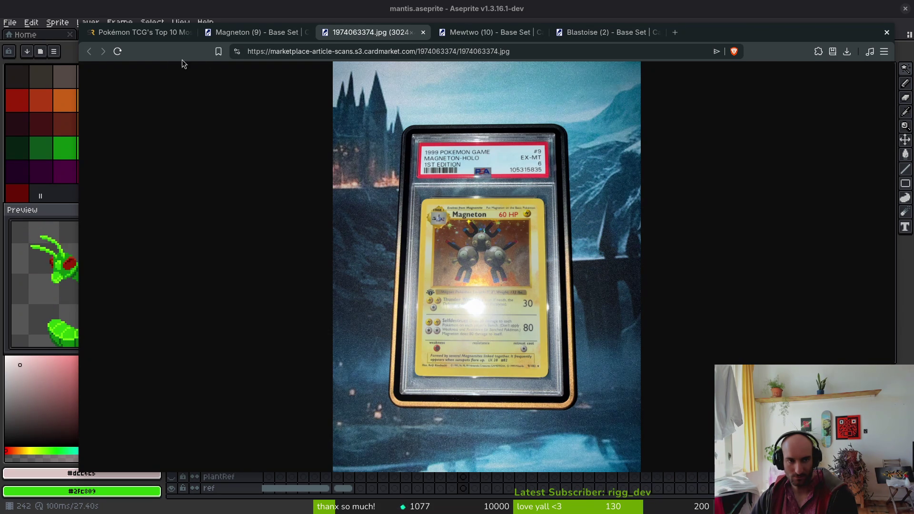
pyautogui.click(271, 30)
pyautogui.click(423, 32)
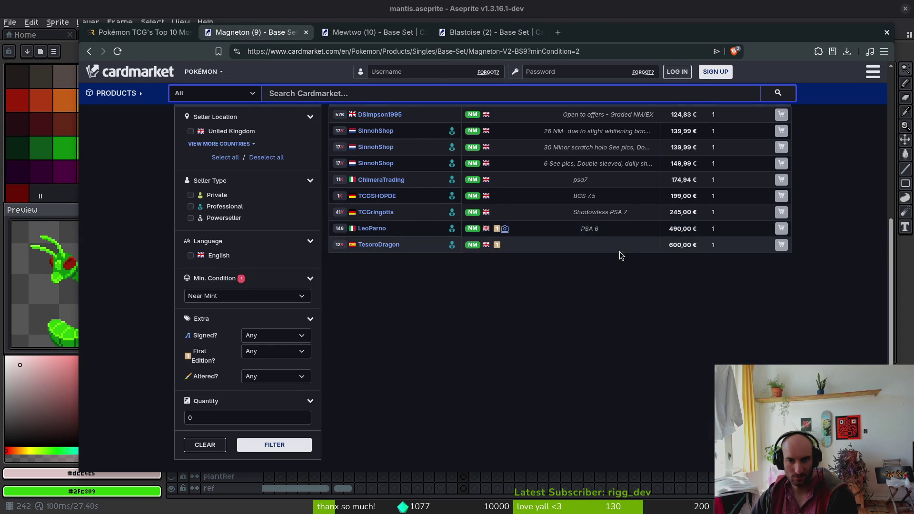
pyautogui.scroll(3, 619, 251)
# - Review the Mewtwo offers, its graded photo and the 4.500,00 € asking price
pyautogui.click(372, 34)
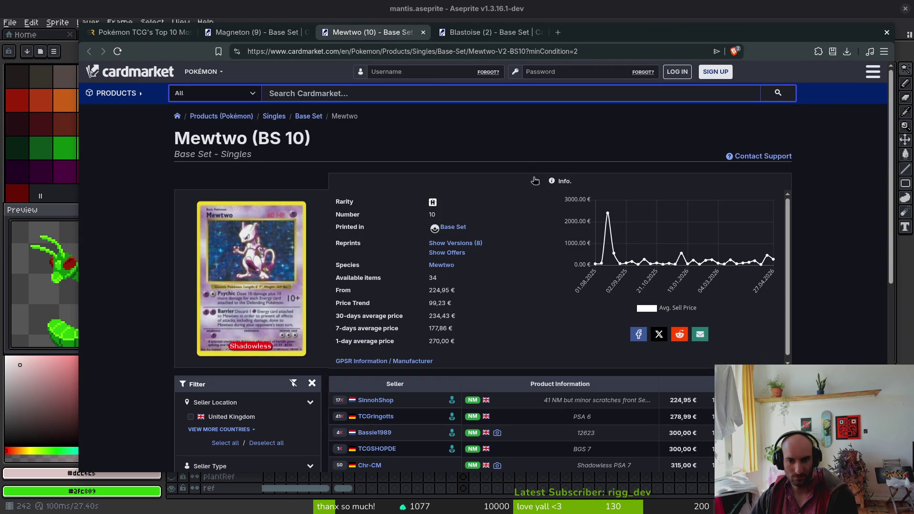
pyautogui.scroll(-7, 501, 288)
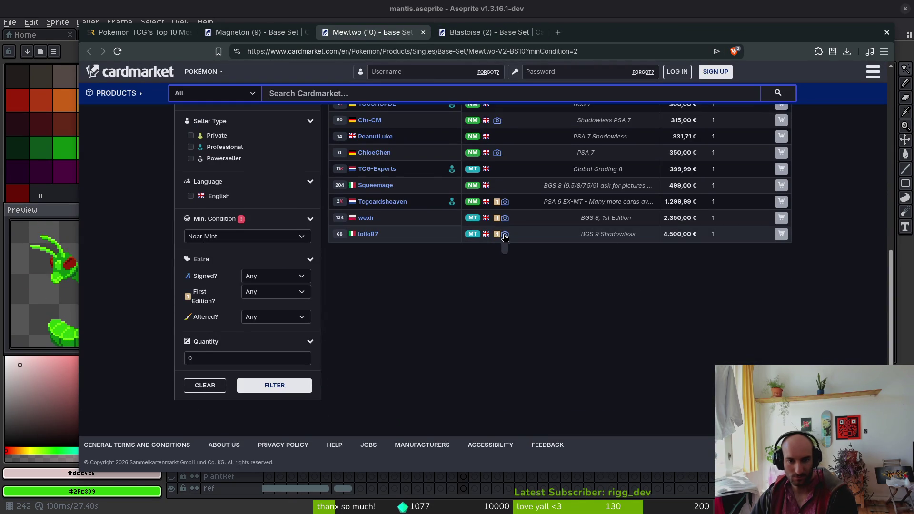
pyautogui.moveTo(506, 235)
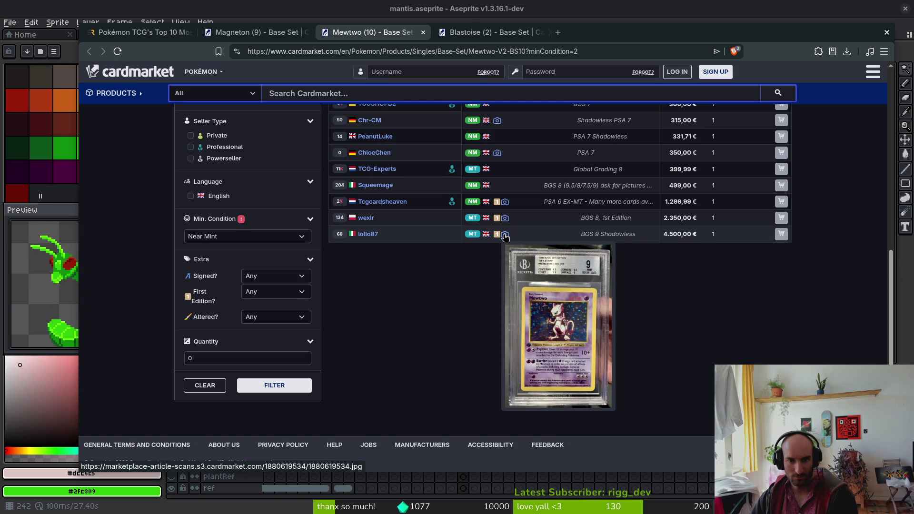
pyautogui.click(505, 235)
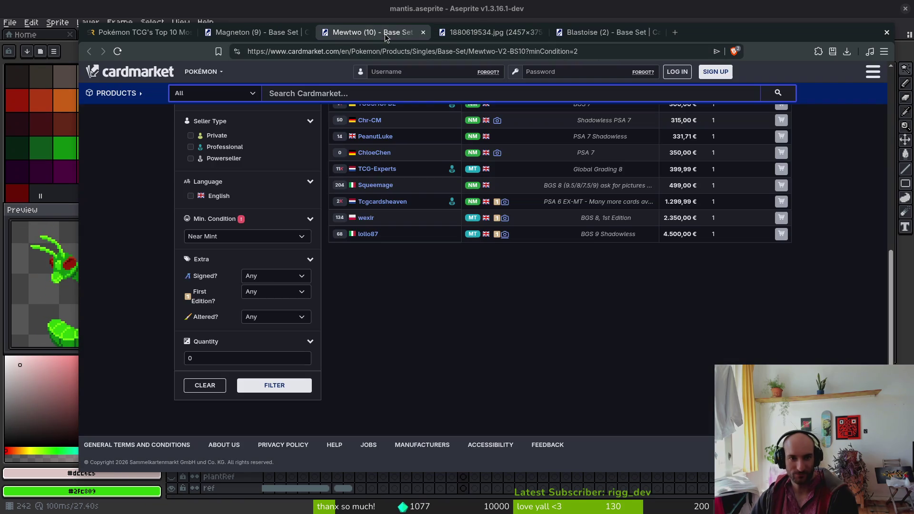
pyautogui.click(381, 32)
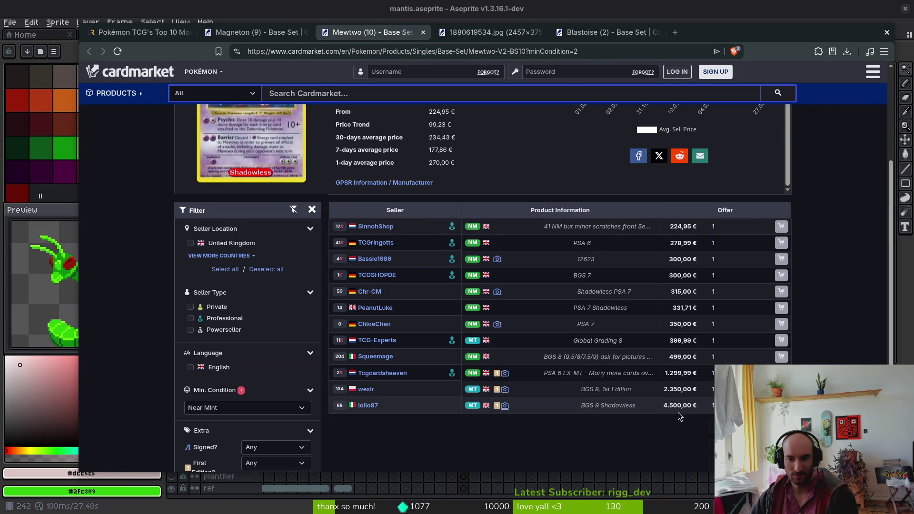
pyautogui.doubleClick(667, 407)
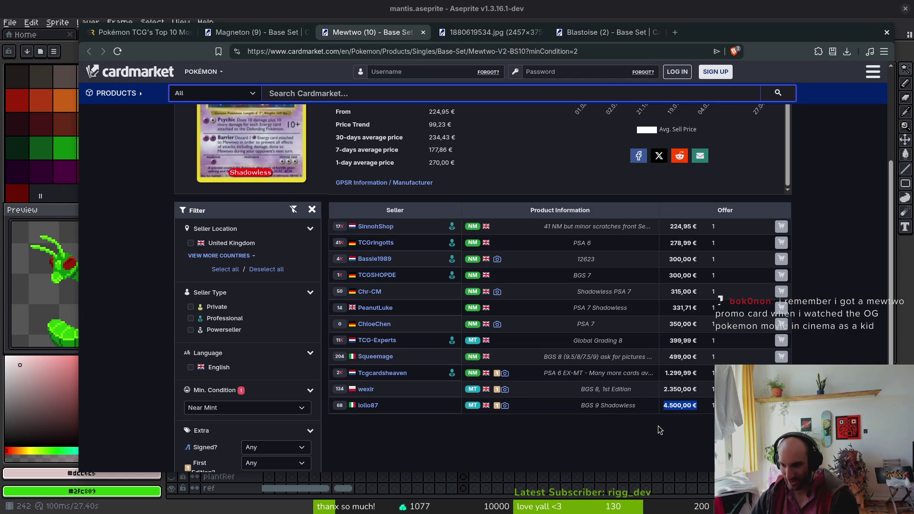
pyautogui.click(626, 424)
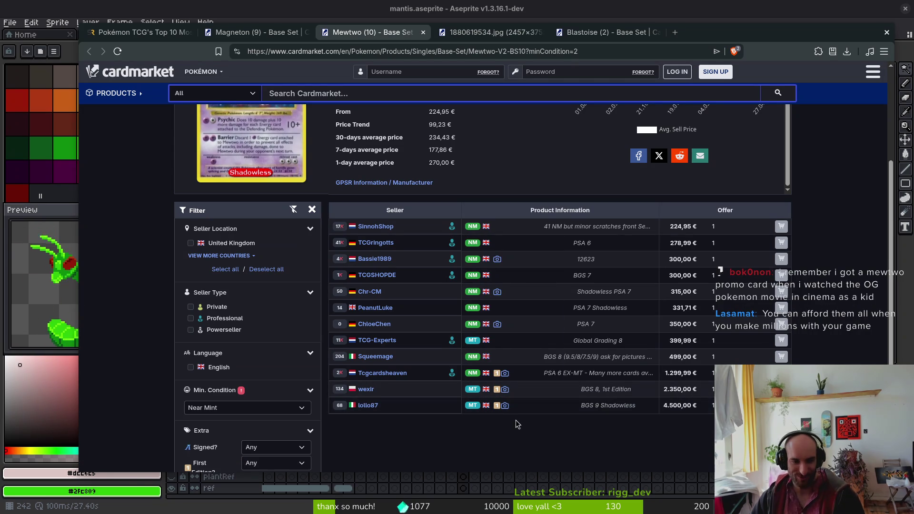
pyautogui.scroll(3, 515, 422)
# - Close the Mewtwo, image, Blastoise and Magneton card tabs
pyautogui.middleClick(387, 27)
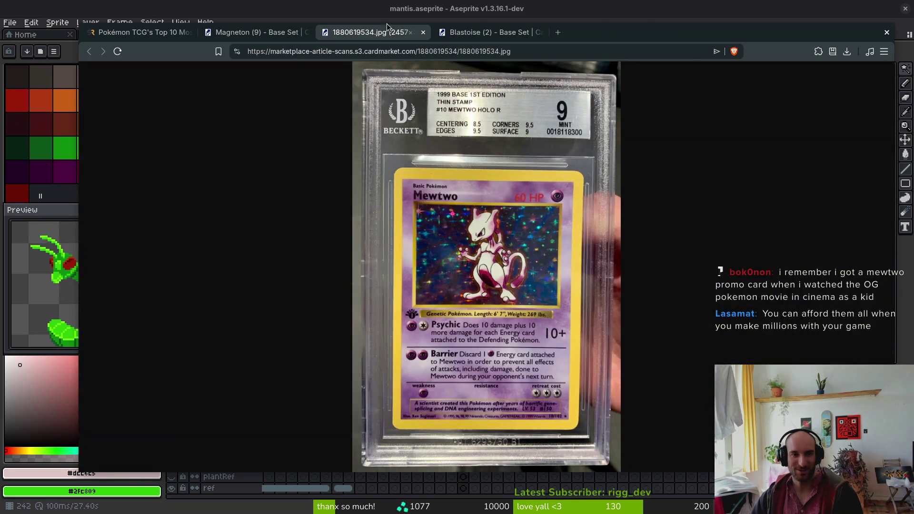
pyautogui.middleClick(381, 39)
pyautogui.middleClick(380, 38)
pyautogui.middleClick(257, 32)
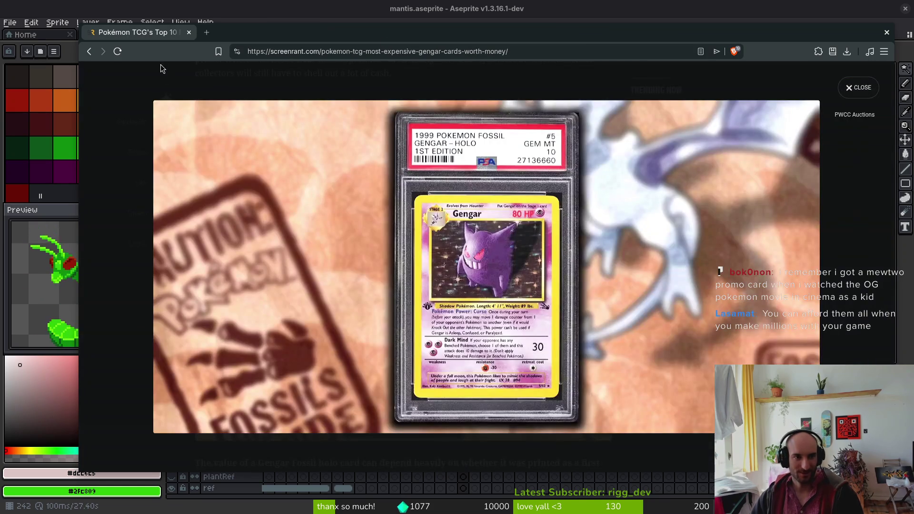
# - Delete the unwanted frame, frame 27 and empty frames 47–48 from the mantis timeline
pyautogui.hotkey('ctrl', 'w')
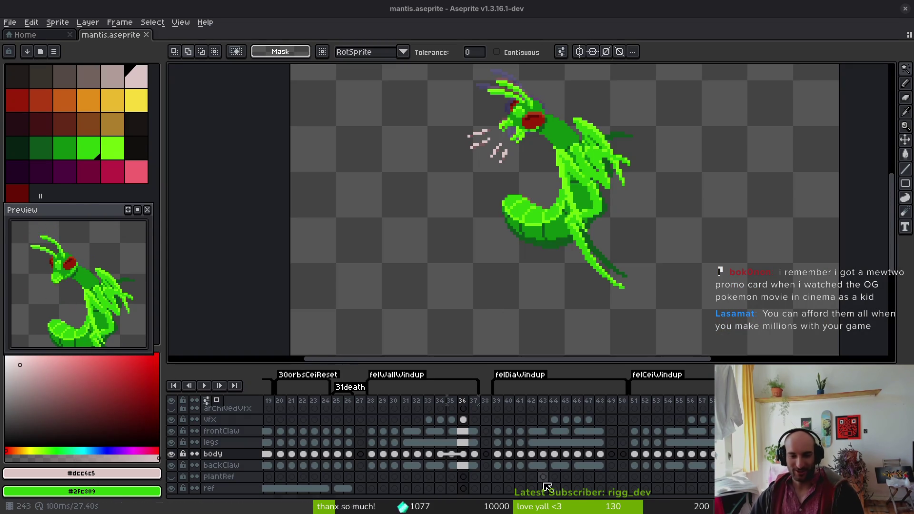
pyautogui.click(485, 420)
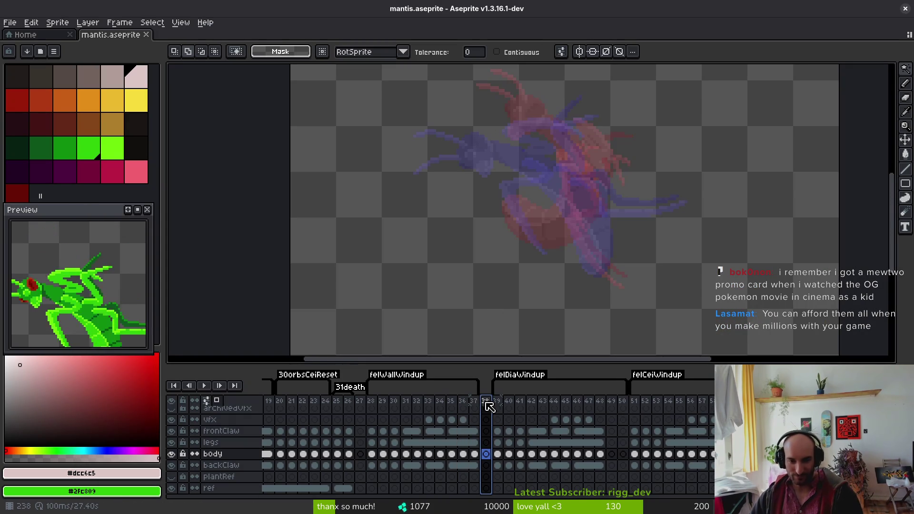
pyautogui.hotkey('alt', 'c')
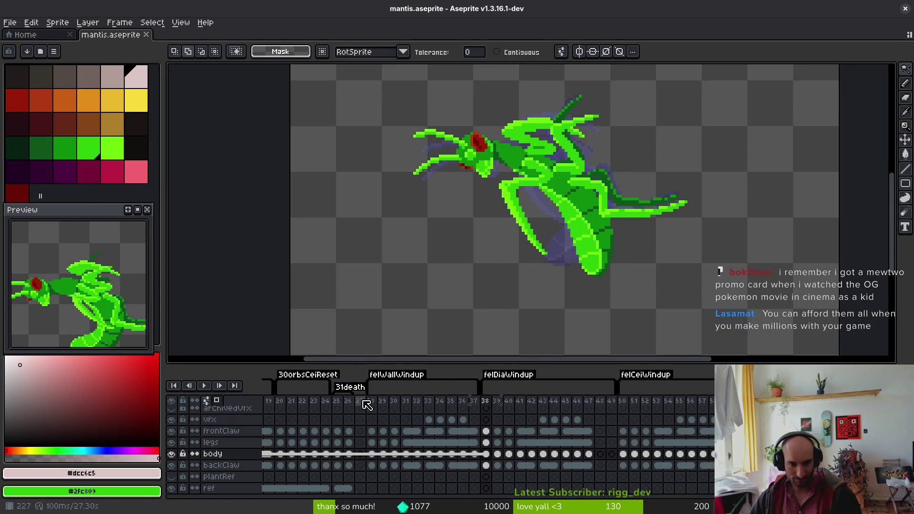
pyautogui.click(359, 403)
pyautogui.hotkey('alt', 'c')
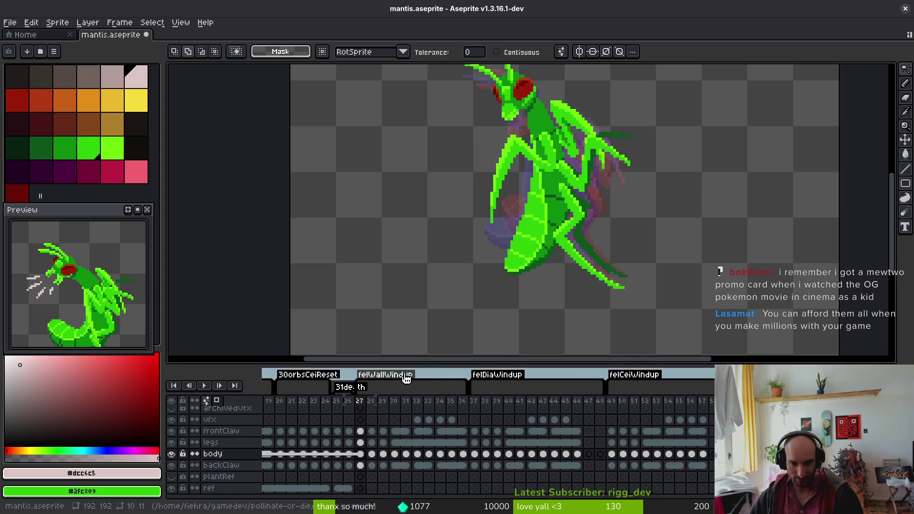
pyautogui.click(589, 402)
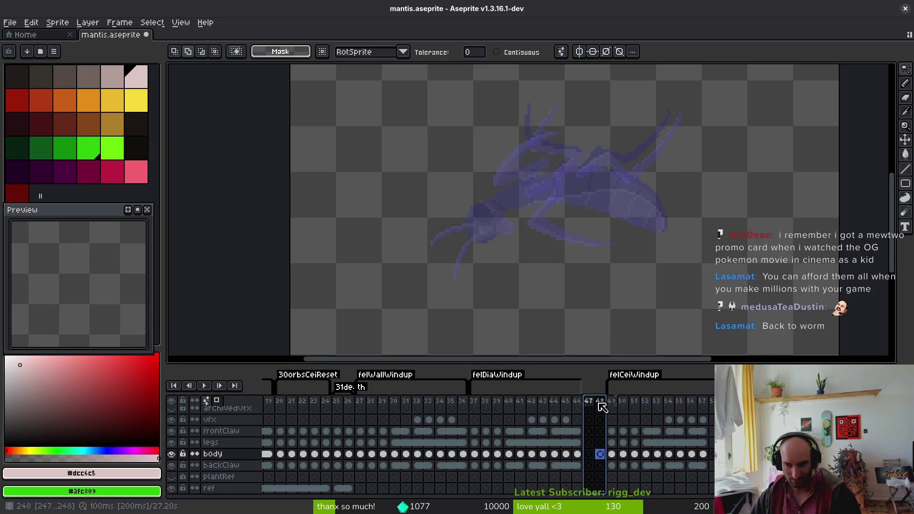
pyautogui.keyDown('shift'); pyautogui.click(599, 404); pyautogui.keyUp('shift')
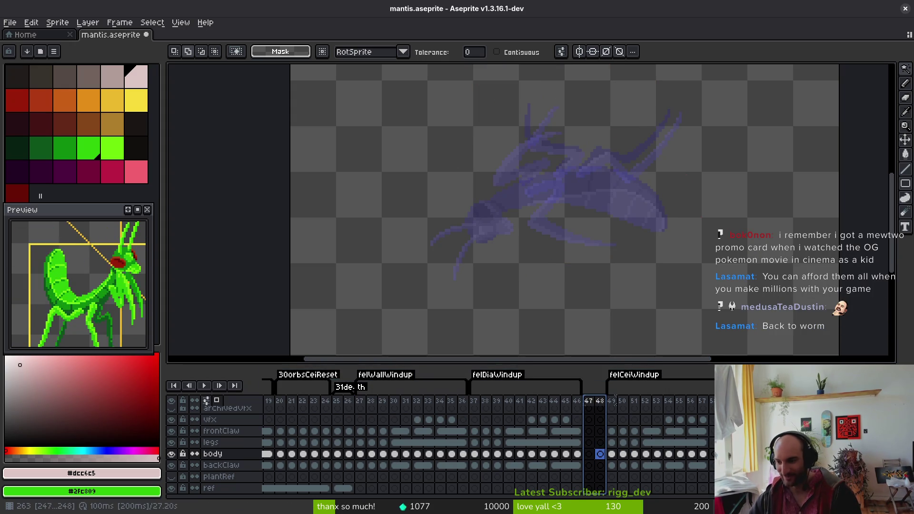
pyautogui.hotkey('alt', 'c')
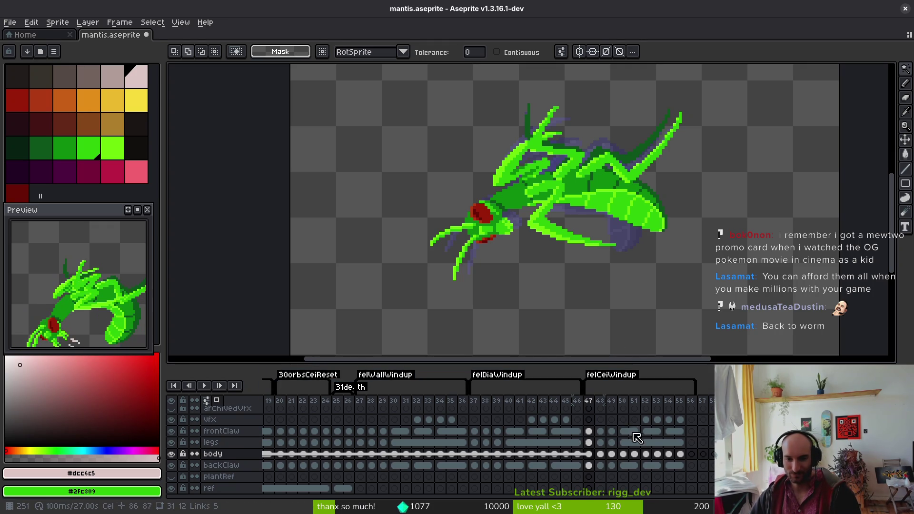
# - Link the body-layer cels of frames 51–56 and save the mantis sprite
pyautogui.moveTo(633, 432); pyautogui.dragTo(636, 464)
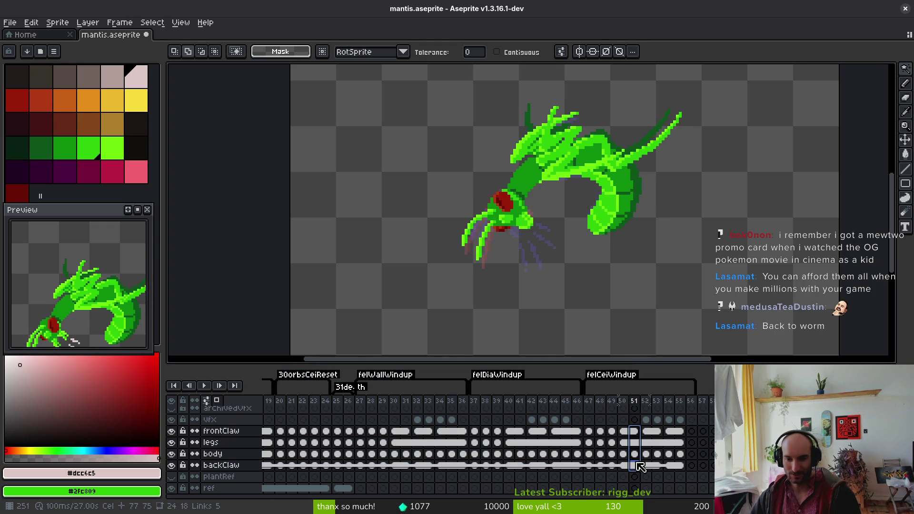
pyautogui.keyDown('shift'); pyautogui.click(691, 431); pyautogui.keyUp('shift')
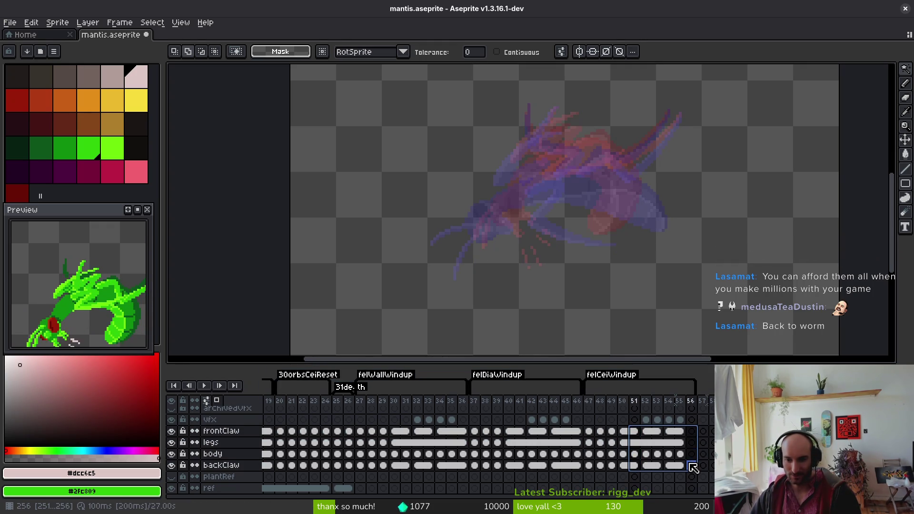
pyautogui.rightClick(691, 432)
pyautogui.click(707, 471)
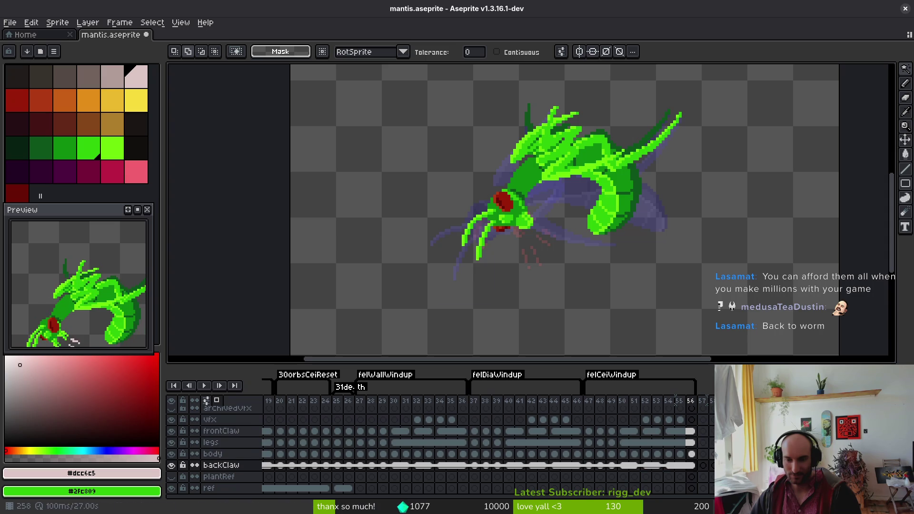
pyautogui.hotkey('ctrl', 's')
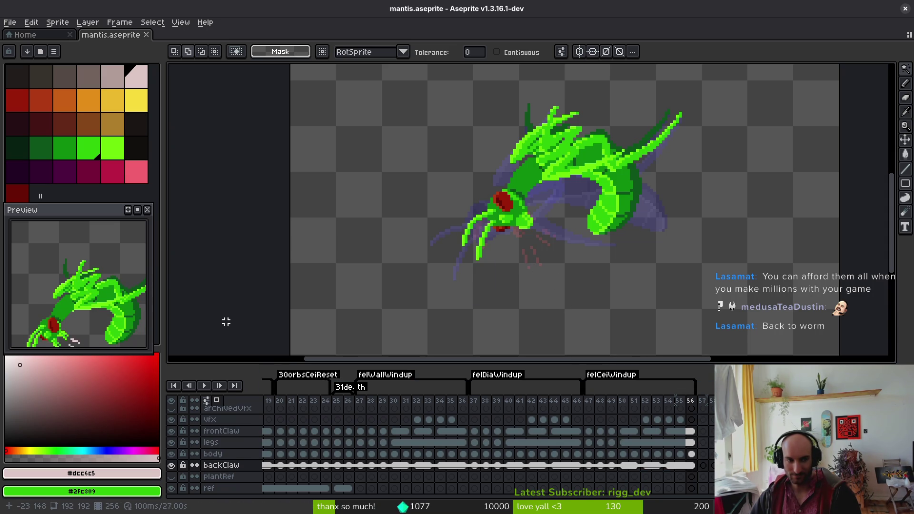
# - Hide the ref layer's guide lines at frame 57 and preview, then cancel, the sprite sheet export
pyautogui.click(711, 403)
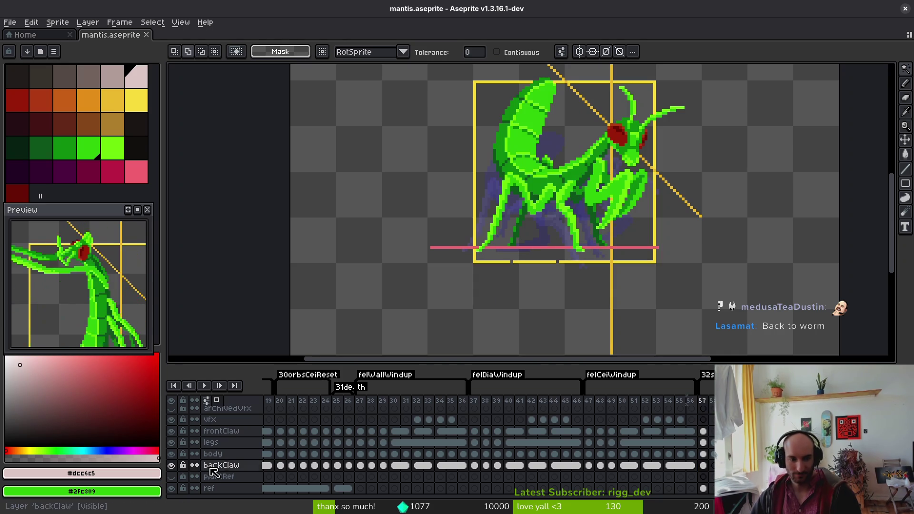
pyautogui.click(171, 489)
pyautogui.scroll(-5, 606, 198)
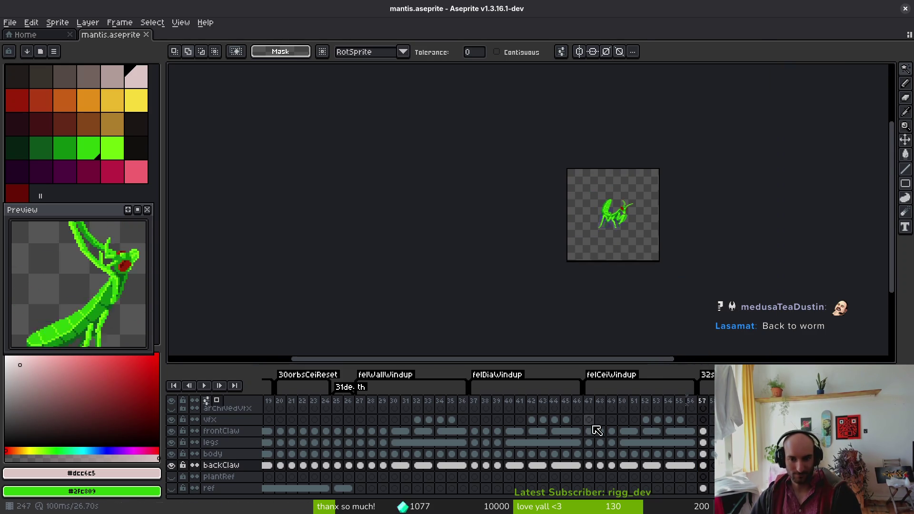
pyautogui.hotkey('ctrl', 'e')
pyautogui.scroll(-2, 553, 265)
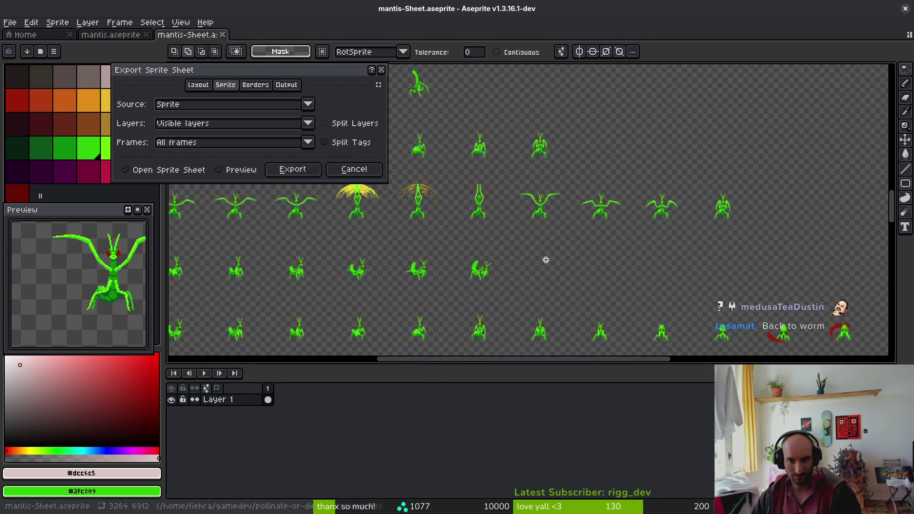
pyautogui.moveTo(548, 259); pyautogui.dragTo(568, 212)
pyautogui.scroll(-4, 569, 219)
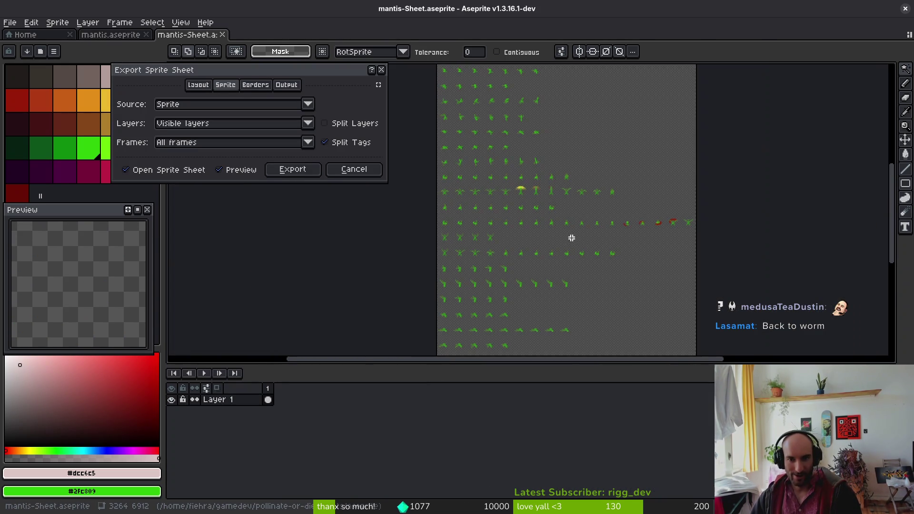
pyautogui.click(354, 169)
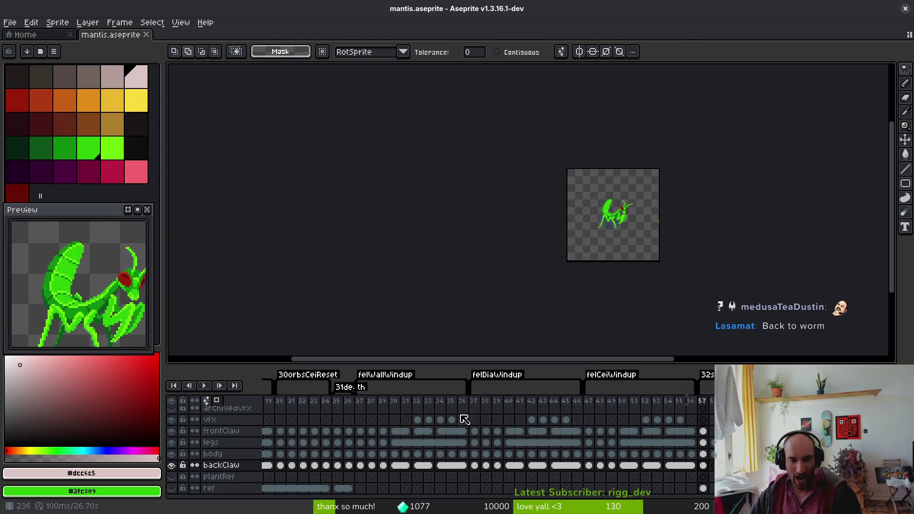
# - Move the red swirl vfx cels around frames 32–47 into the archivedVfx layer
pyautogui.hscroll(-5, 400, 435)
pyautogui.click(584, 424)
pyautogui.scroll(2, 598, 241)
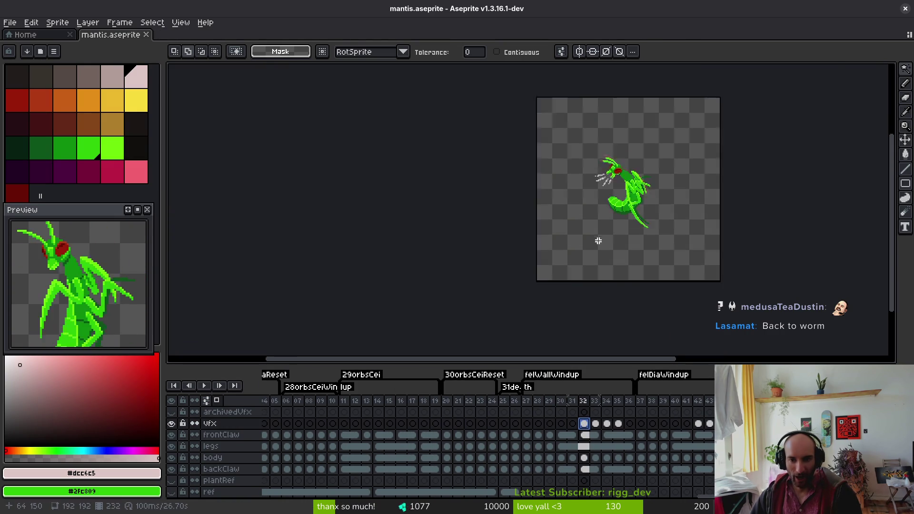
pyautogui.press('i')
pyautogui.hscroll(-10, 408, 435)
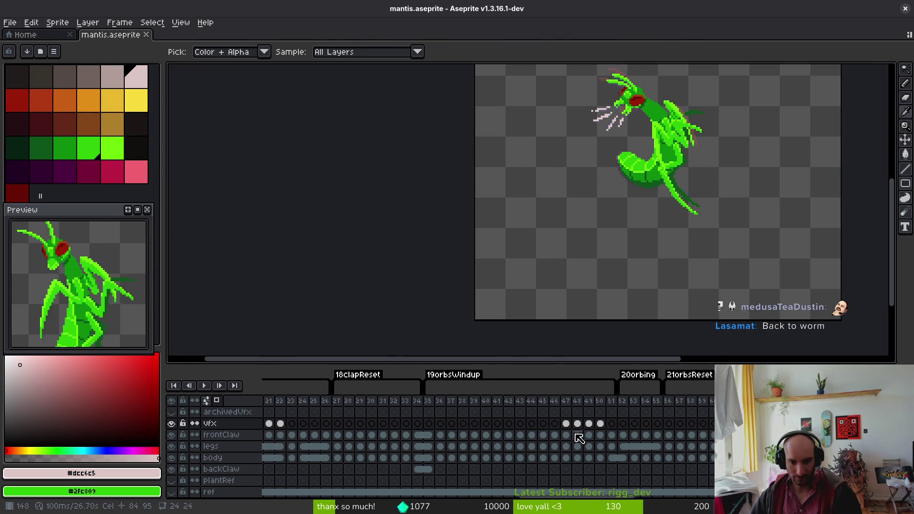
pyautogui.click(566, 424)
pyautogui.press('Right')
pyautogui.scroll(2, 673, 234)
pyautogui.press('w')
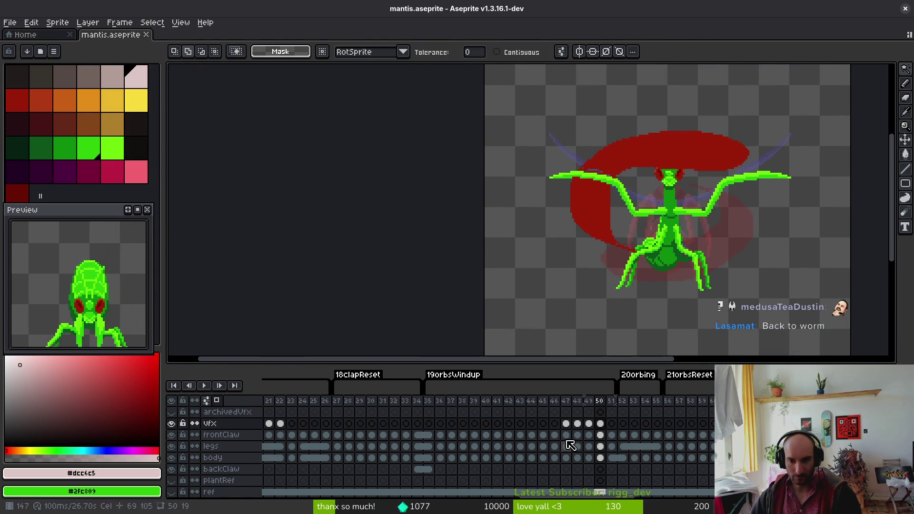
pyautogui.moveTo(566, 423)
pyautogui.mouseDown()
pyautogui.moveTo(600, 424)
pyautogui.moveTo(600, 412)
pyautogui.mouseUp()
# - Select the vfx cels of frames 21–23 and frame 11, then save mantis.aseprite
pyautogui.hscroll(-5, 432, 446)
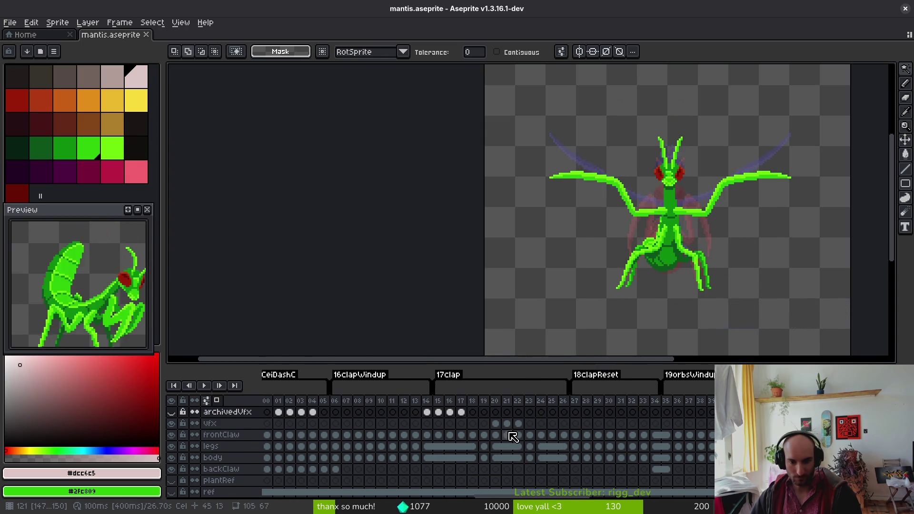
pyautogui.moveTo(495, 424); pyautogui.dragTo(522, 430)
pyautogui.hscroll(7, 612, 440)
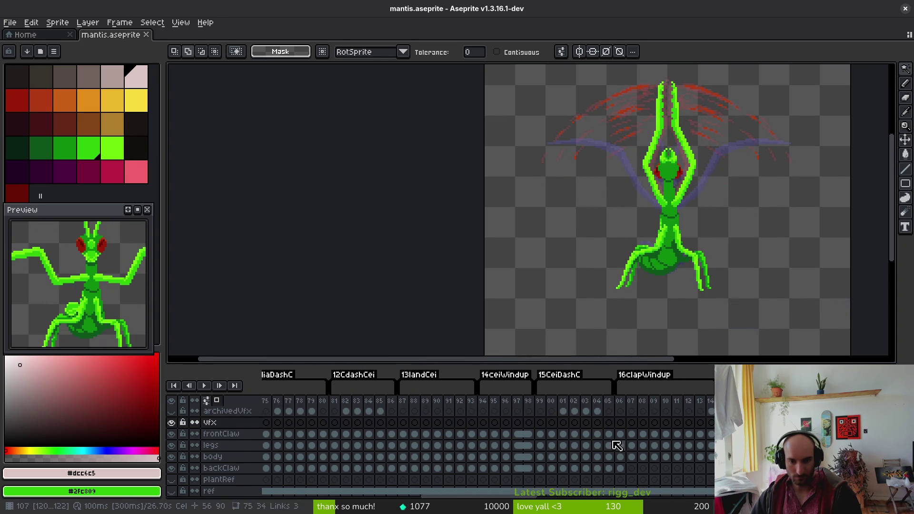
pyautogui.hscroll(-7, 509, 430)
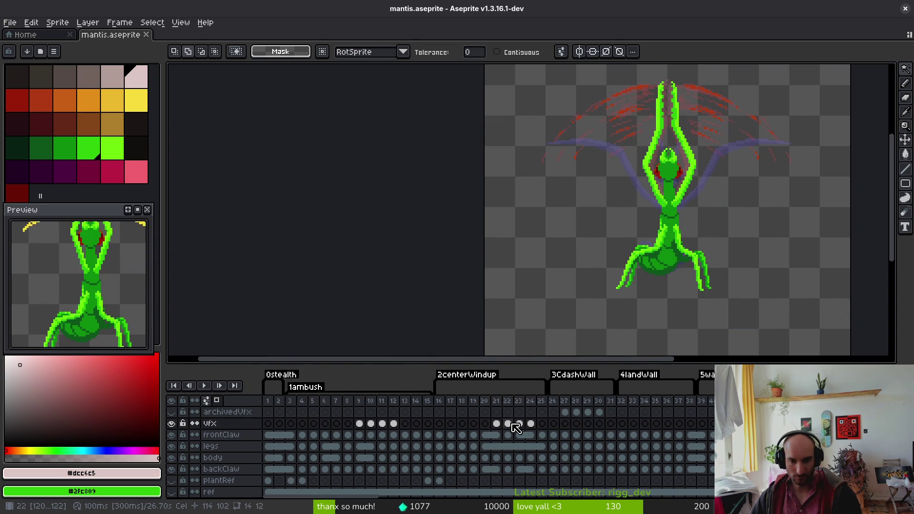
pyautogui.moveTo(511, 423); pyautogui.dragTo(524, 422)
pyautogui.click(360, 424)
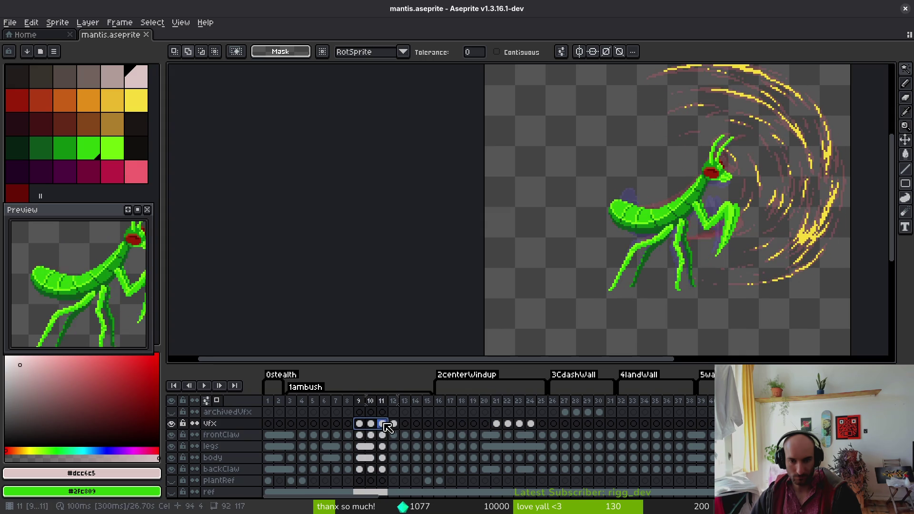
pyautogui.click(382, 423)
pyautogui.hotkey('ctrl', 's')
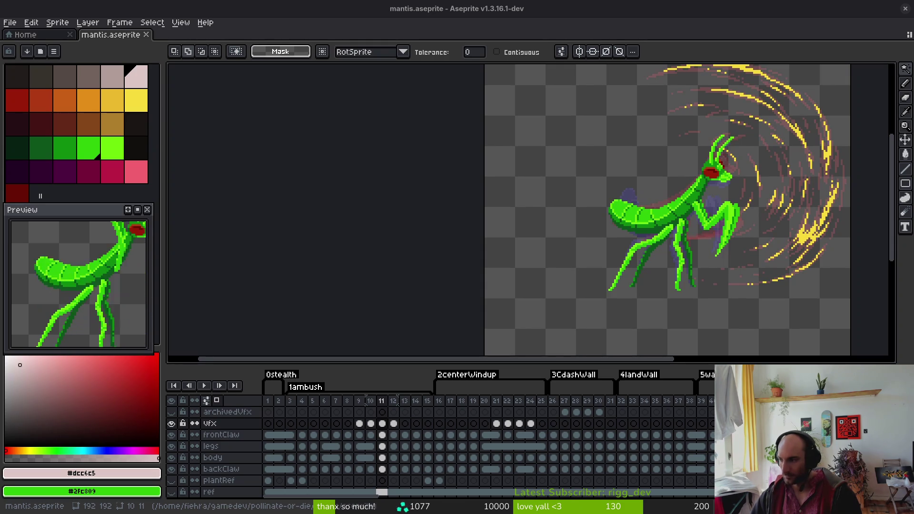
# - Recentre the mantis on the canvas, save again and return to the Home screen
pyautogui.moveTo(751, 254); pyautogui.dragTo(551, 220)
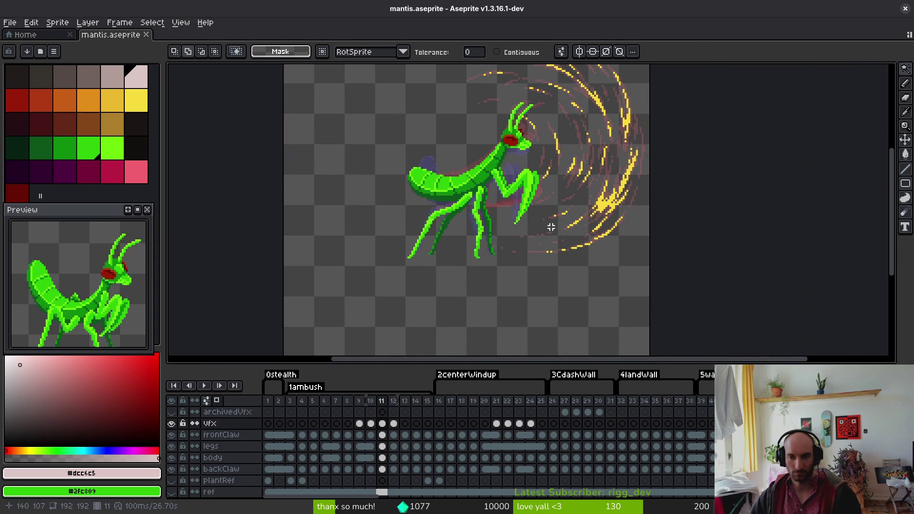
pyautogui.hotkey('ctrl', 's')
pyautogui.hscroll(10, 617, 428)
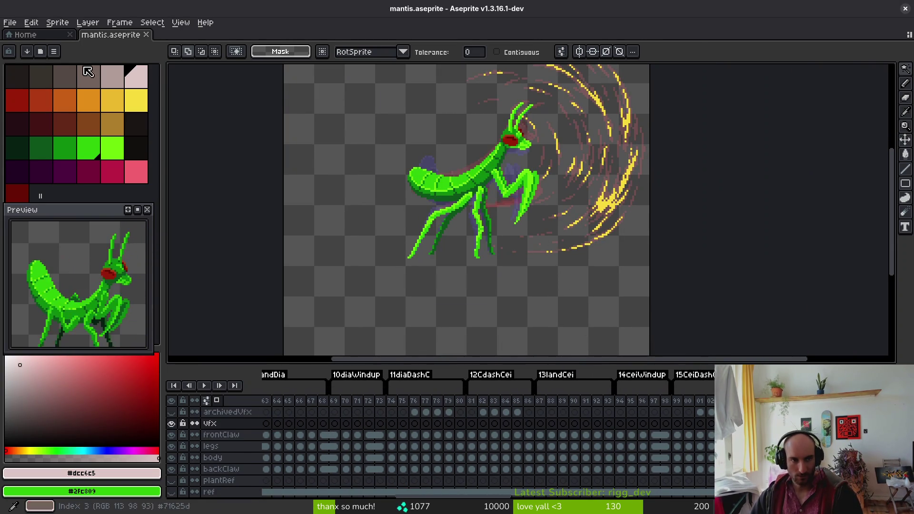
pyautogui.click(22, 35)
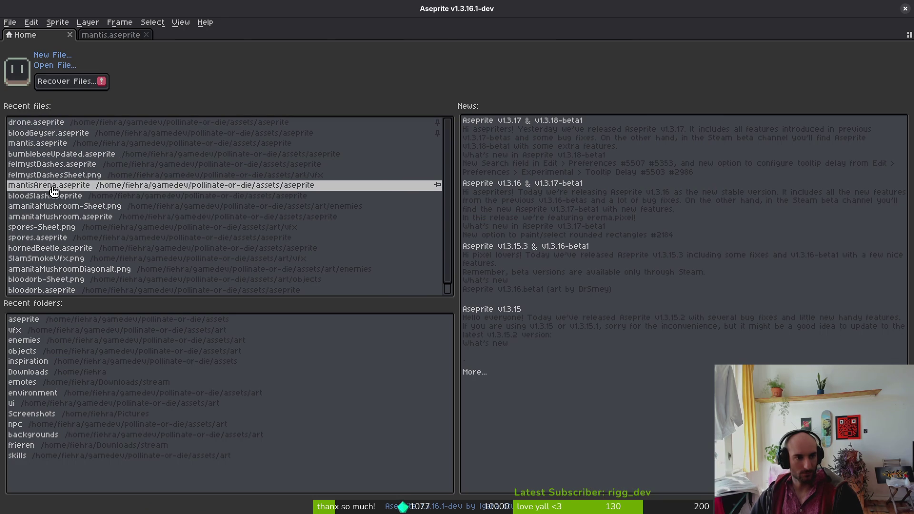
# - Open felmystDashes.aseprite from Recent files and preview the dashes on frames 19–22
pyautogui.click(47, 164)
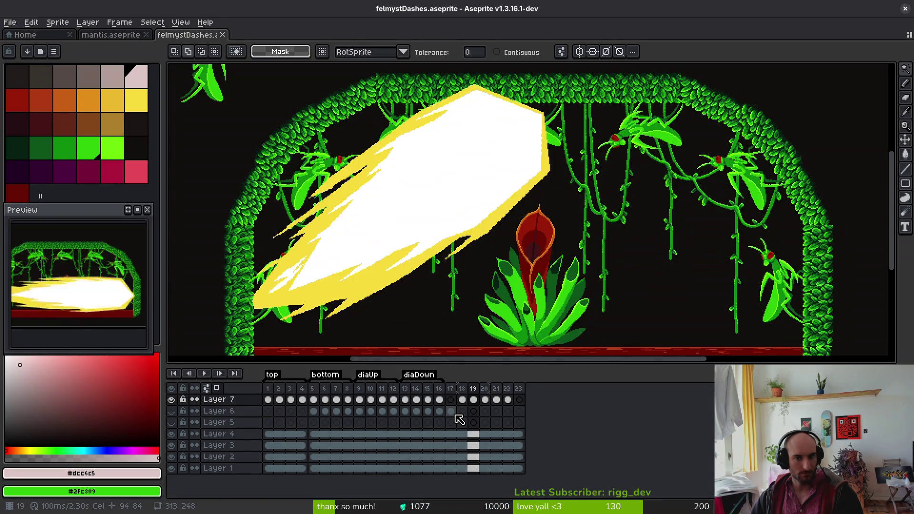
pyautogui.scroll(-2, 468, 184)
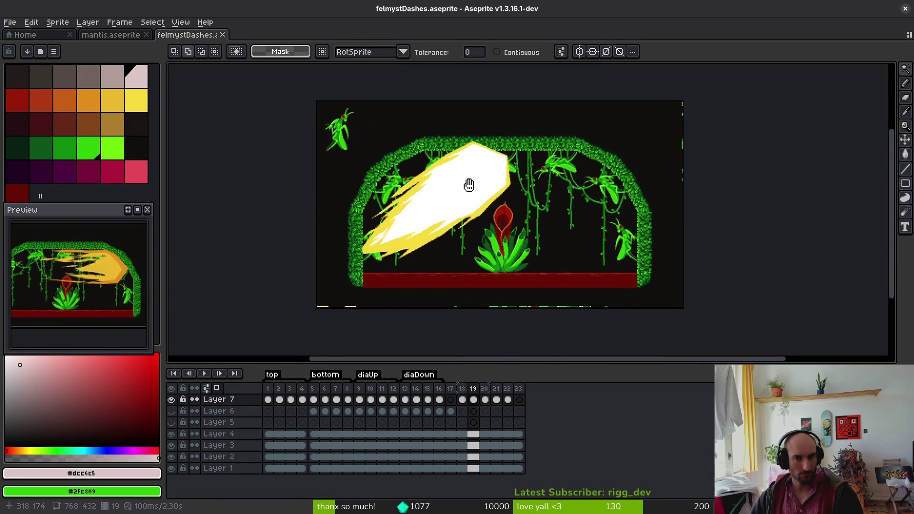
pyautogui.scroll(3, 517, 157)
pyautogui.scroll(-2, 496, 172)
pyautogui.scroll(1, 497, 179)
pyautogui.scroll(-1, 497, 179)
pyautogui.scroll(1, 495, 191)
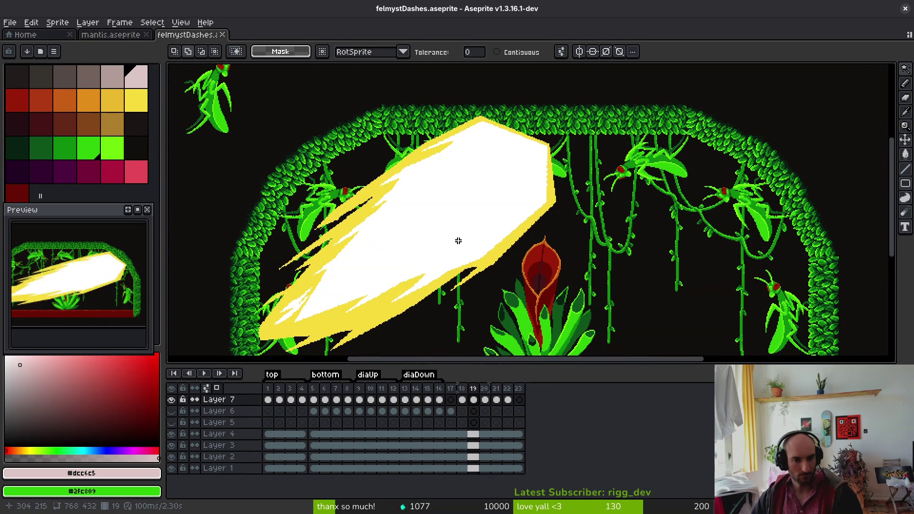
pyautogui.click(485, 400)
pyautogui.click(496, 401)
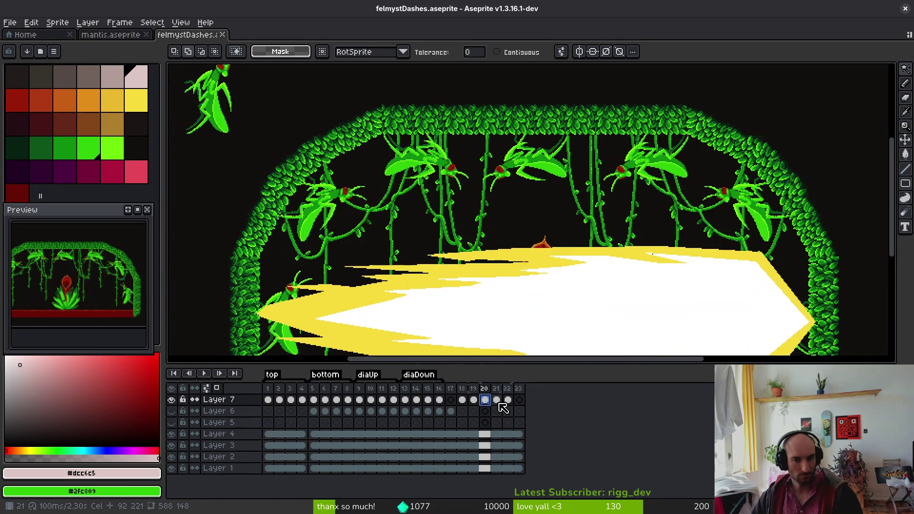
pyautogui.click(508, 400)
pyautogui.click(474, 401)
# - Insert three empty frames after frame 19 and compare the dashes on frames 18–20
pyautogui.hotkey('alt', 'n')
pyautogui.hotkey('alt', 'n')
pyautogui.hotkey('alt', 'n')
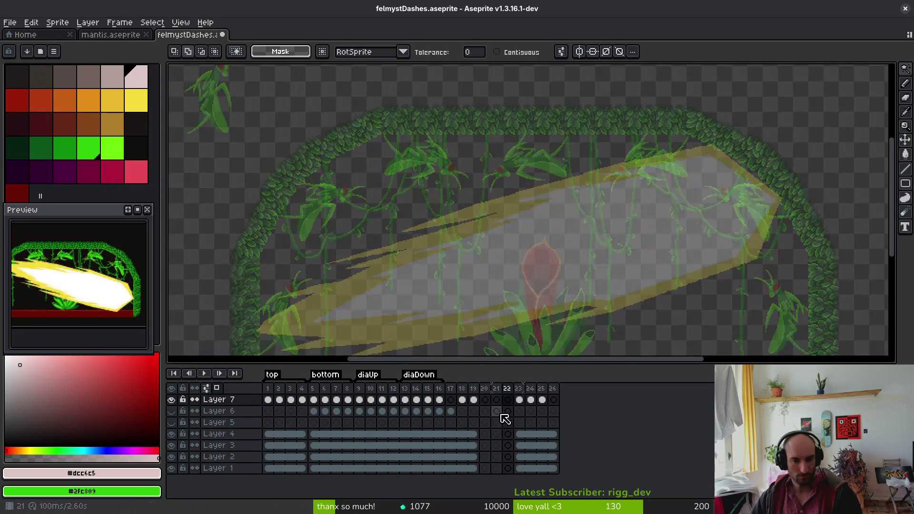
pyautogui.click(475, 400)
pyautogui.click(485, 400)
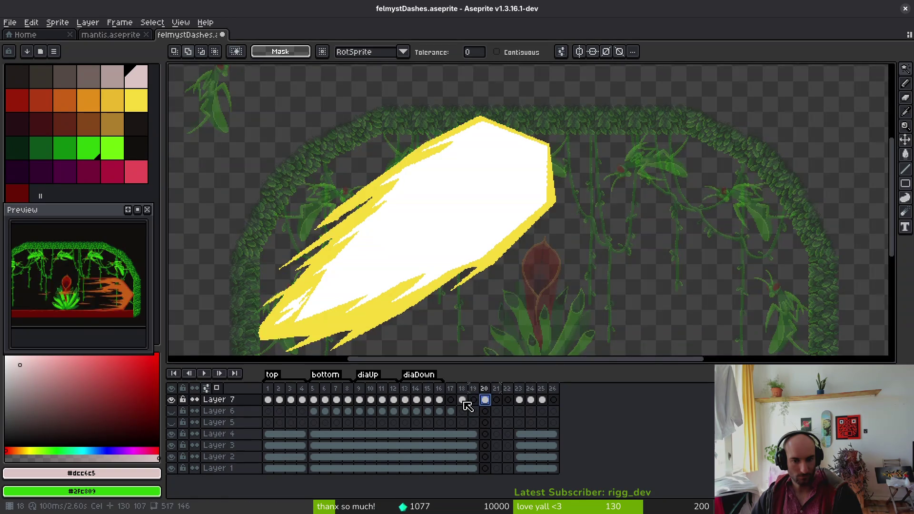
pyautogui.click(462, 400)
pyautogui.click(485, 400)
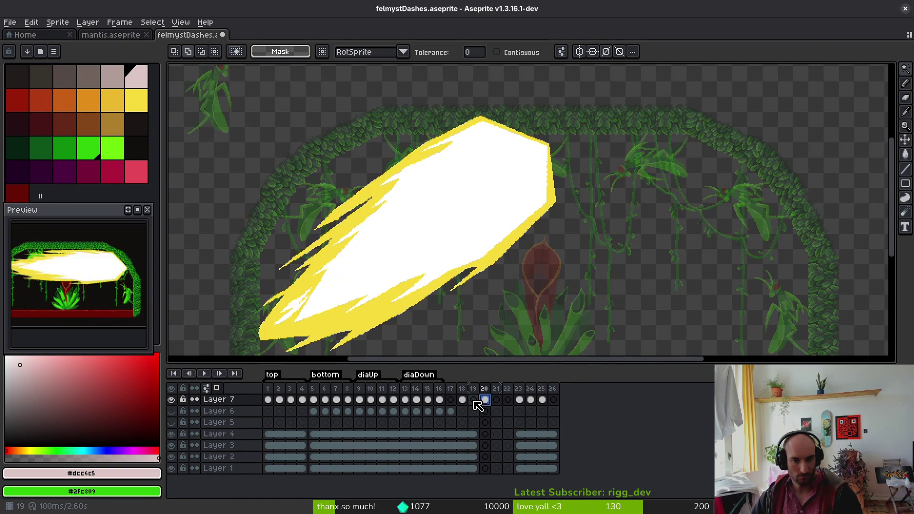
pyautogui.click(474, 401)
# - Link the background cels across frames 19–26
pyautogui.moveTo(474, 435); pyautogui.dragTo(552, 468)
pyautogui.rightClick(478, 453)
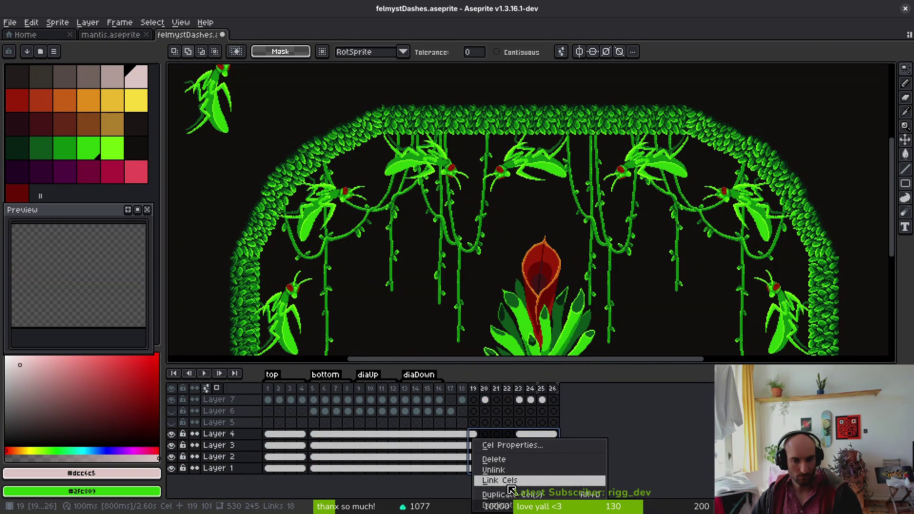
pyautogui.click(495, 483)
# - Delete frames 17 and 18, then tag frames 17–20 as a new animation
pyautogui.click(474, 401)
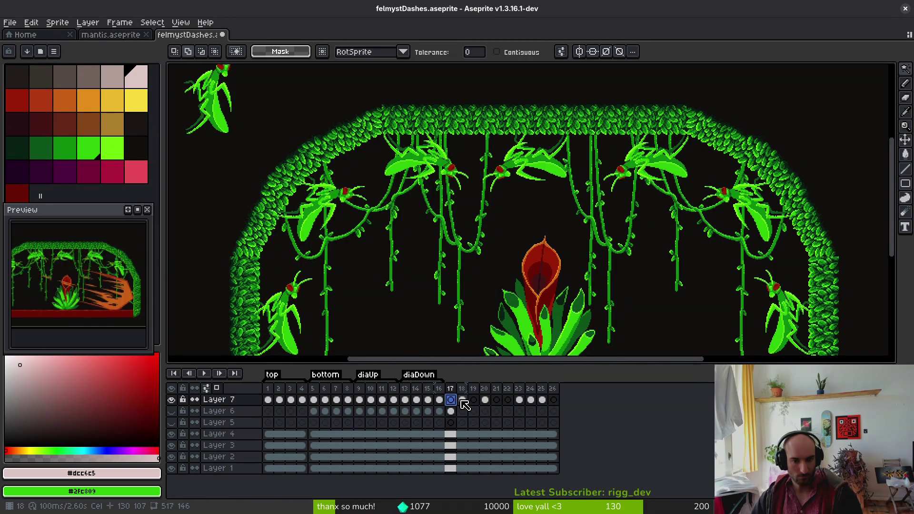
pyautogui.click(462, 400)
pyautogui.click(451, 412)
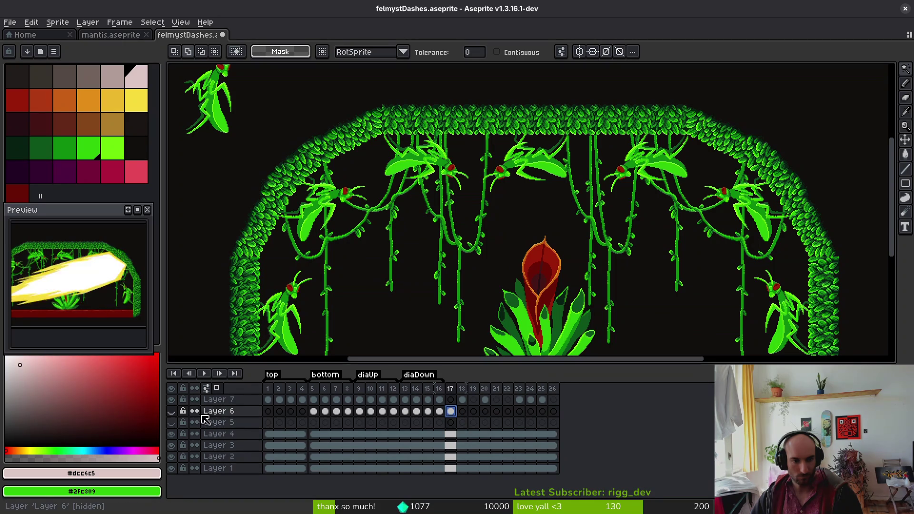
pyautogui.click(171, 411)
pyautogui.click(171, 411)
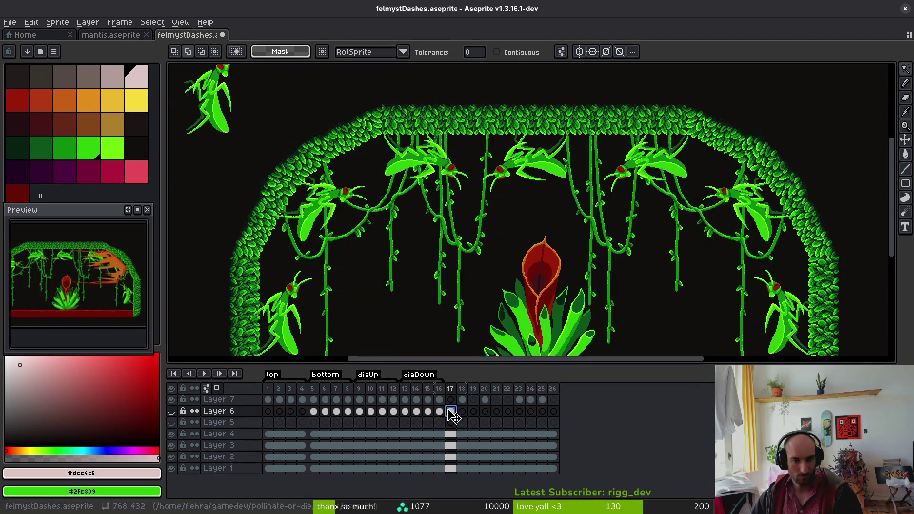
pyautogui.moveTo(451, 412)
pyautogui.mouseDown()
pyautogui.moveTo(461, 414)
pyautogui.moveTo(466, 395)
pyautogui.moveTo(484, 390)
pyautogui.mouseUp()
pyautogui.hotkey('alt', 'c')
pyautogui.press('F2')
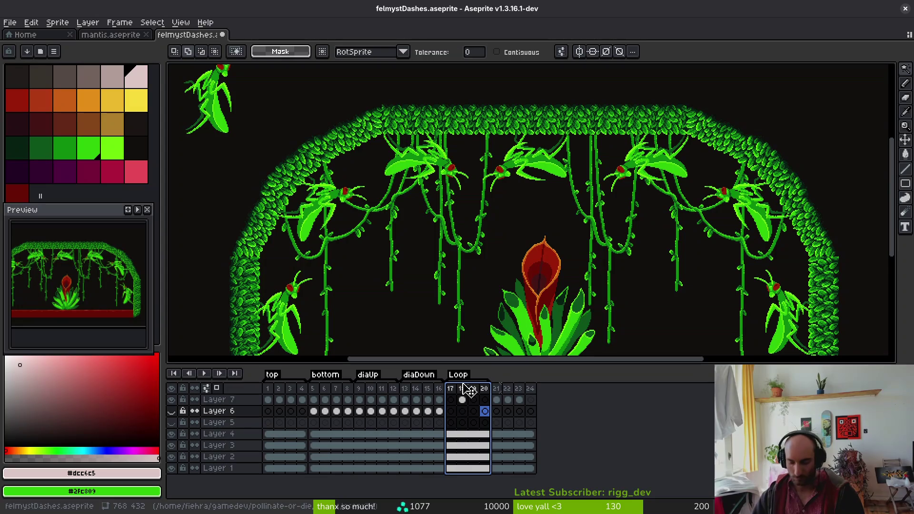
# - Rename the new tag to 'cei' in Tag Properties
pyautogui.hotkey('shift', 'F2')
pyautogui.write('ceil')
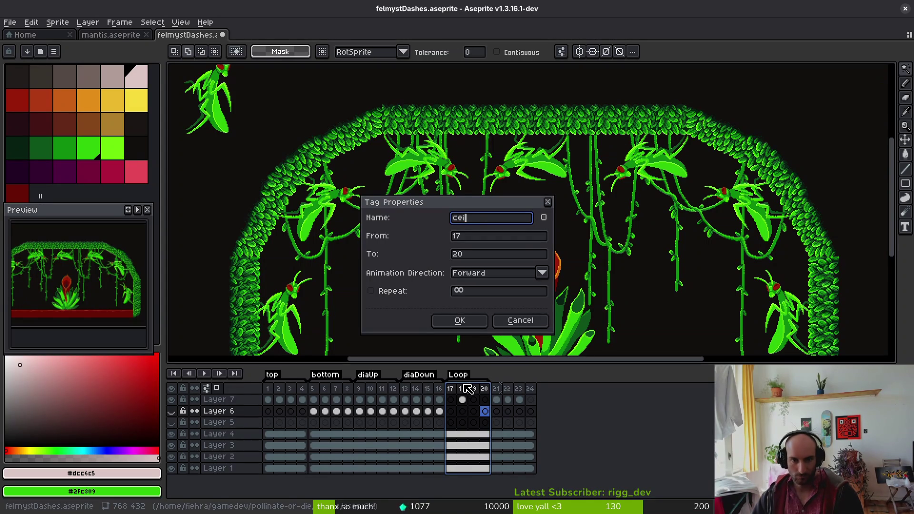
pyautogui.press('Return')
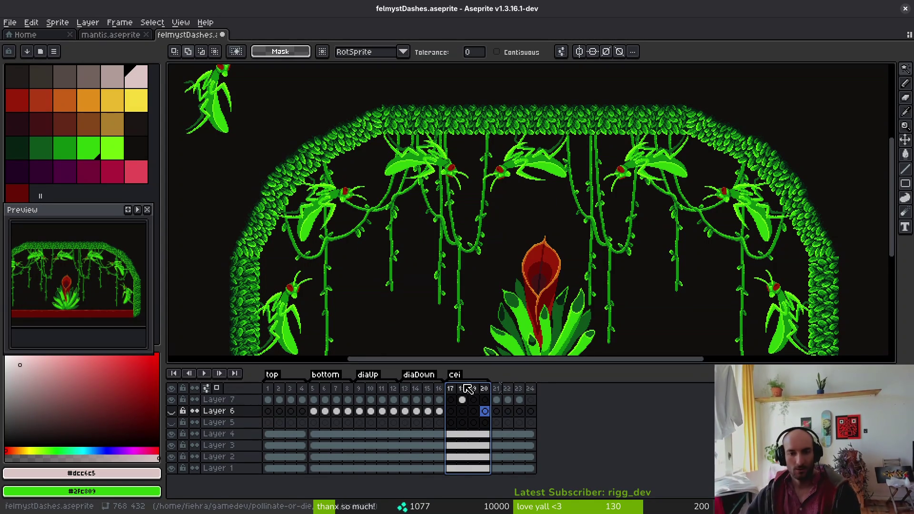
pyautogui.click(451, 410)
# - Step through the cei dash frames 18–21 on Layer 7, ending at frame 13
pyautogui.click(452, 400)
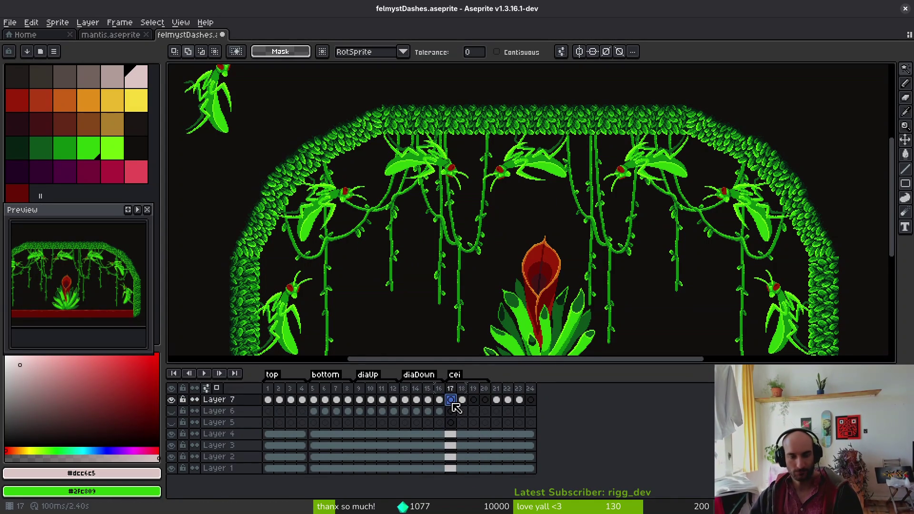
pyautogui.press('Right')
pyautogui.press('Right')
pyautogui.press('Right')
pyautogui.press('Right')
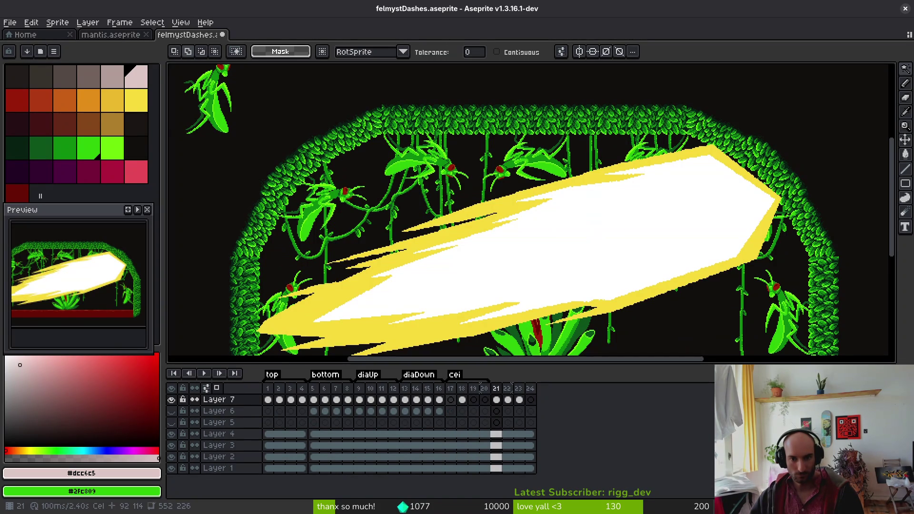
pyautogui.press('Return')
pyautogui.press('Return')
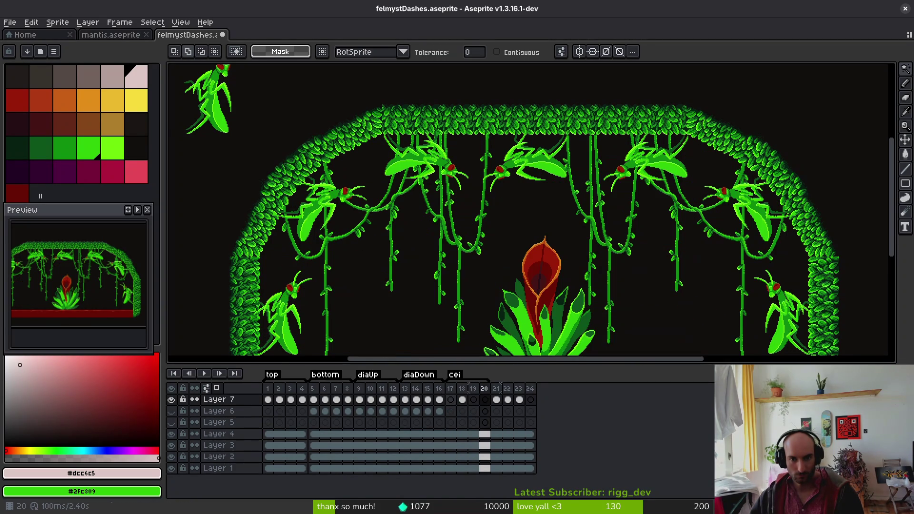
pyautogui.click(458, 402)
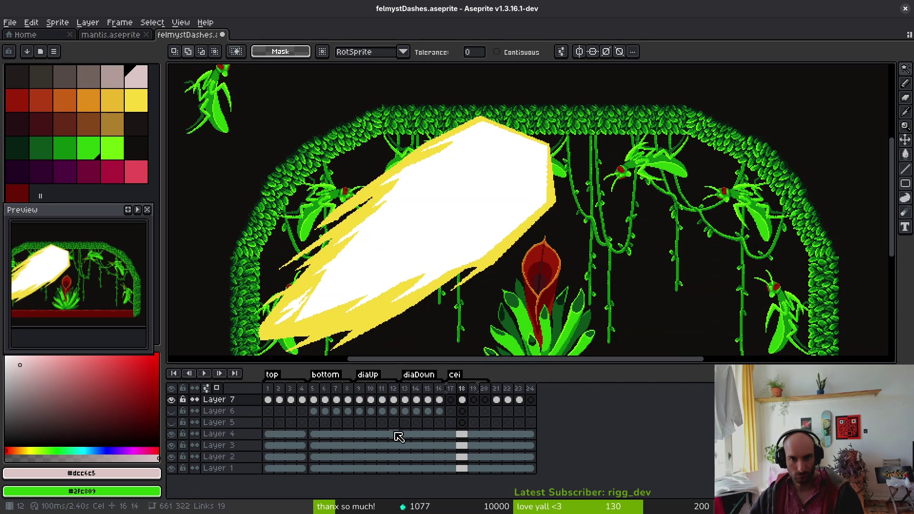
pyautogui.press('Left')
pyautogui.press('Right')
pyautogui.press('Right')
pyautogui.press('Right')
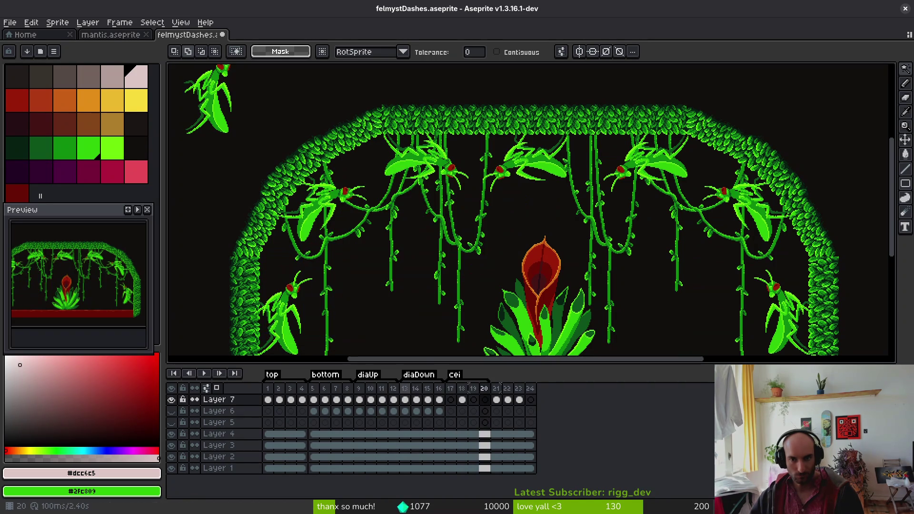
pyautogui.press('Left')
pyautogui.press('Left')
pyautogui.press('Left')
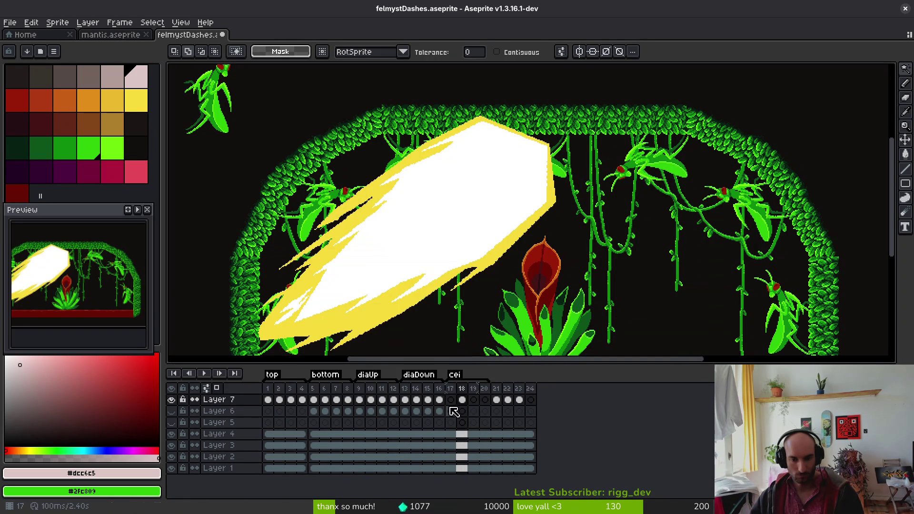
pyautogui.click(407, 401)
pyautogui.scroll(-3, 481, 252)
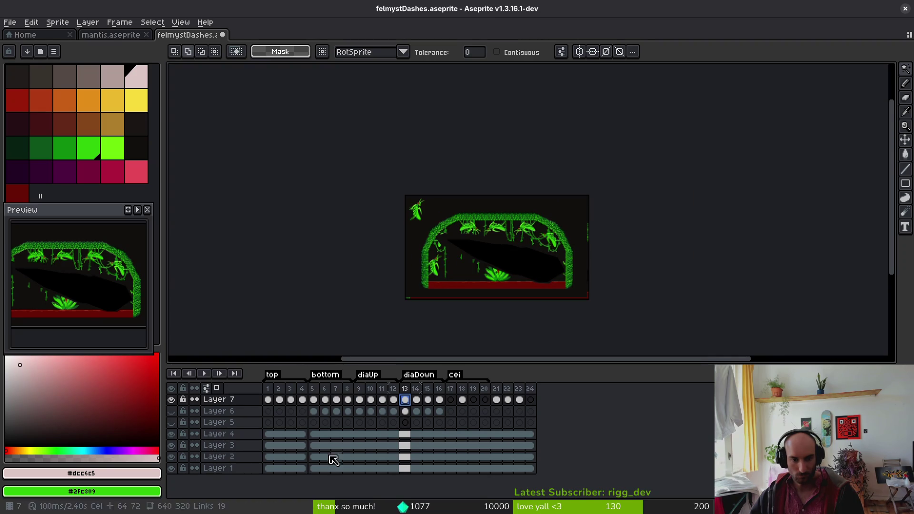
# - Hide Layer 1 and paste the copied rock into frame 17
pyautogui.click(171, 468)
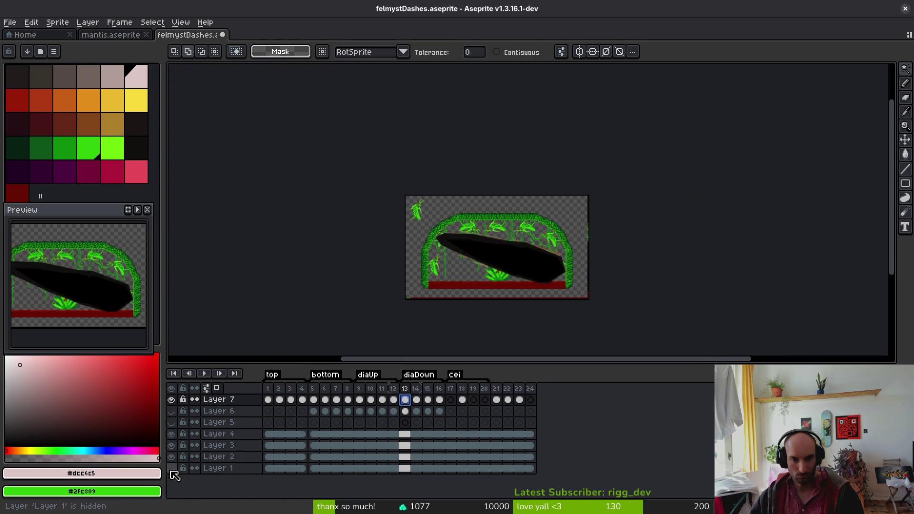
pyautogui.scroll(2, 447, 217)
pyautogui.press('m')
pyautogui.moveTo(332, 151); pyautogui.dragTo(736, 335)
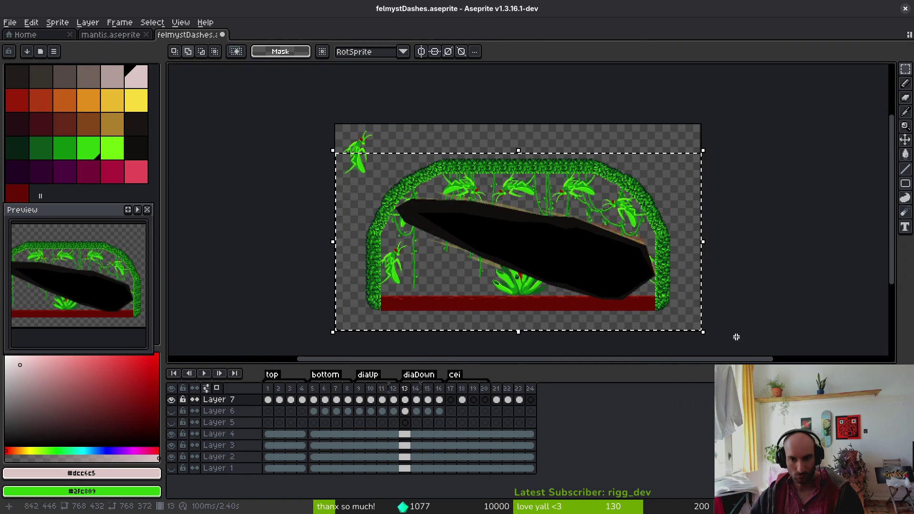
pyautogui.click(450, 400)
pyautogui.hotkey('ctrl', 'v')
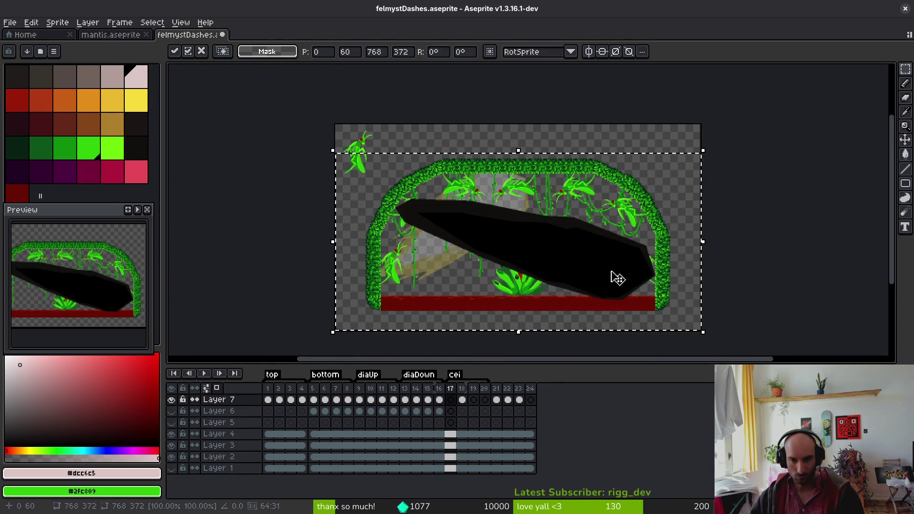
# - Try mirroring and narrowing the pasted rock, then discard the paste and clear the selection
pyautogui.hotkey('shift', 'h')
pyautogui.hotkey('shift', 'v')
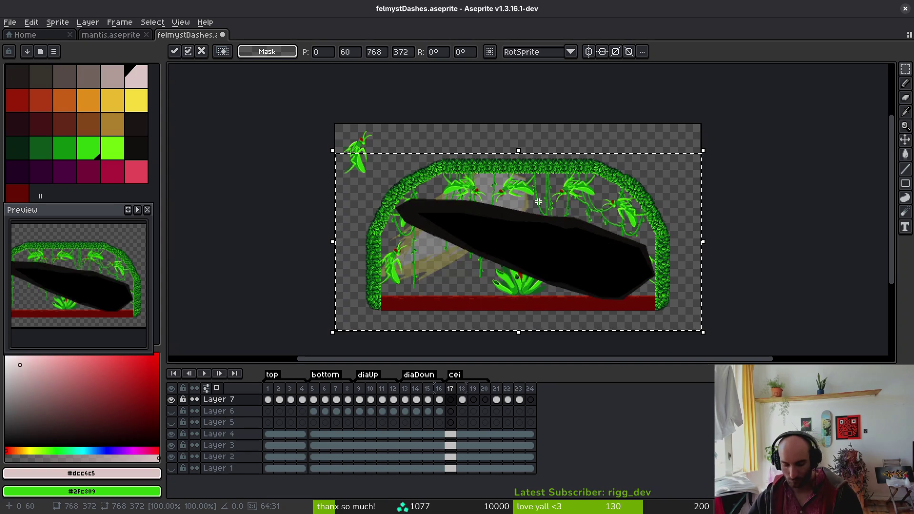
pyautogui.hotkey('shift', 'v')
pyautogui.scroll(1, 597, 243)
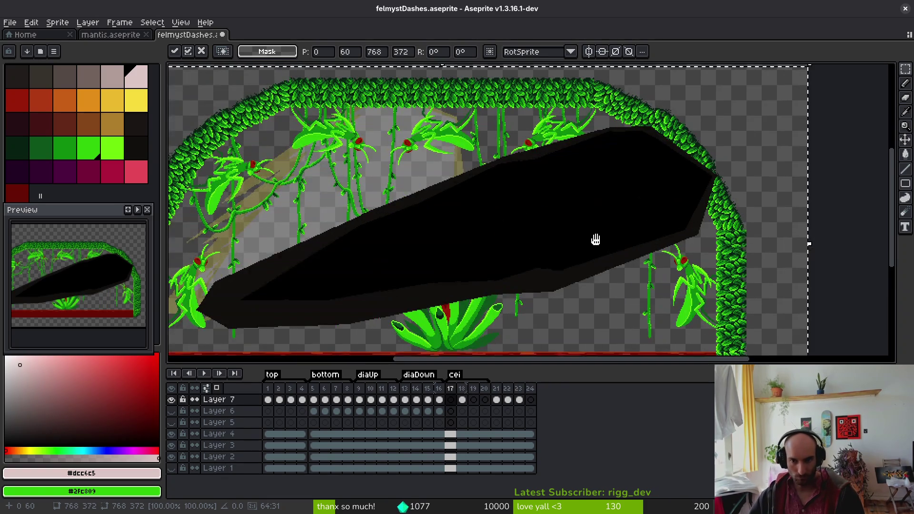
pyautogui.moveTo(594, 238); pyautogui.dragTo(643, 233)
pyautogui.scroll(-1, 643, 234)
pyautogui.moveTo(754, 243)
pyautogui.mouseDown()
pyautogui.moveTo(573, 247)
pyautogui.moveTo(687, 251)
pyautogui.mouseUp()
pyautogui.press('Escape')
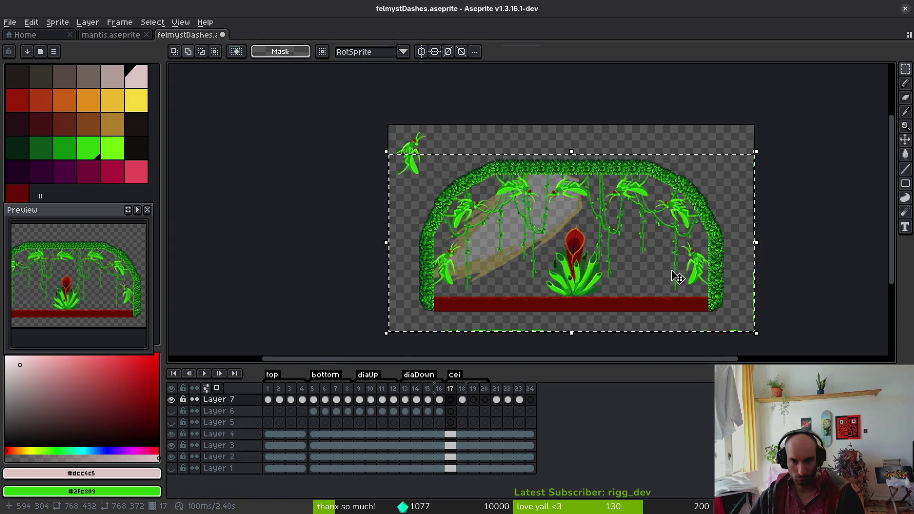
pyautogui.hotkey('ctrl', 'd')
# - Copy the black rock from frame 1 and paste it onto frame 17
pyautogui.press('Home')
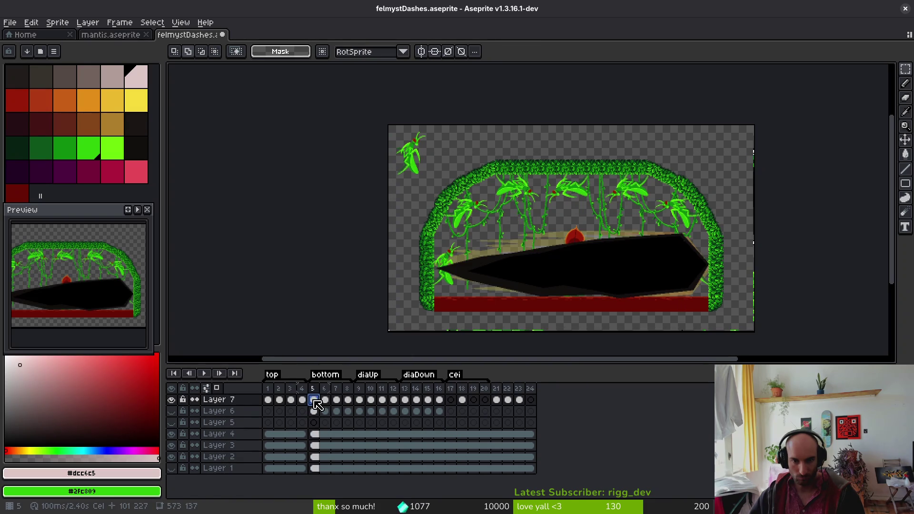
pyautogui.hotkey('ctrl', 'shift', 'd')
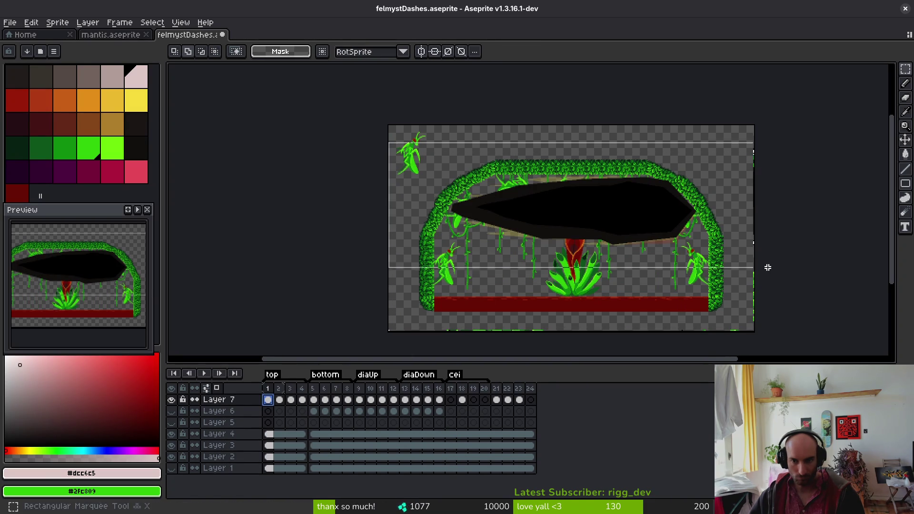
pyautogui.hotkey('ctrl', 'c')
pyautogui.click(450, 400)
pyautogui.hotkey('ctrl', 'v')
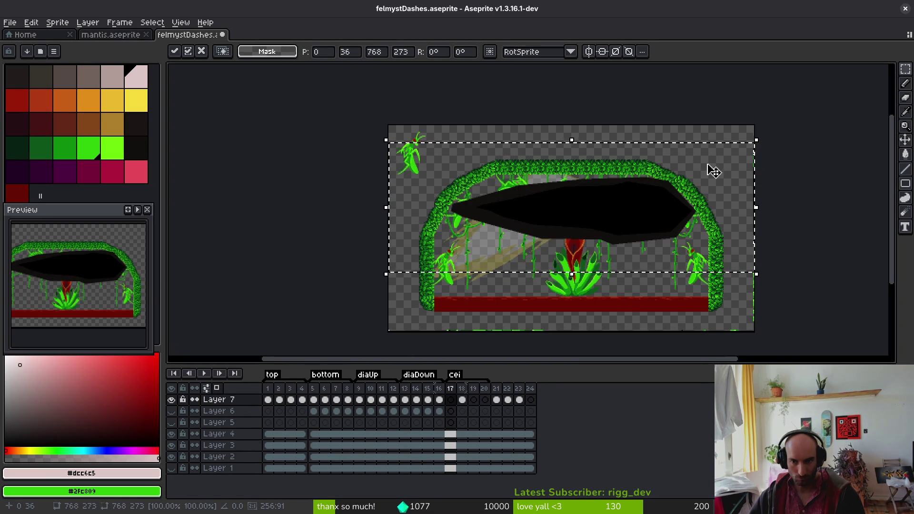
pyautogui.press('Return')
# - Select the rock under the arch, squeeze it narrower and rotate it diagonally
pyautogui.moveTo(436, 158); pyautogui.dragTo(727, 287)
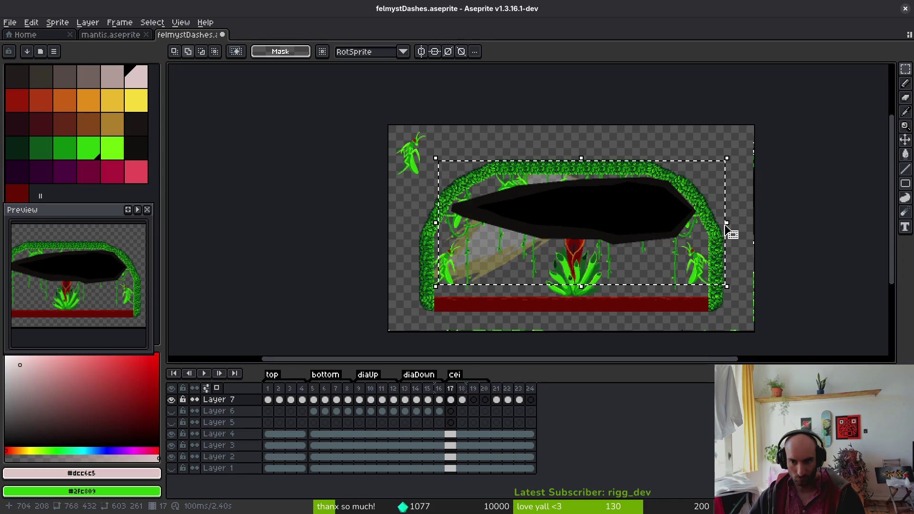
pyautogui.moveTo(727, 230)
pyautogui.mouseDown()
pyautogui.moveTo(612, 231)
pyautogui.moveTo(686, 227)
pyautogui.mouseUp()
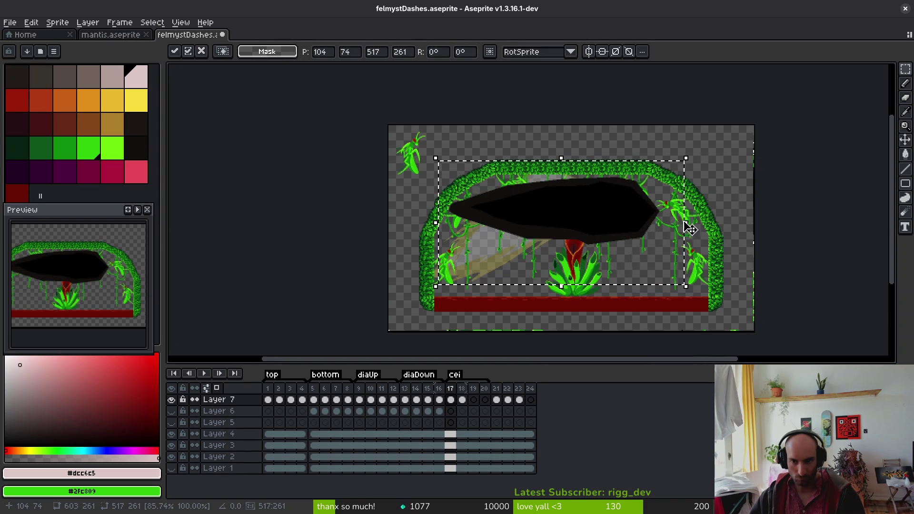
pyautogui.moveTo(693, 159)
pyautogui.mouseDown()
pyautogui.moveTo(620, 128)
pyautogui.moveTo(498, 247)
pyautogui.moveTo(508, 253)
pyautogui.moveTo(545, 230)
pyautogui.moveTo(533, 247)
pyautogui.moveTo(540, 236)
pyautogui.mouseUp()
pyautogui.scroll(3, 501, 247)
pyautogui.scroll(1, 524, 240)
# - Fine-tune the rock's tilt to about 34° and its position, then commit it
pyautogui.moveTo(479, 272); pyautogui.dragTo(482, 266)
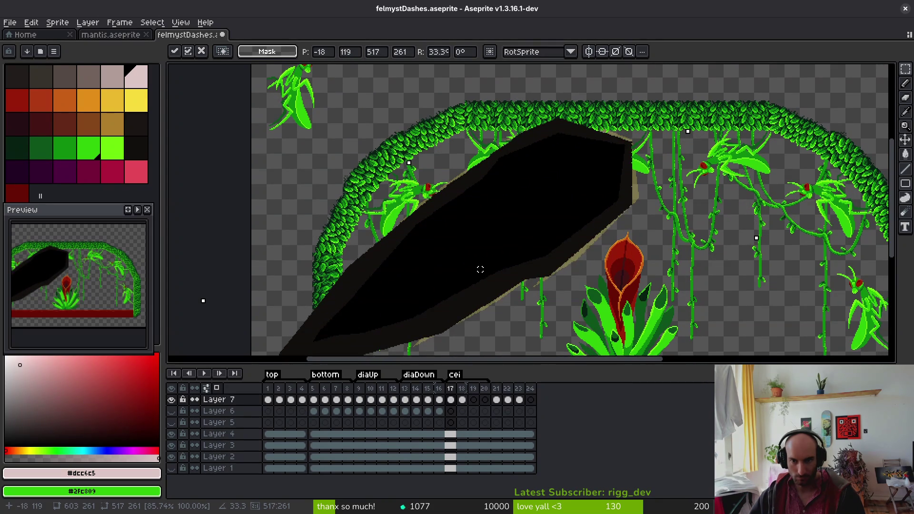
pyautogui.scroll(-2, 482, 267)
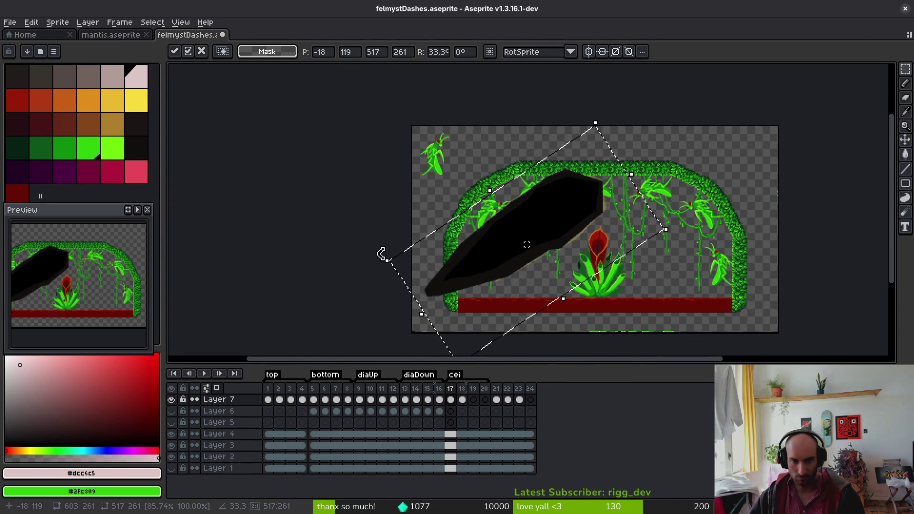
pyautogui.moveTo(381, 254); pyautogui.dragTo(382, 255)
pyautogui.scroll(3, 527, 245)
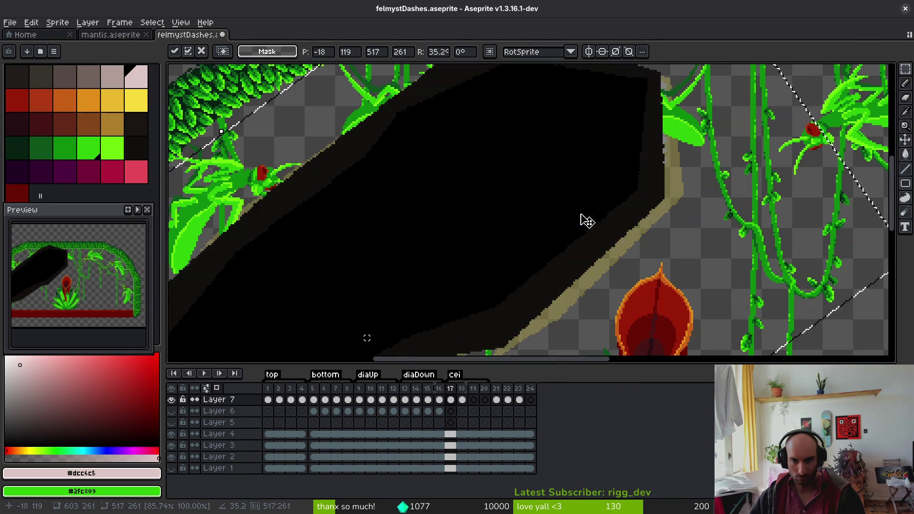
pyautogui.moveTo(367, 336); pyautogui.dragTo(382, 340)
pyautogui.scroll(-3, 383, 340)
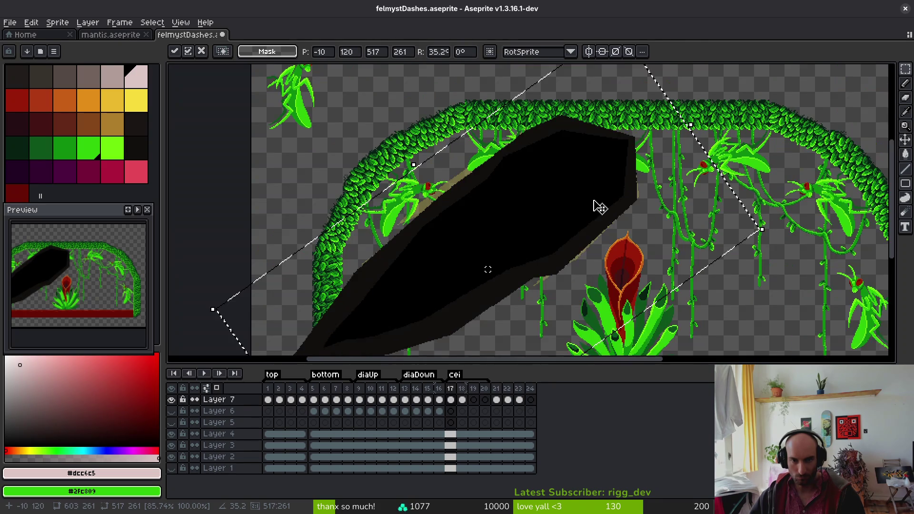
pyautogui.moveTo(488, 284); pyautogui.dragTo(482, 284)
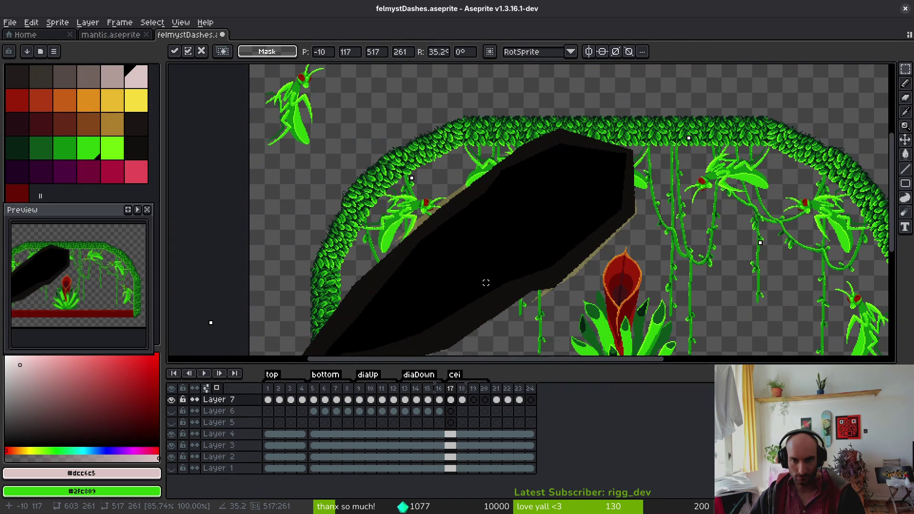
pyautogui.press('Return')
pyautogui.press('Right')
# - Play the dash animation and compare frames 17 and 18
pyautogui.press('m')
pyautogui.scroll(2, 505, 267)
pyautogui.scroll(-3, 519, 259)
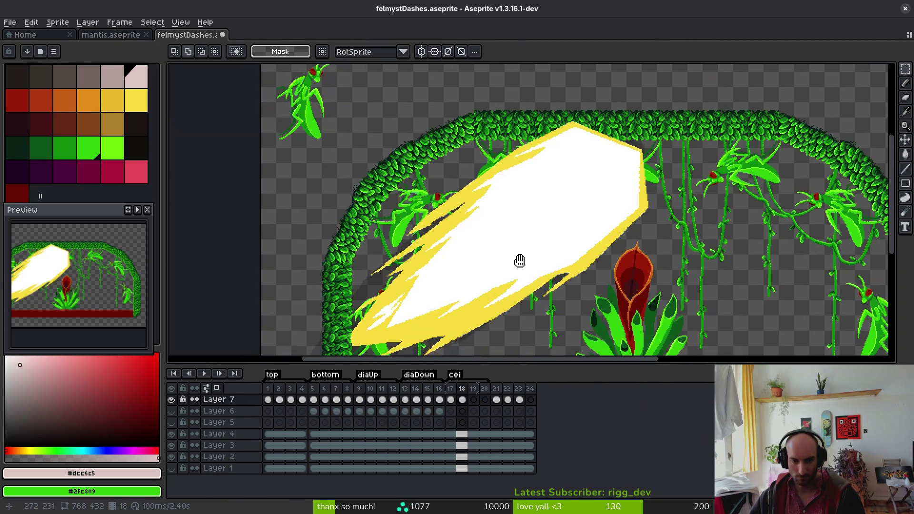
pyautogui.scroll(1, 531, 236)
pyautogui.scroll(-1, 499, 263)
pyautogui.press('i')
pyautogui.press('Return')
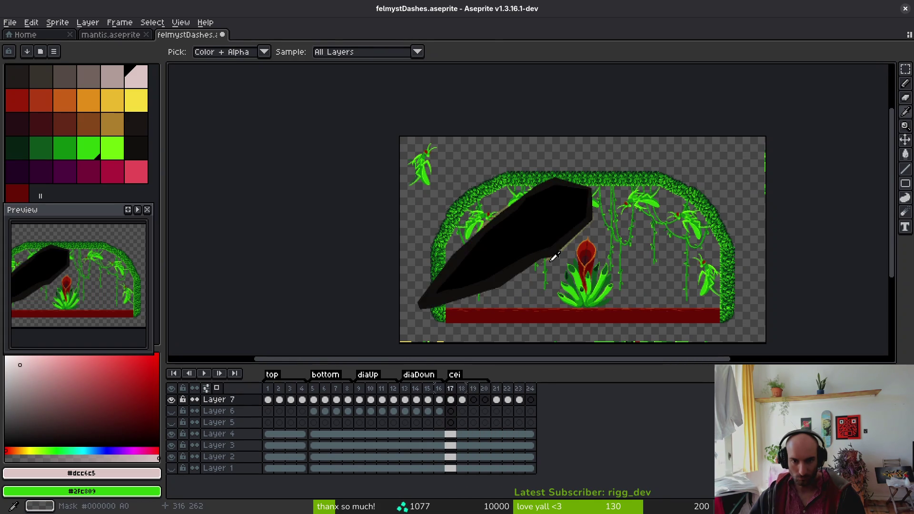
pyautogui.press('m')
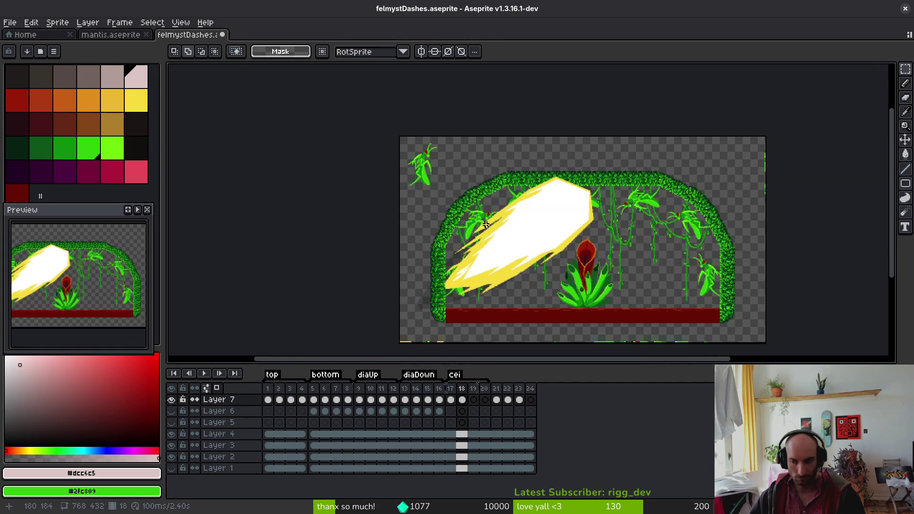
pyautogui.press('Left')
pyautogui.scroll(2, 502, 242)
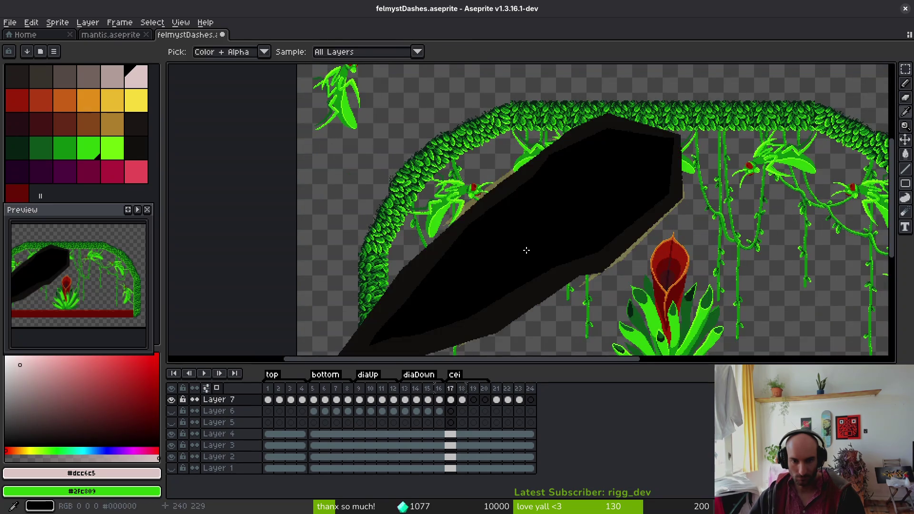
pyautogui.press('Right')
pyautogui.press('i')
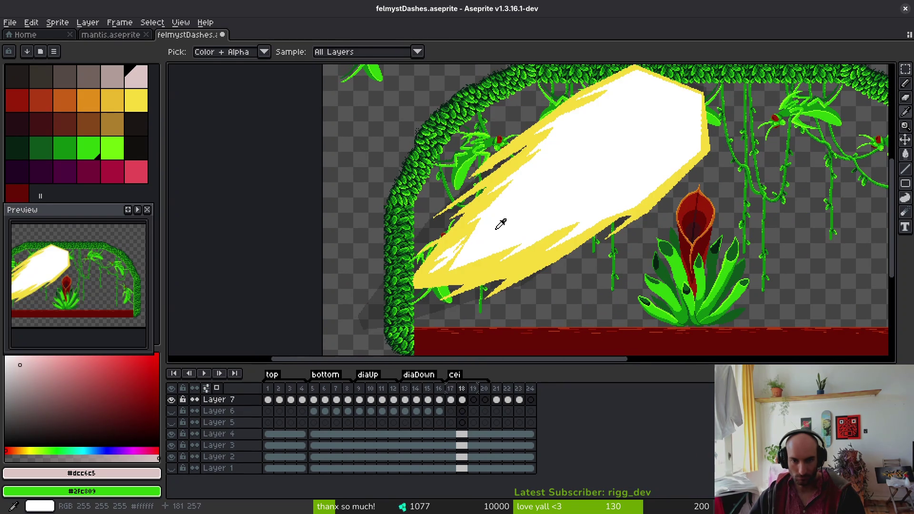
pyautogui.press('Left')
pyautogui.press('m')
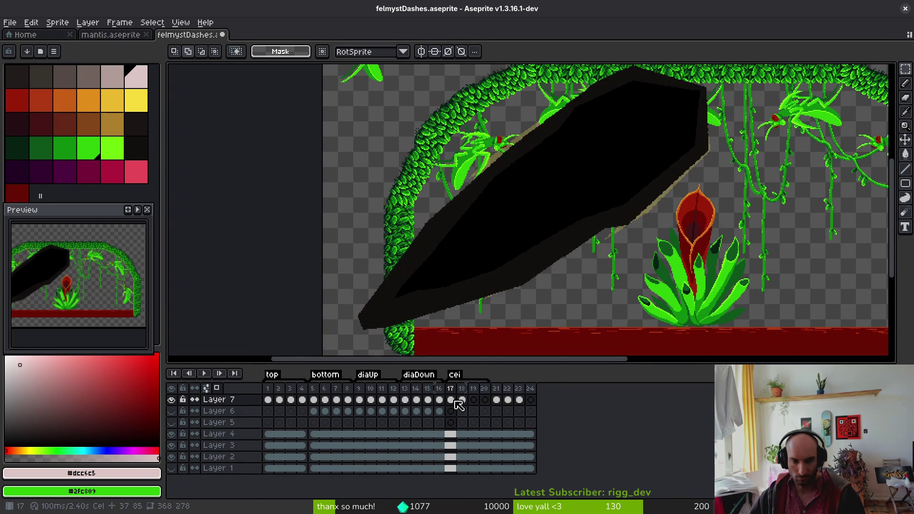
# - Delete the black rock from Layer 7's frame 17 and show Layer 6's cel
pyautogui.click(451, 400)
pyautogui.press('Delete')
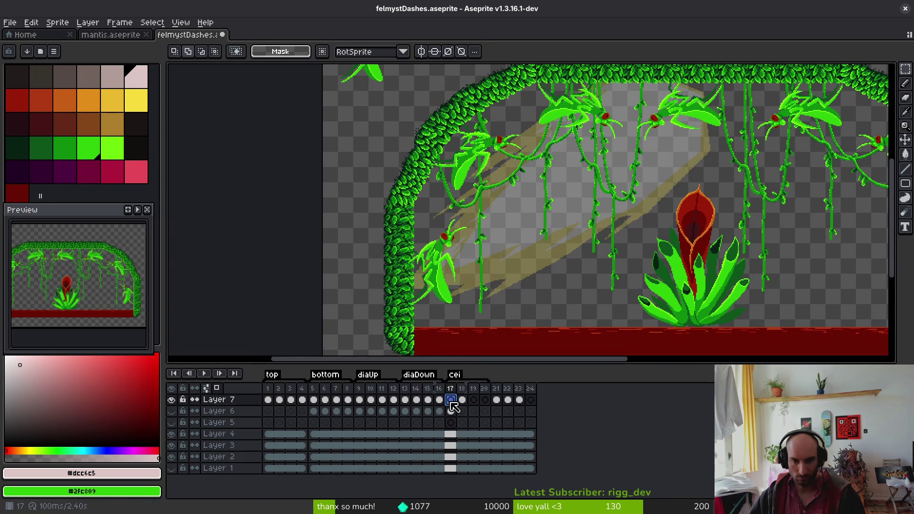
pyautogui.click(171, 410)
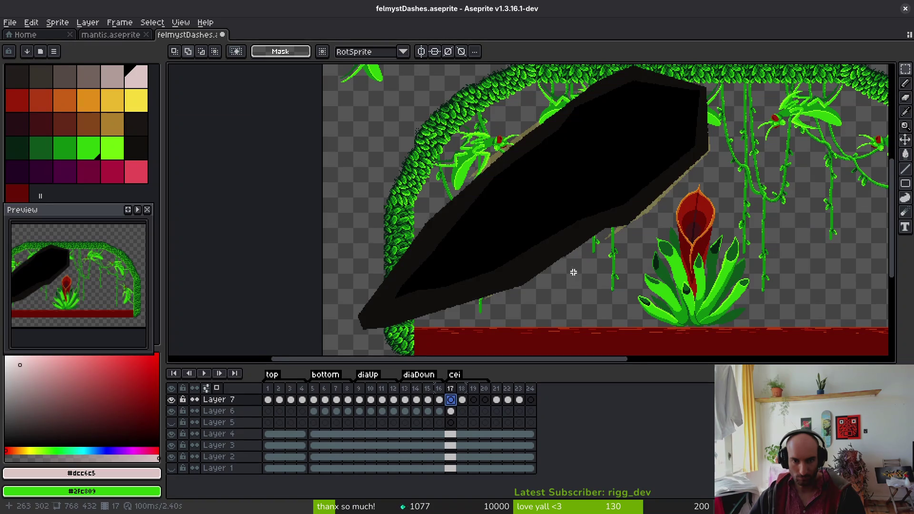
pyautogui.scroll(2, 540, 226)
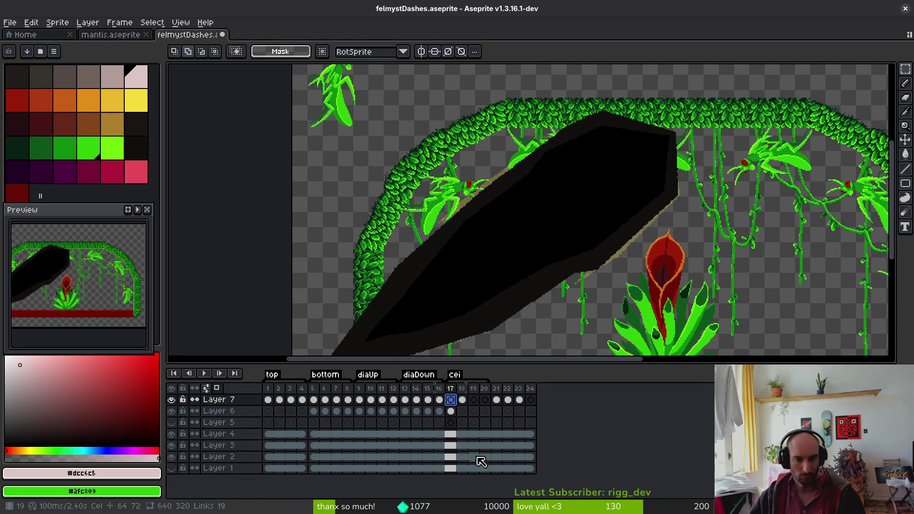
pyautogui.click(451, 411)
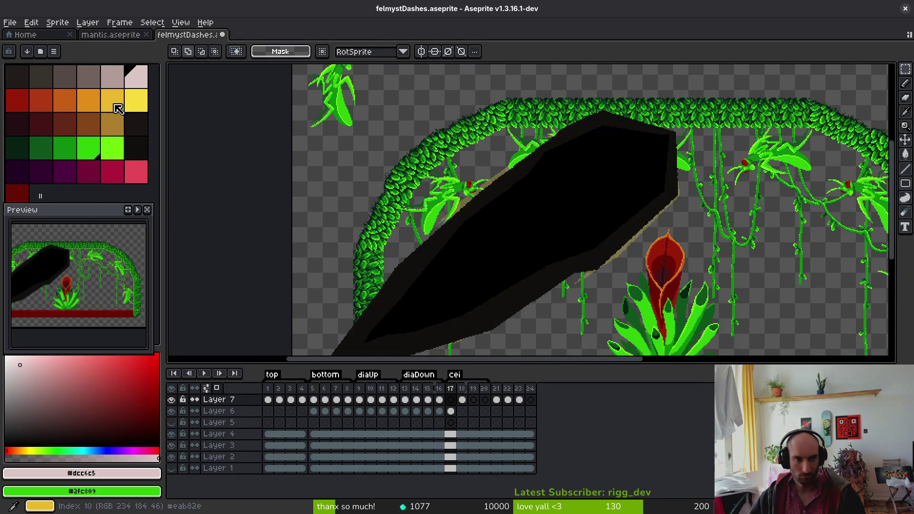
# - Set pink-red as drawing colour and darker red as background, with the Line tool
pyautogui.click(114, 159)
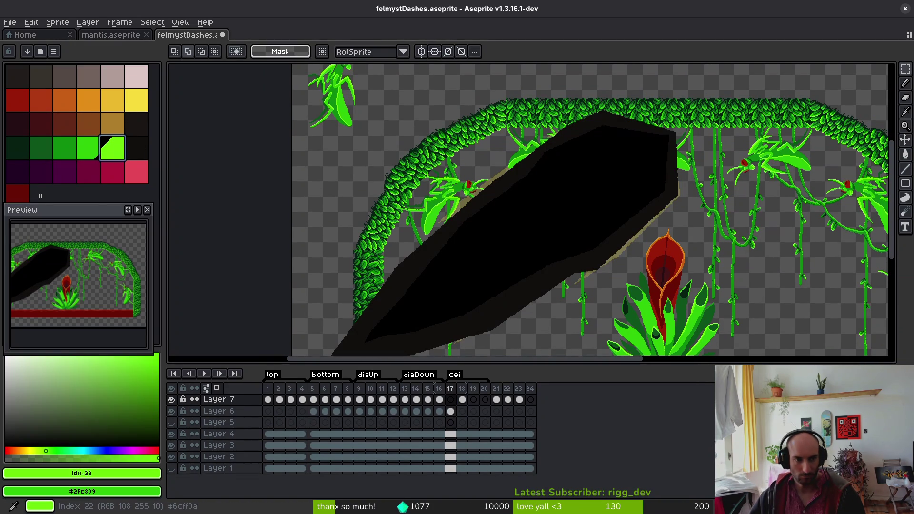
pyautogui.click(139, 180)
pyautogui.rightClick(113, 171)
pyautogui.press('l')
pyautogui.moveTo(576, 183); pyautogui.dragTo(566, 169)
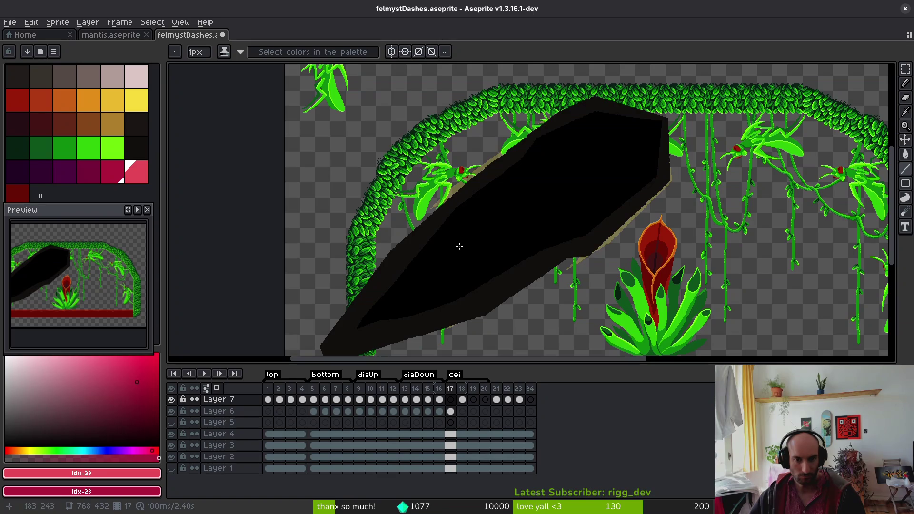
pyautogui.scroll(3, 637, 109)
pyautogui.press('i')
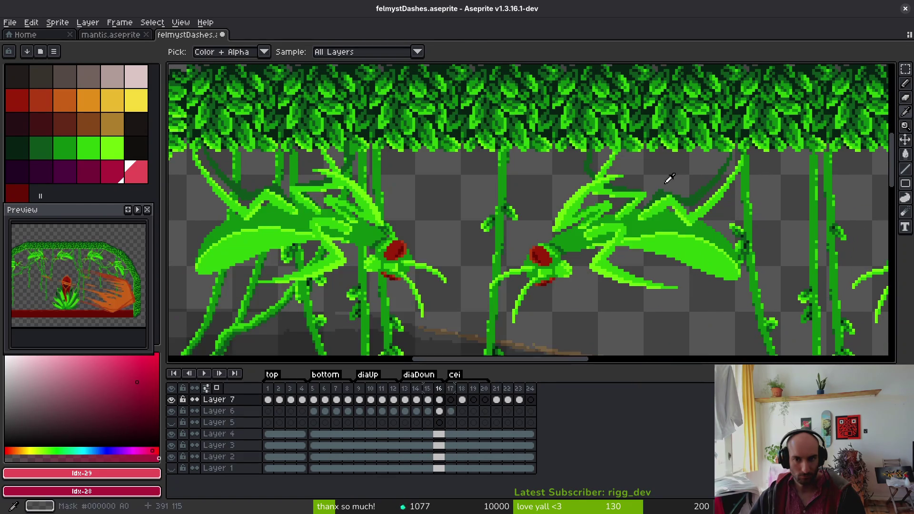
# - Compare frames 17 and 18 and Layer 6's black silhouette against Layer 7's dash
pyautogui.press('Right')
pyautogui.press('Left')
pyautogui.press('Right')
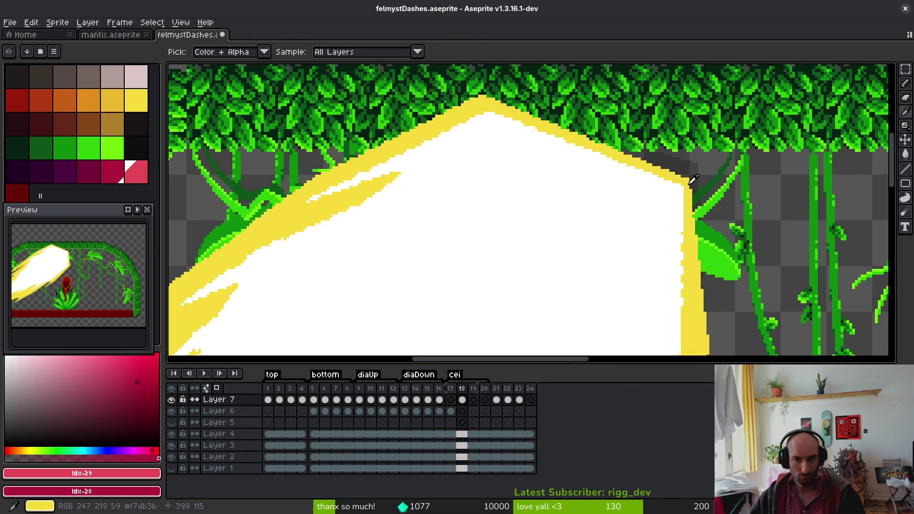
pyautogui.click(450, 412)
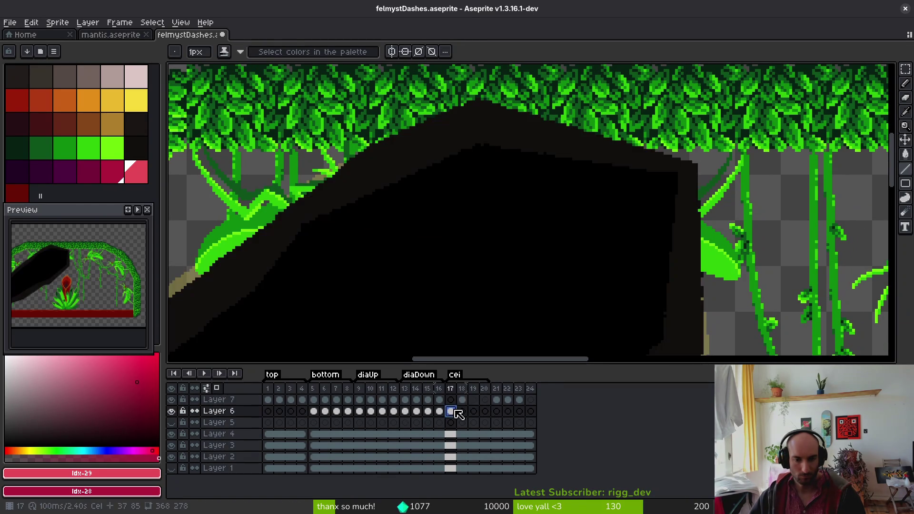
pyautogui.click(462, 400)
pyautogui.click(451, 411)
pyautogui.click(451, 400)
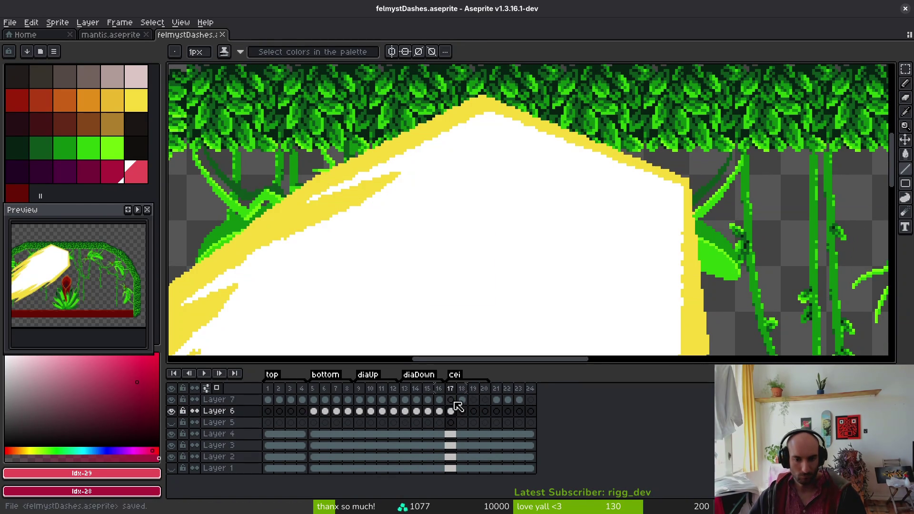
# - Zoom in and out on the canvas to inspect the dash
pyautogui.scroll(-3, 506, 272)
pyautogui.scroll(2, 550, 169)
pyautogui.scroll(1, 550, 170)
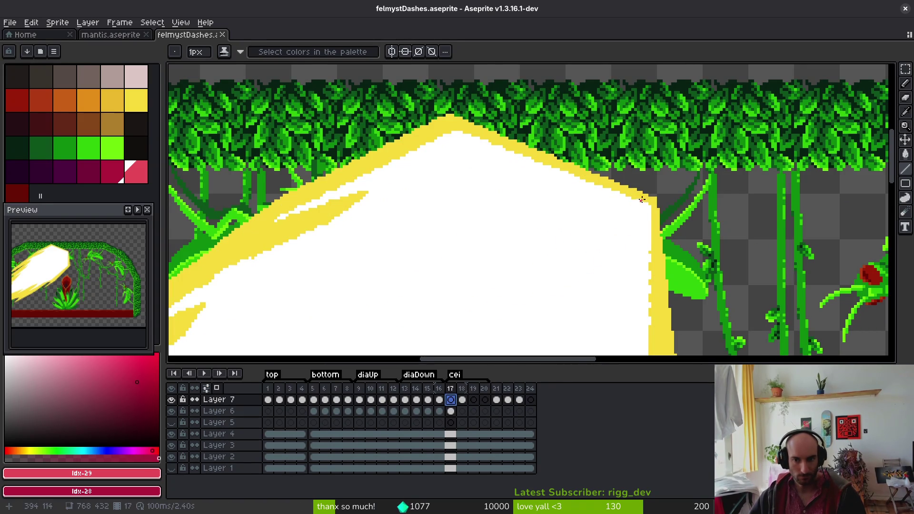
pyautogui.scroll(1, 650, 202)
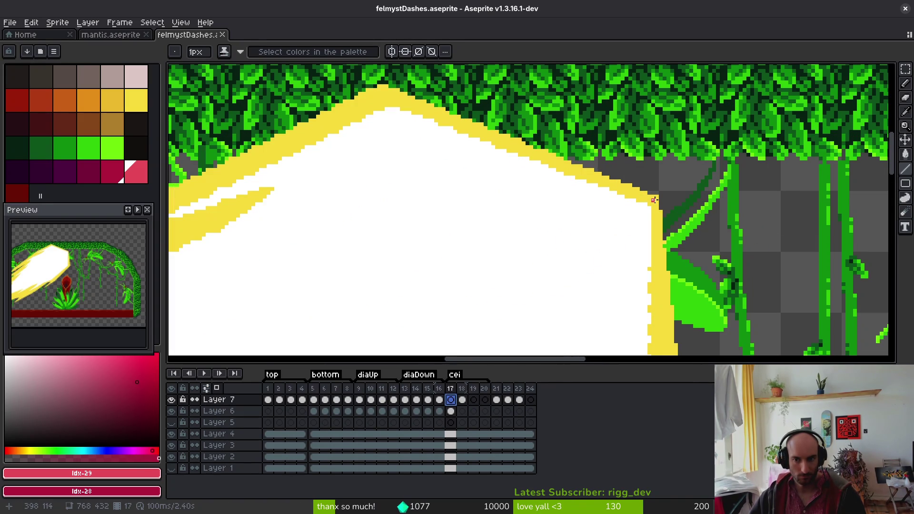
pyautogui.scroll(-6, 638, 214)
pyautogui.scroll(5, 623, 229)
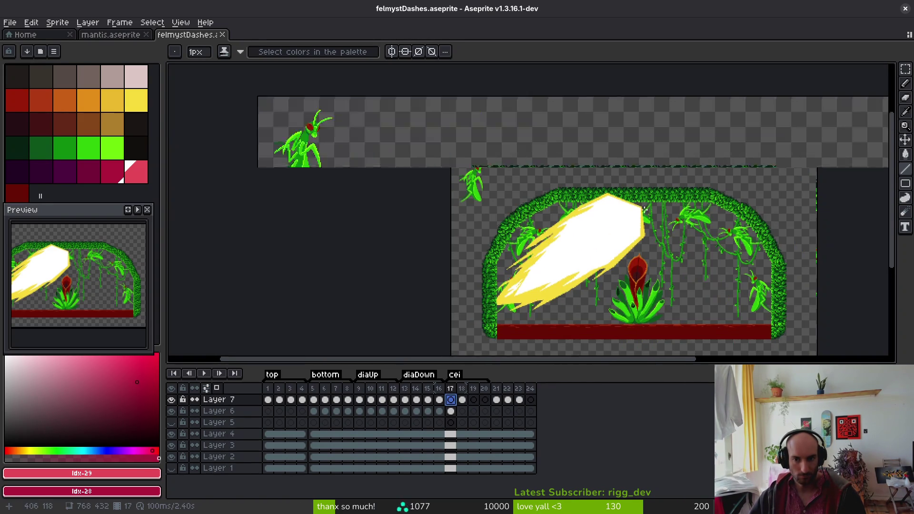
pyautogui.scroll(-3, 617, 209)
pyautogui.scroll(1, 606, 180)
pyautogui.scroll(-1, 556, 167)
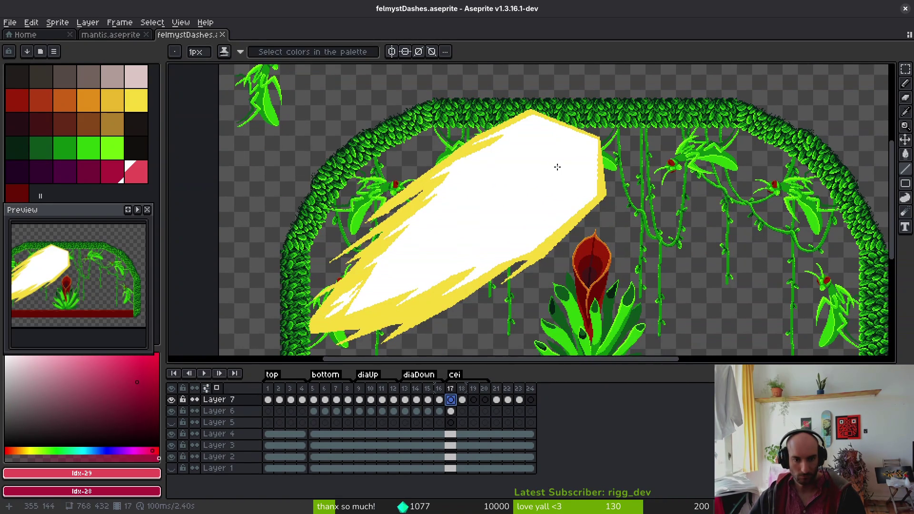
pyautogui.scroll(-1, 561, 185)
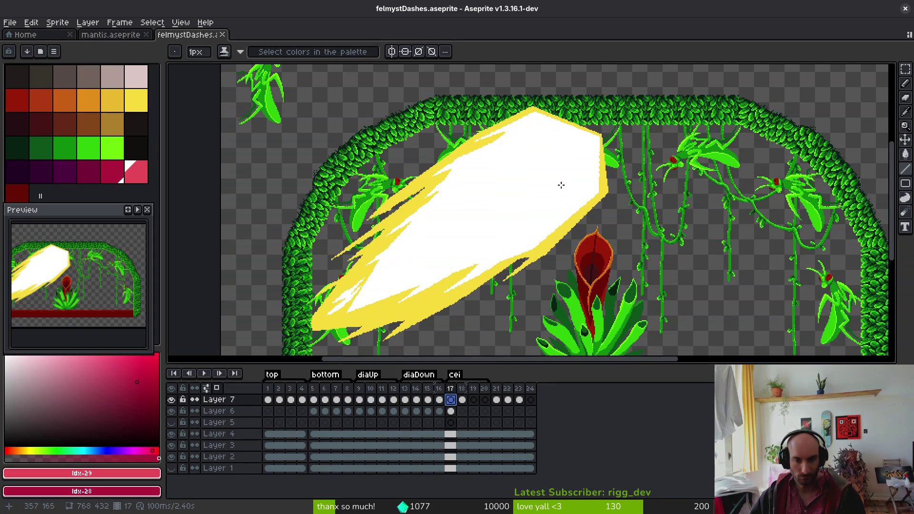
# - Move Layer 7's dash cel to frame 18 and lasso-select the dash
pyautogui.moveTo(451, 400); pyautogui.dragTo(462, 402)
pyautogui.hotkey('shift', 'w')
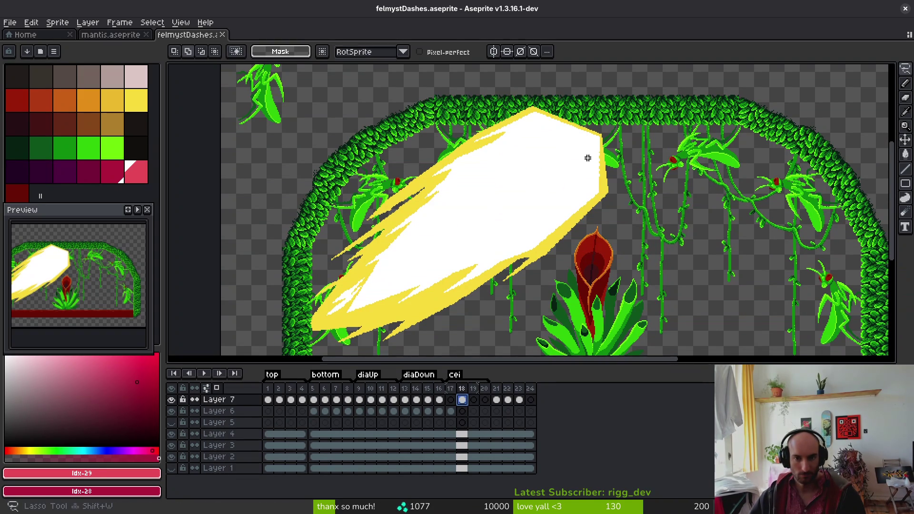
pyautogui.moveTo(531, 99); pyautogui.dragTo(339, 167)
pyautogui.scroll(-2, 357, 151)
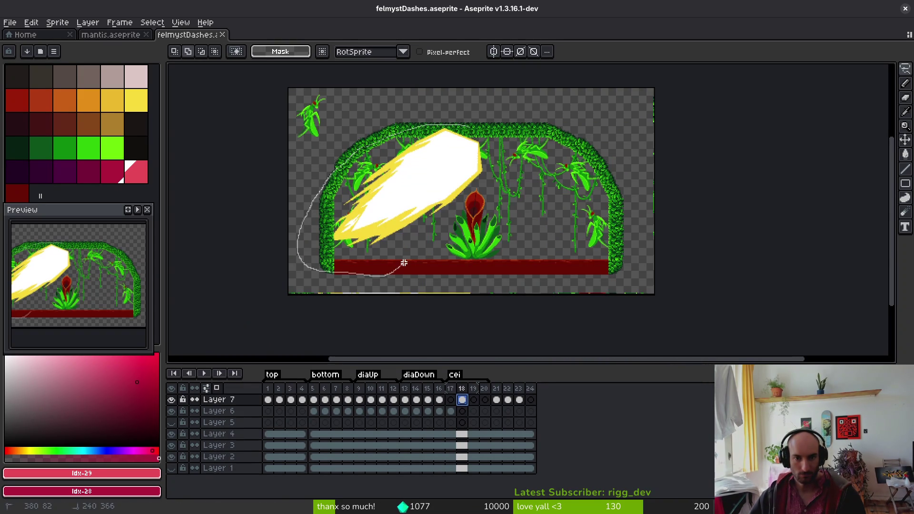
pyautogui.moveTo(447, 128); pyautogui.dragTo(449, 128)
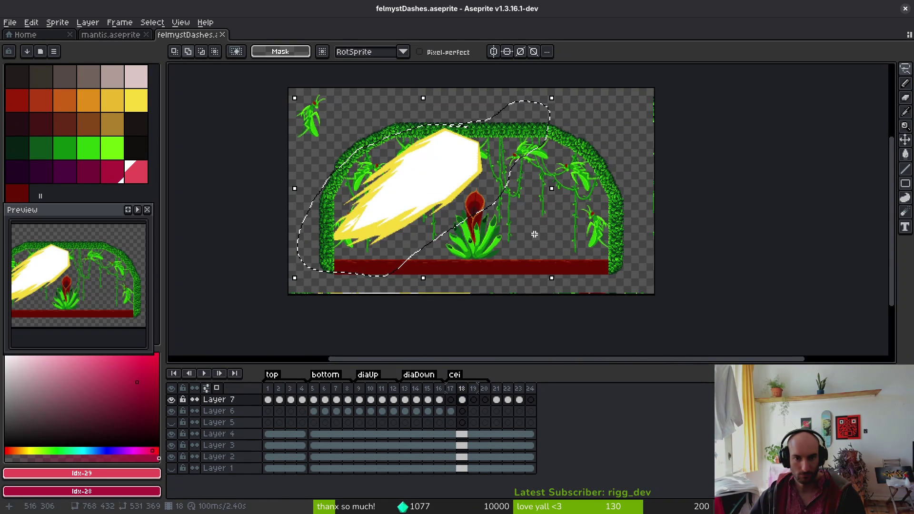
# - Rotate the dash about 3.4°, nudge it slightly, and save felmystDashes.aseprite
pyautogui.moveTo(560, 285)
pyautogui.mouseDown()
pyautogui.moveTo(569, 289)
pyautogui.moveTo(567, 282)
pyautogui.mouseUp()
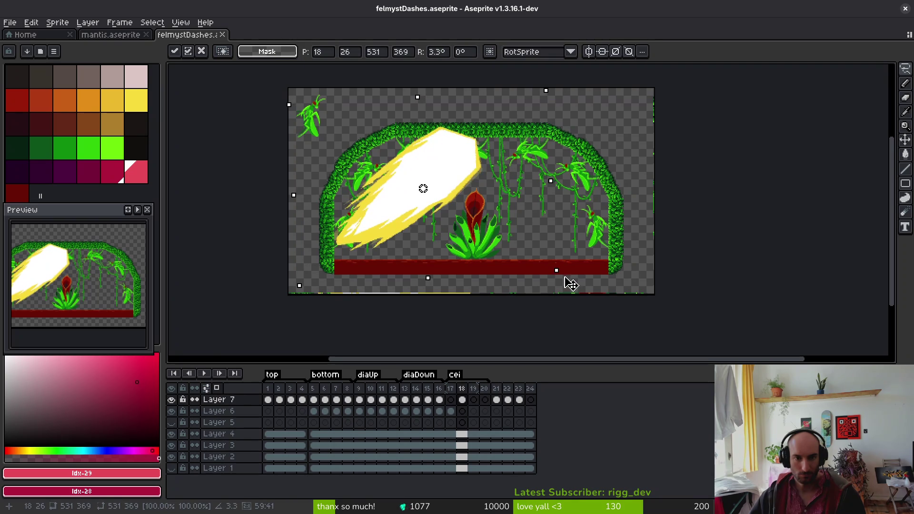
pyautogui.scroll(1, 444, 180)
pyautogui.press('Up')
pyautogui.press('Up')
pyautogui.press('Up')
pyautogui.press('Left')
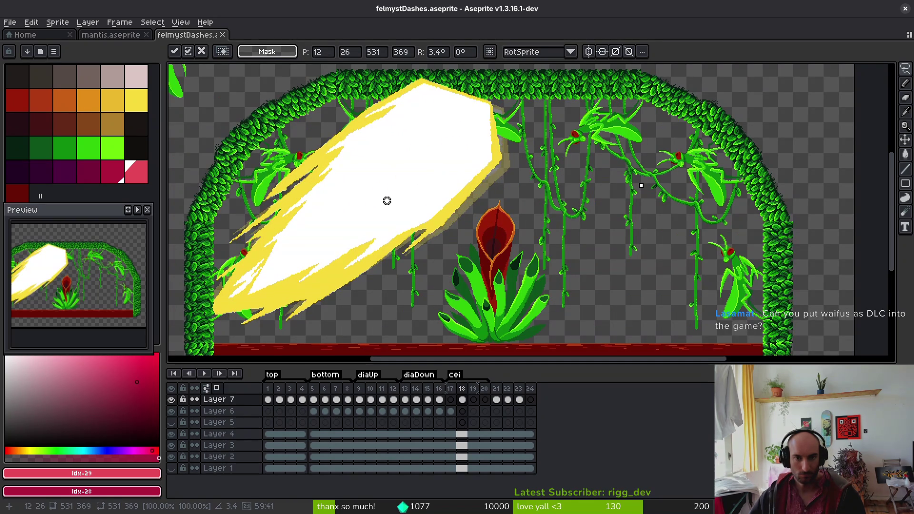
pyautogui.press('Right')
pyautogui.press('Right')
pyautogui.press('Right')
pyautogui.press('Up')
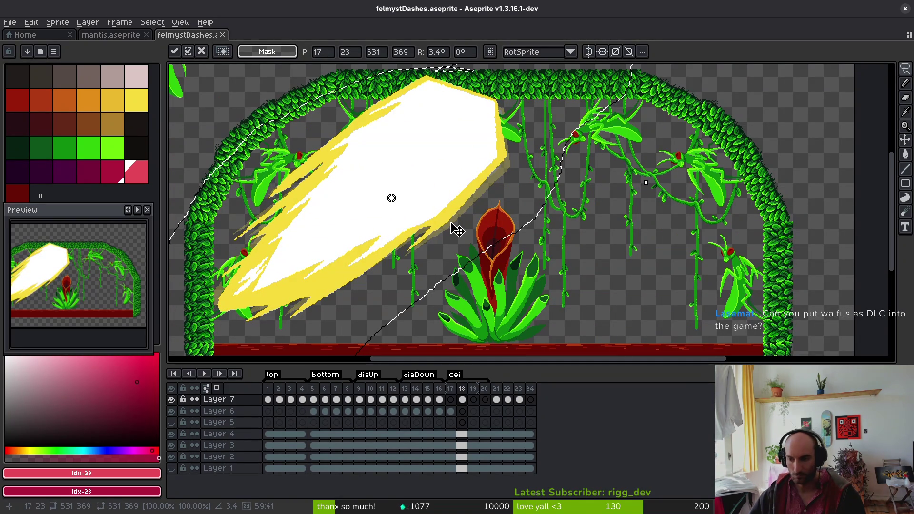
pyautogui.hotkey('ctrl', 's')
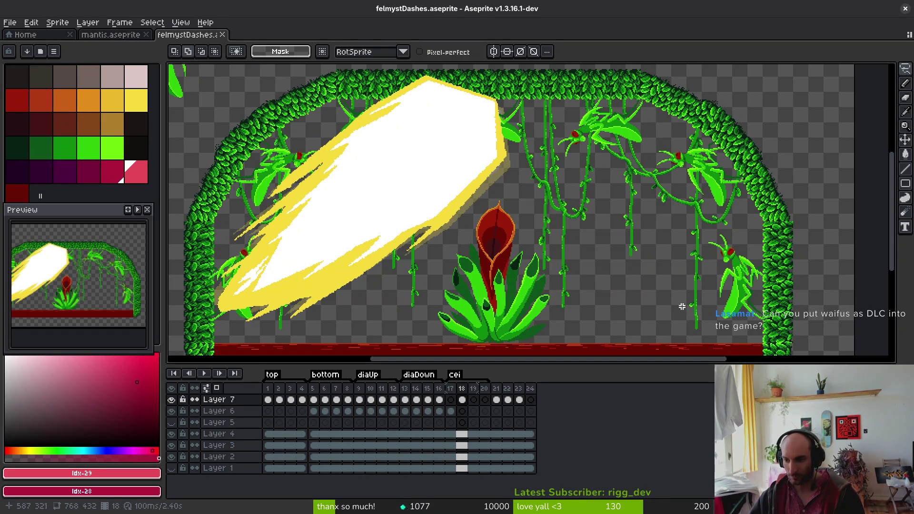
pyautogui.scroll(1, 608, 259)
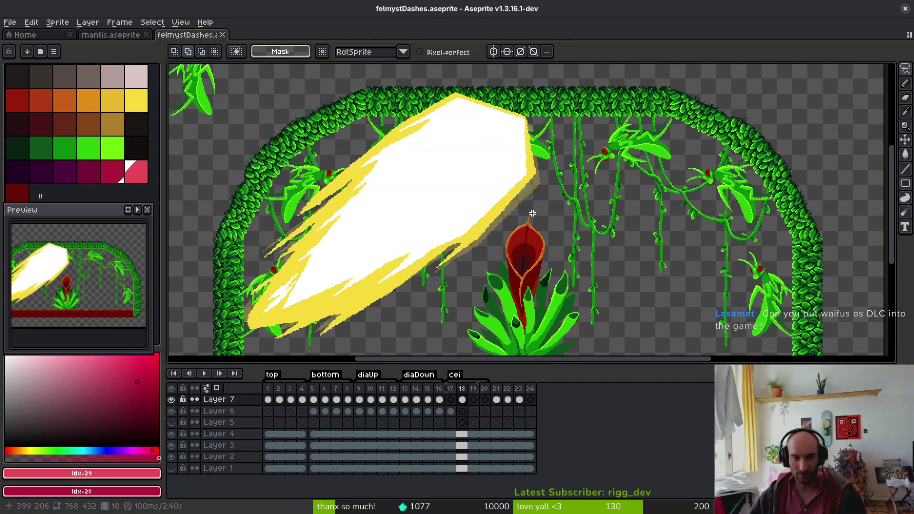
pyautogui.press('Right')
pyautogui.press('Right')
pyautogui.press('Right')
pyautogui.press('i')
pyautogui.press('Left')
pyautogui.press('Left')
pyautogui.press('Left')
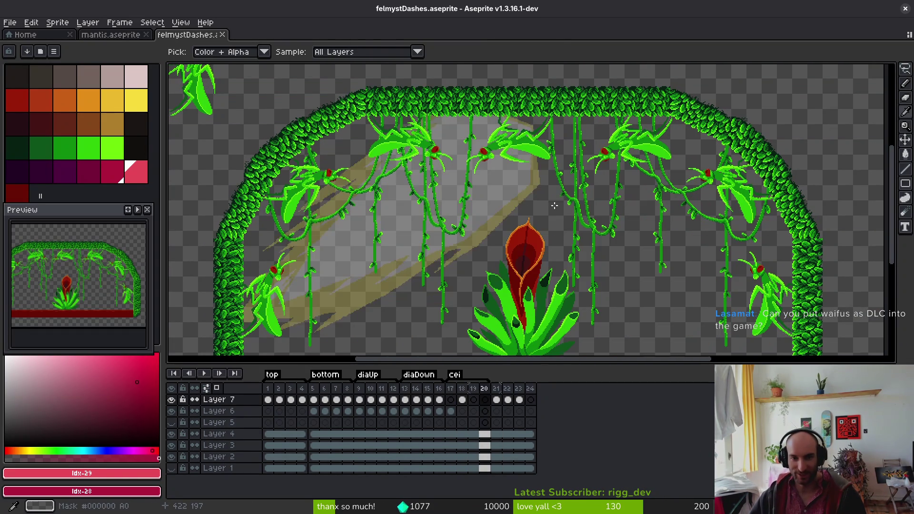
pyautogui.press('Right')
pyautogui.press('Right')
pyautogui.press('Right')
pyautogui.press('Left')
pyautogui.press('Left')
pyautogui.press('Left')
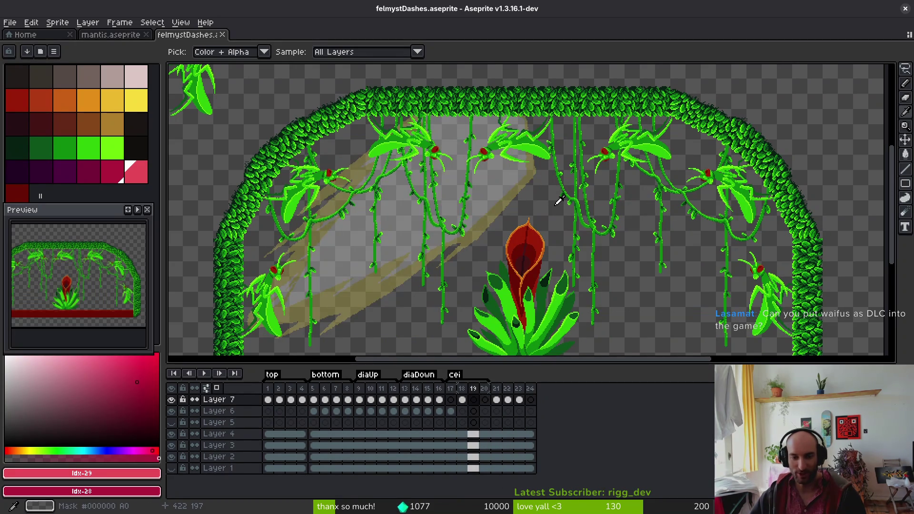
pyautogui.press('Left')
pyautogui.press('m')
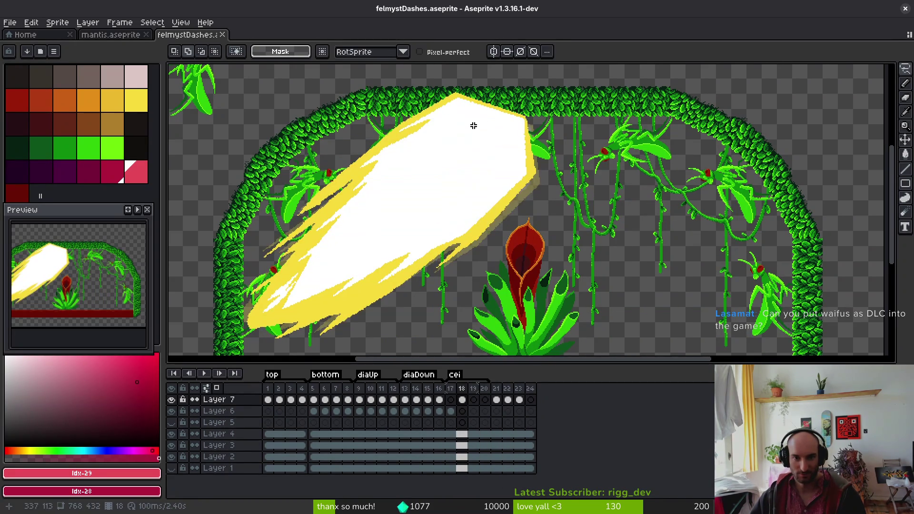
pyautogui.scroll(2, 474, 126)
pyautogui.scroll(-1, 500, 128)
pyautogui.press('i')
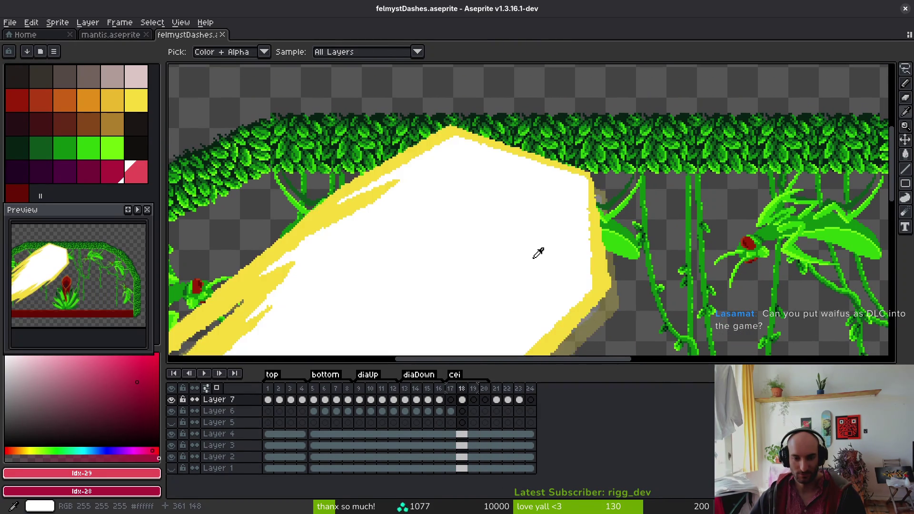
pyautogui.scroll(-2, 535, 253)
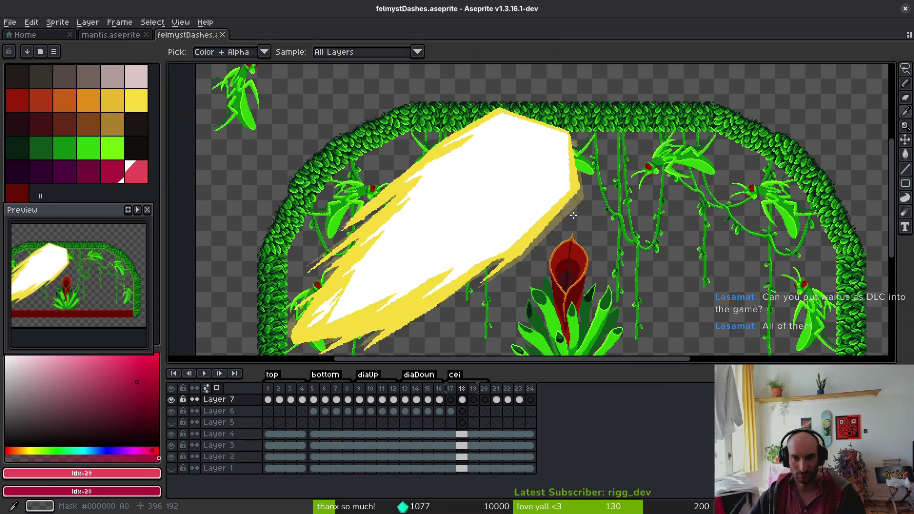
pyautogui.press('Left')
pyautogui.press('Right')
pyautogui.press('Left')
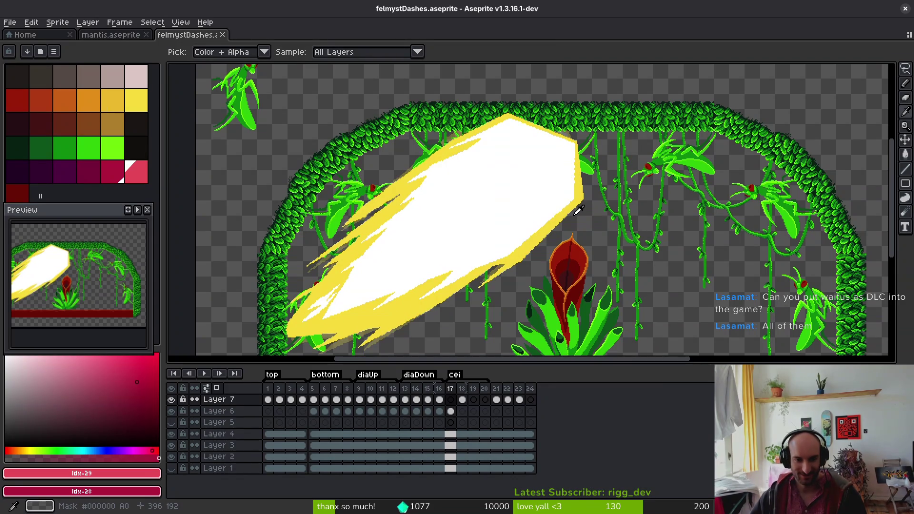
pyautogui.press('Right')
pyautogui.press('Left')
pyautogui.press('Right')
pyautogui.press('m')
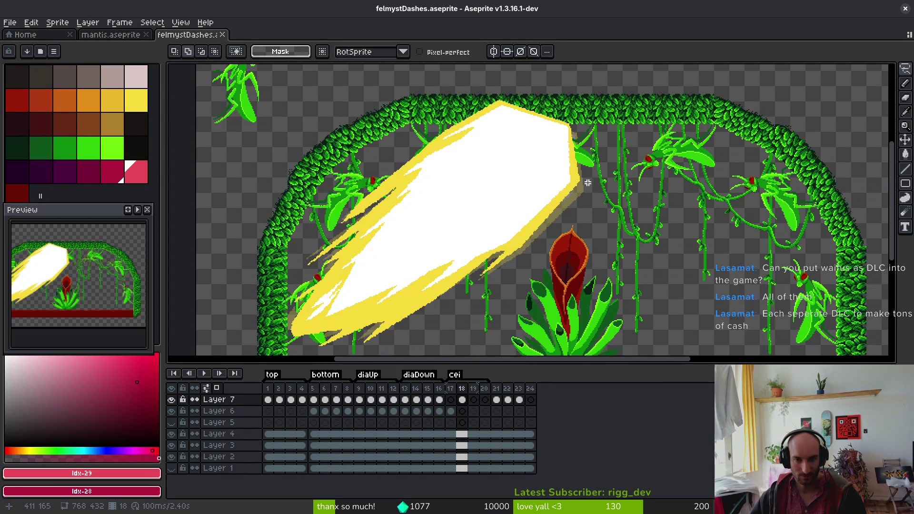
pyautogui.scroll(-2, 592, 181)
pyautogui.press('Left')
pyautogui.press('i')
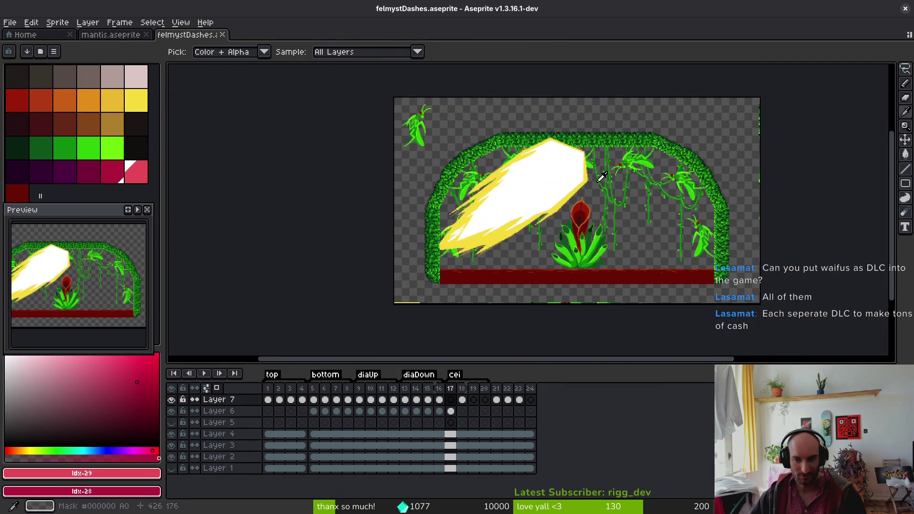
pyautogui.press('m')
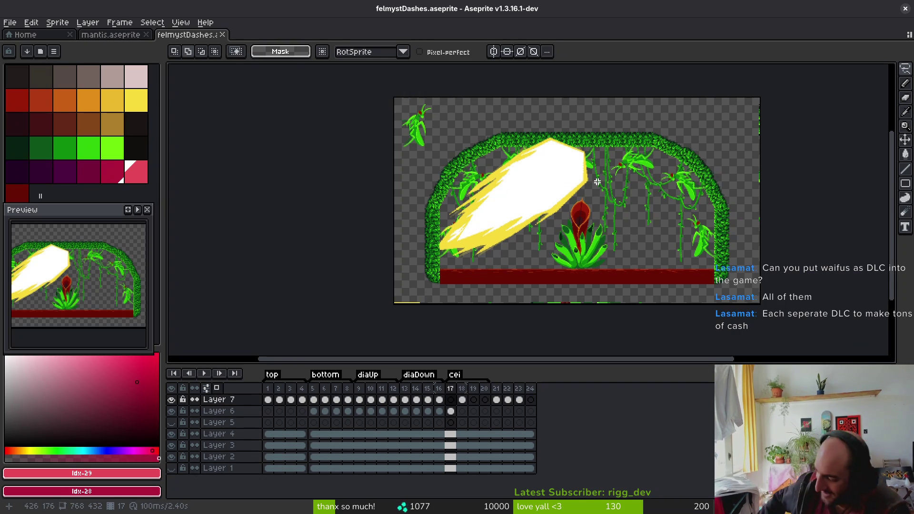
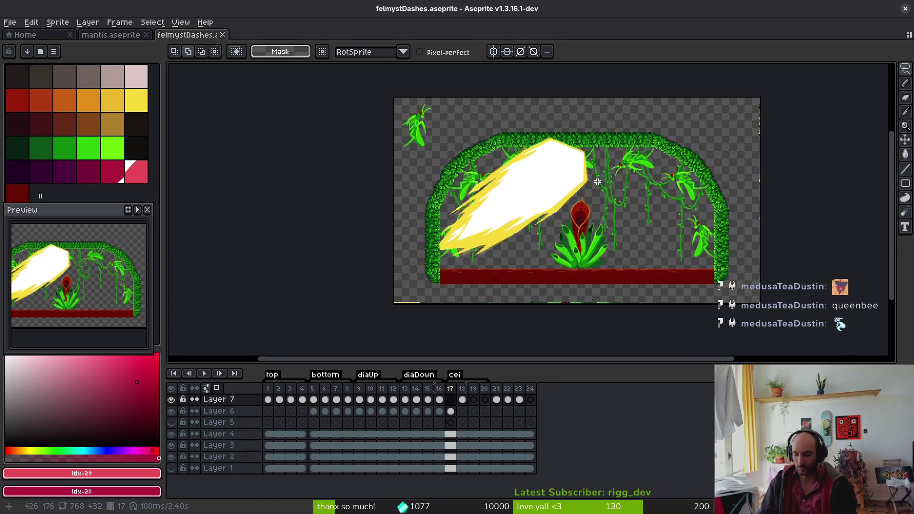
# - Save felmystDashes.aseprite and bring up Brave's meniscus injury recovery search results
pyautogui.hotkey('ctrl', 's')
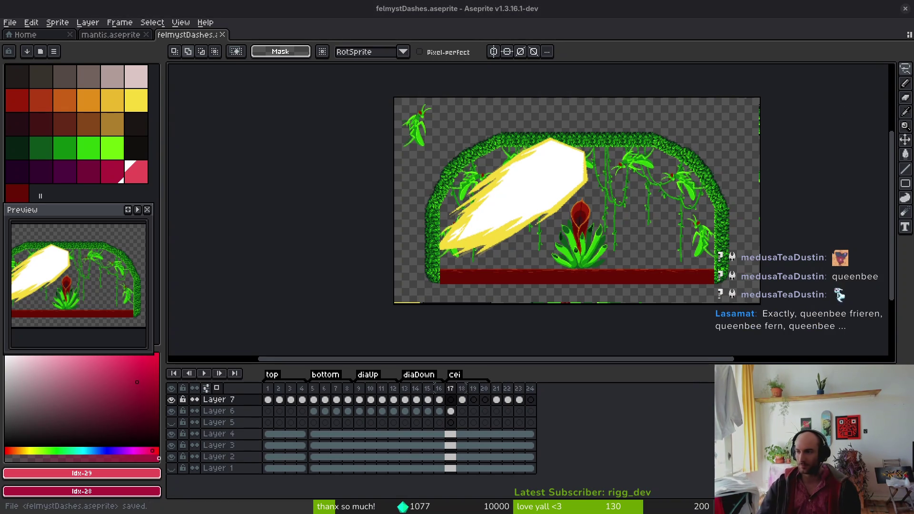
pyautogui.hotkey('alt', 'Tab')
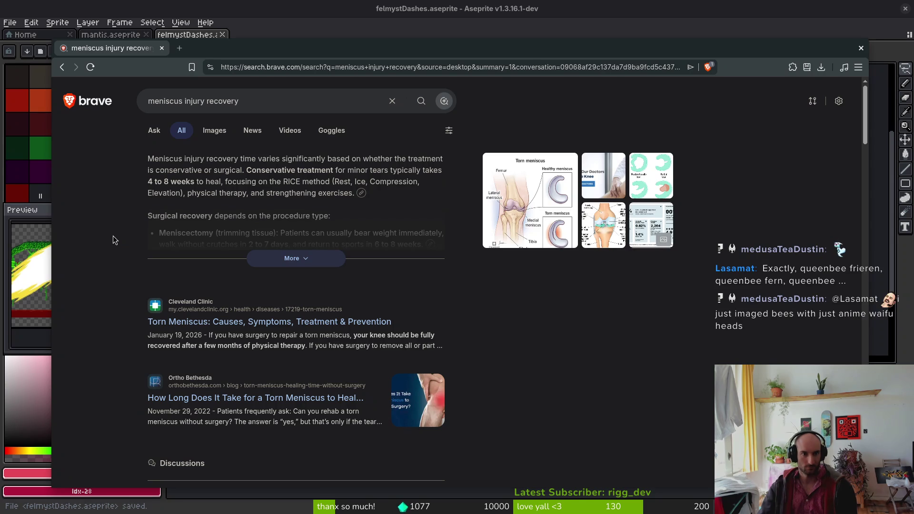
# - Expand the AI summary of meniscus recovery times, then close Brave to return to the artwork
pyautogui.click(267, 259)
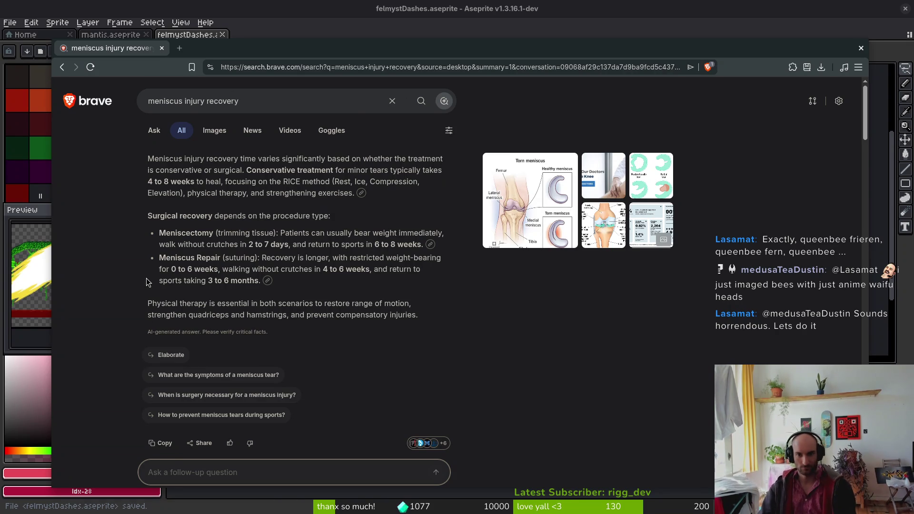
pyautogui.hotkey('ctrl', 'w')
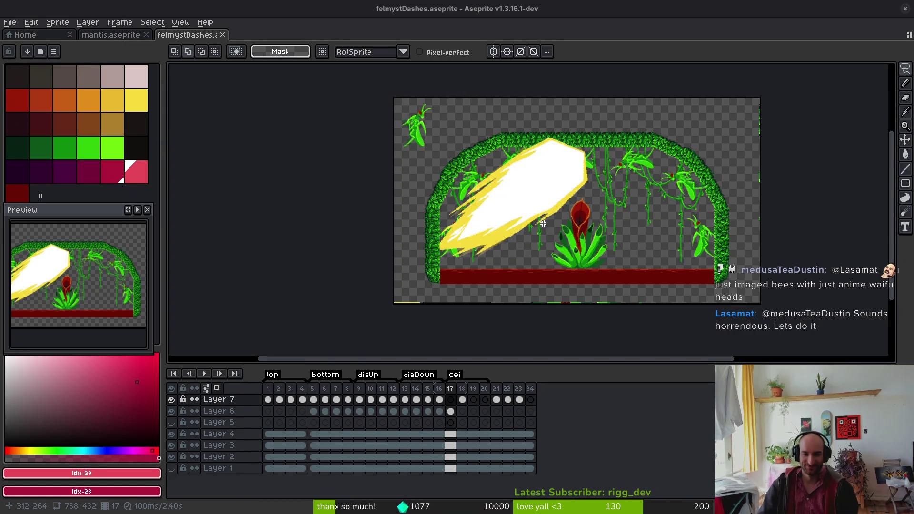
# - Zoom in on the energy blast and move to frame 18, flicking back to compare with frame 17
pyautogui.scroll(3, 543, 224)
pyautogui.scroll(-1, 502, 229)
pyautogui.moveTo(514, 191); pyautogui.dragTo(515, 214)
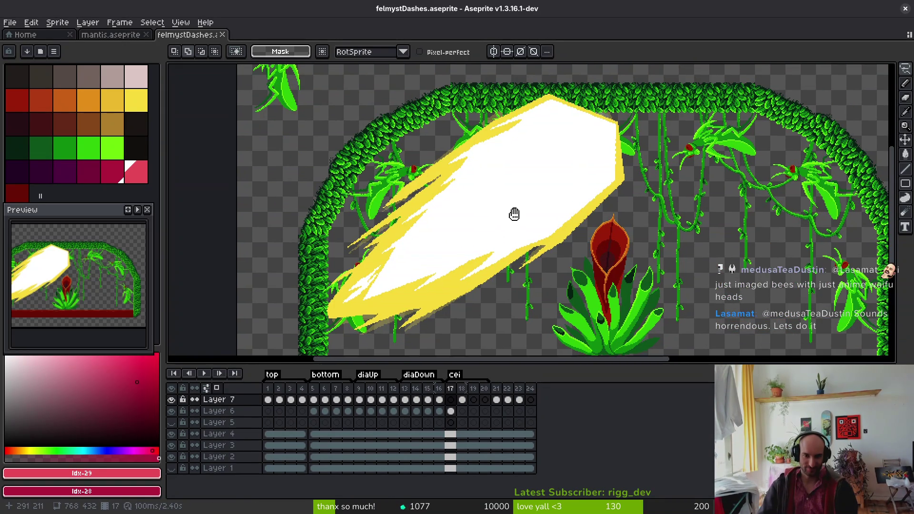
pyautogui.press('.')
pyautogui.press(',')
pyautogui.press('.')
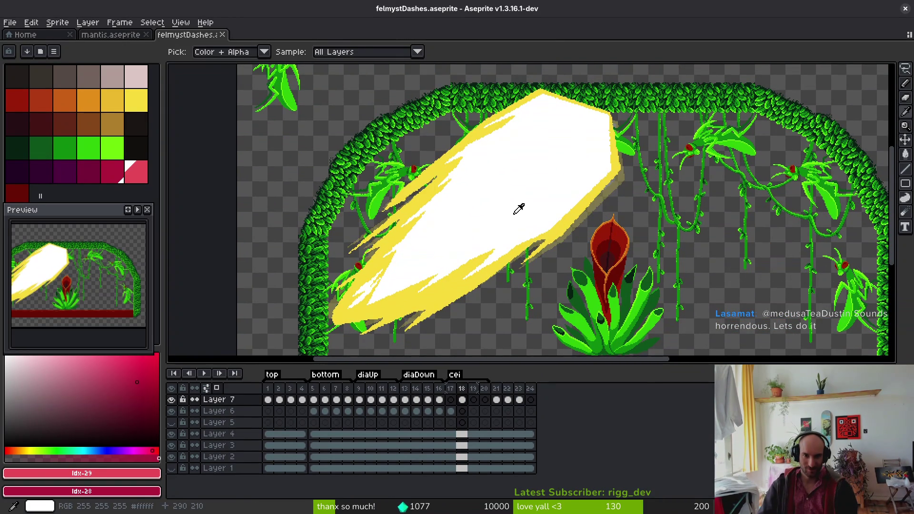
pyautogui.press('m')
# - Lasso frame 18's blast and shift it about 2 px left, committing the move
pyautogui.moveTo(601, 90)
pyautogui.mouseDown()
pyautogui.moveTo(327, 150)
pyautogui.moveTo(325, 300)
pyautogui.moveTo(414, 344)
pyautogui.moveTo(546, 313)
pyautogui.moveTo(700, 143)
pyautogui.moveTo(619, 93)
pyautogui.mouseUp()
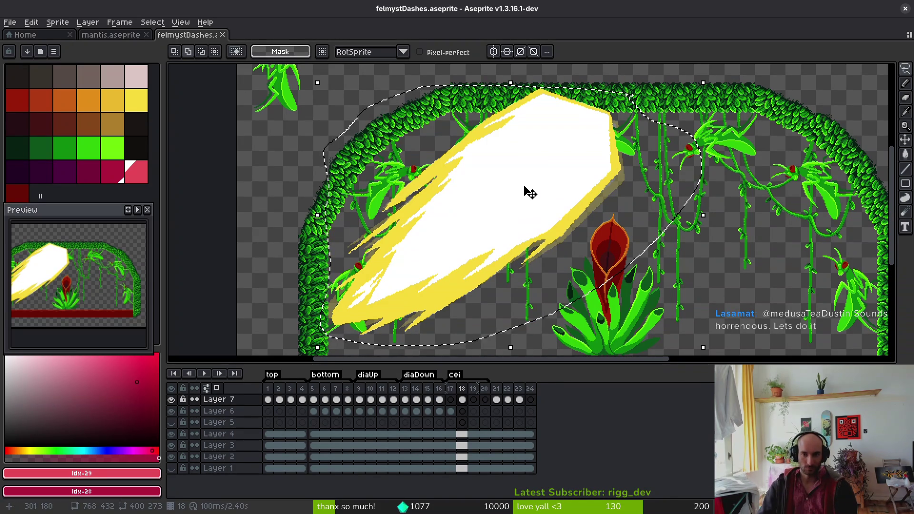
pyautogui.moveTo(523, 185)
pyautogui.mouseDown()
pyautogui.moveTo(523, 195)
pyautogui.moveTo(519, 185)
pyautogui.mouseUp()
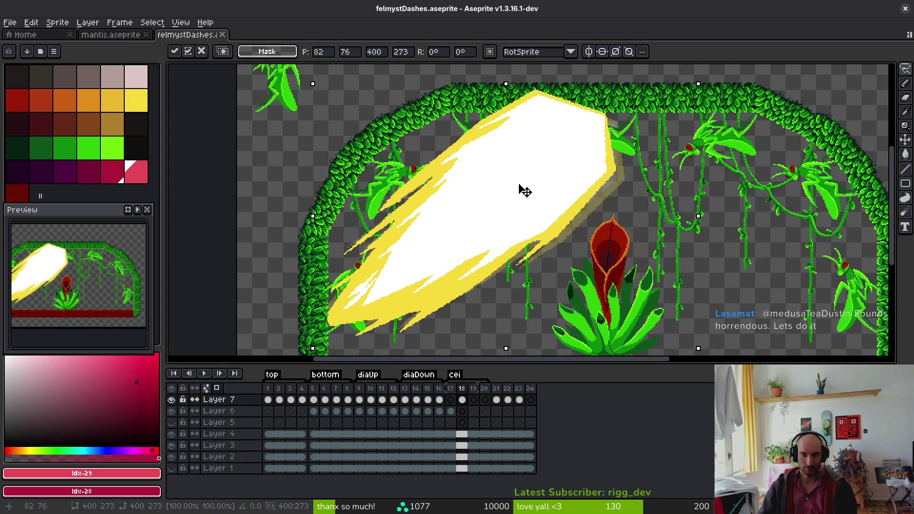
pyautogui.press('Return')
# - Flip between Layer 6's frame 17 and 18 cels to compare, then save the animation
pyautogui.click(452, 413)
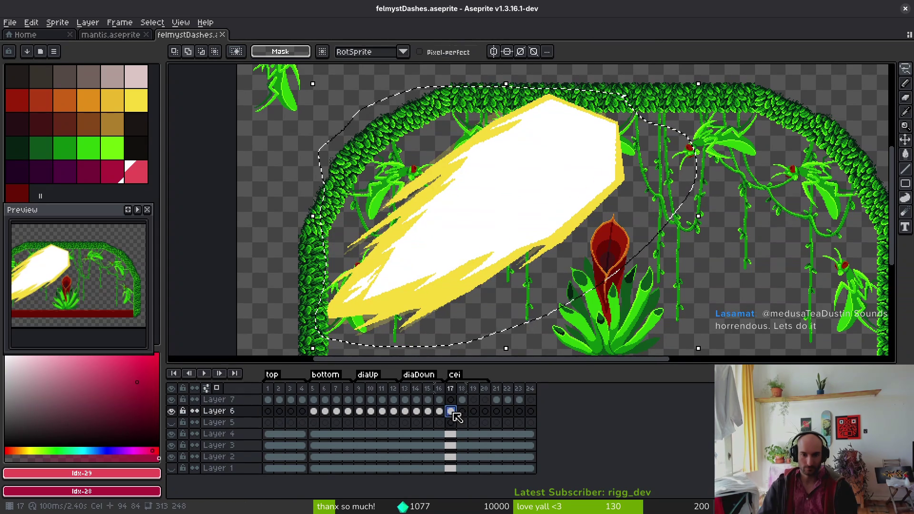
pyautogui.hotkey('ctrl', 'z')
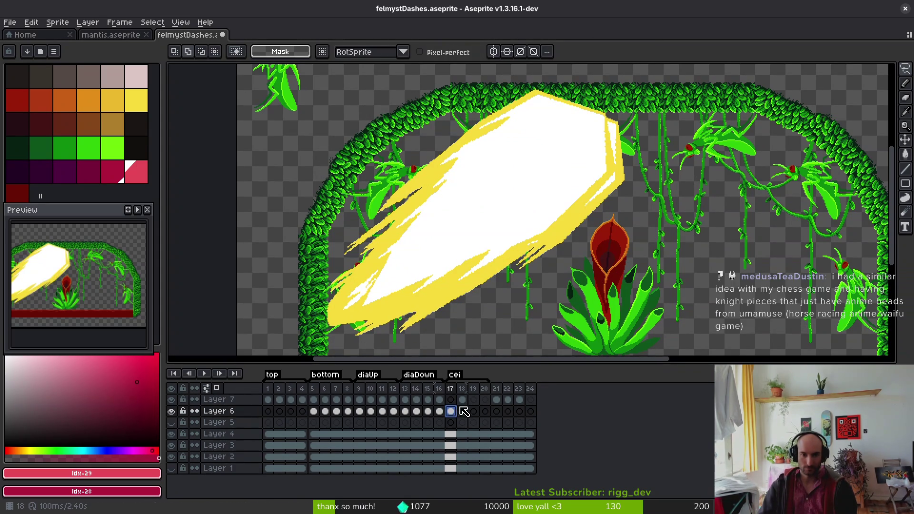
pyautogui.click(462, 400)
pyautogui.click(452, 412)
pyautogui.click(462, 400)
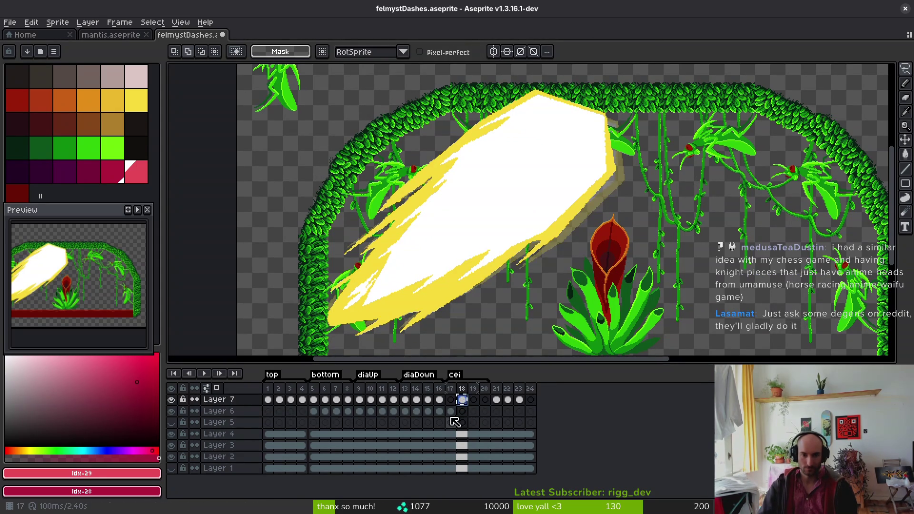
pyautogui.click(452, 411)
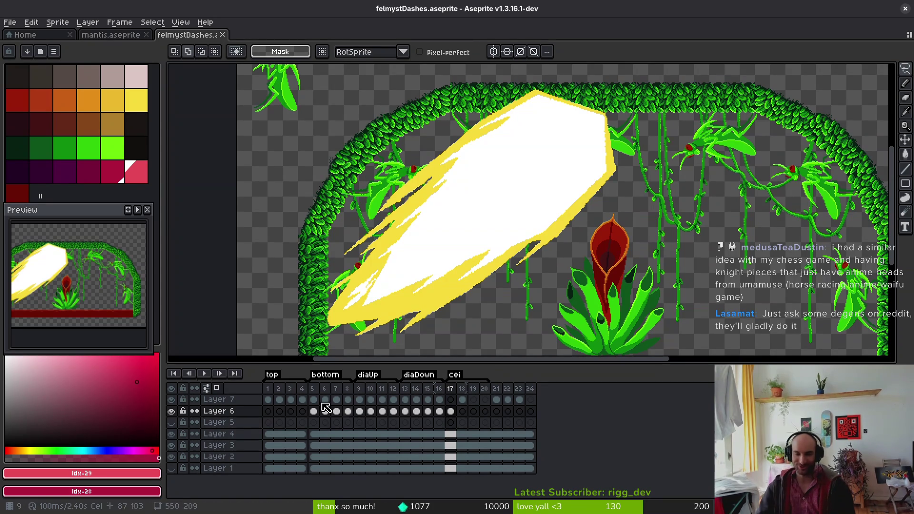
pyautogui.hotkey('ctrl', 's')
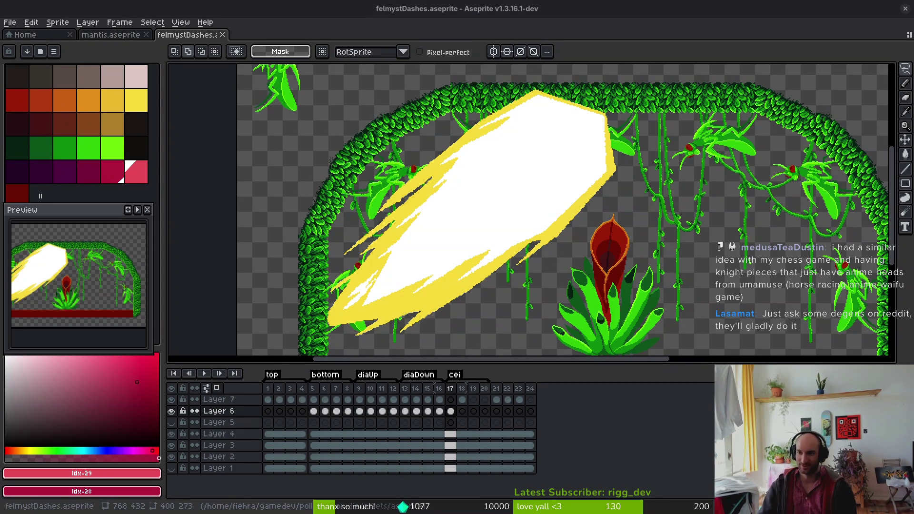
# - Bring the red floor strip into view and make Layer 7's frame 17 the working cel
pyautogui.moveTo(516, 292); pyautogui.dragTo(529, 278)
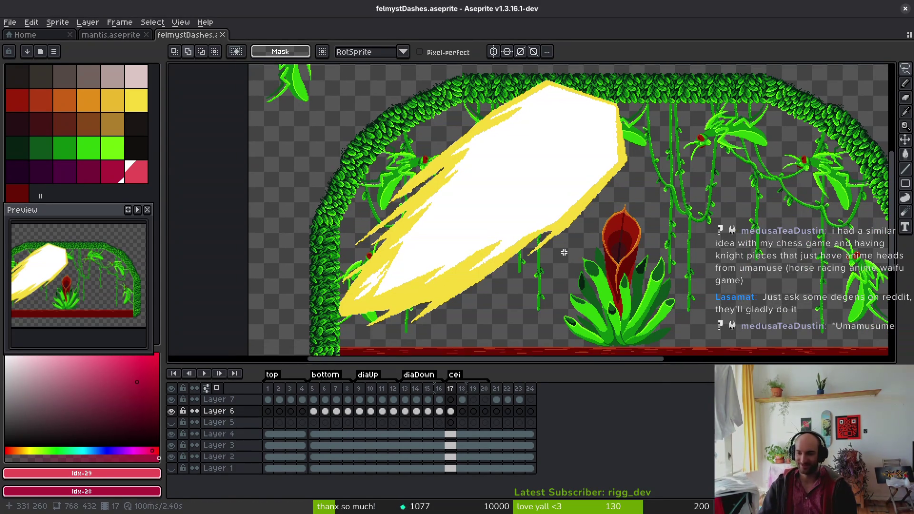
pyautogui.scroll(3, 473, 253)
pyautogui.hscroll(-2, 473, 253)
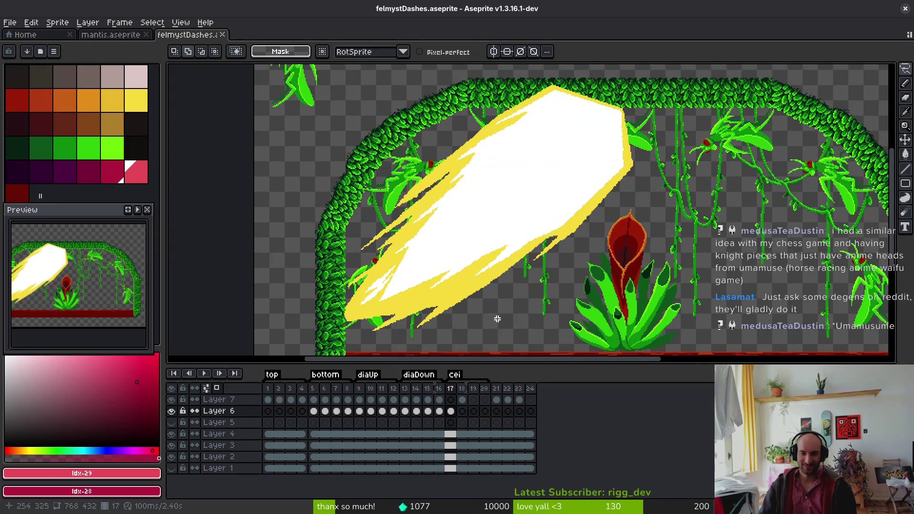
pyautogui.click(451, 400)
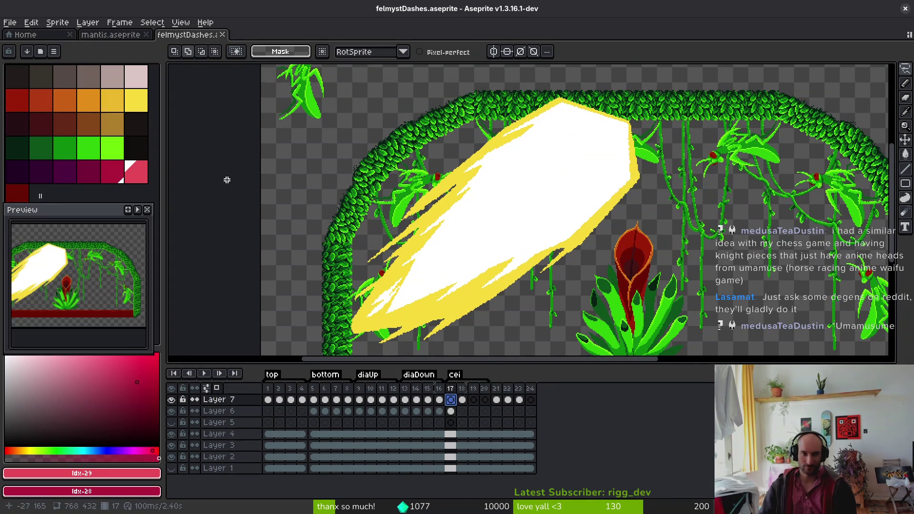
# - Draw red lines along frame 17's blast top edge and down its right edge
pyautogui.press('b')
pyautogui.scroll(4, 598, 205)
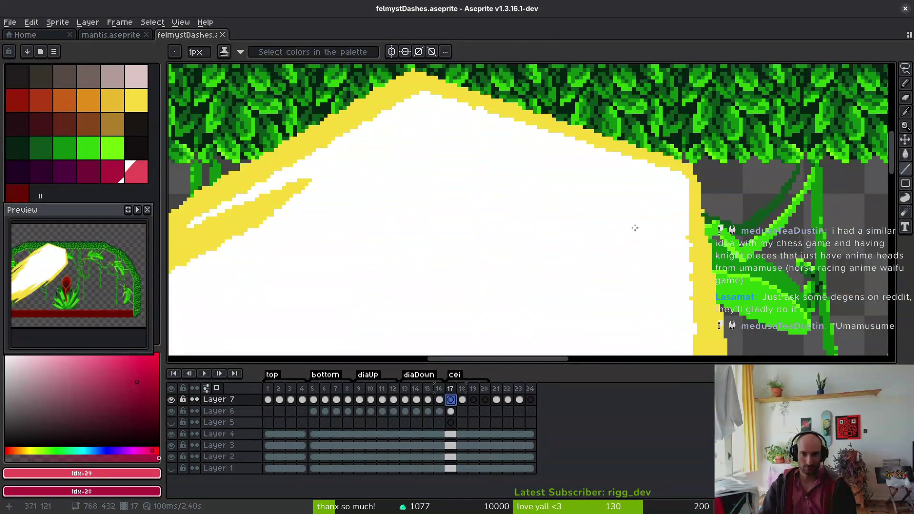
pyautogui.scroll(1, 645, 208)
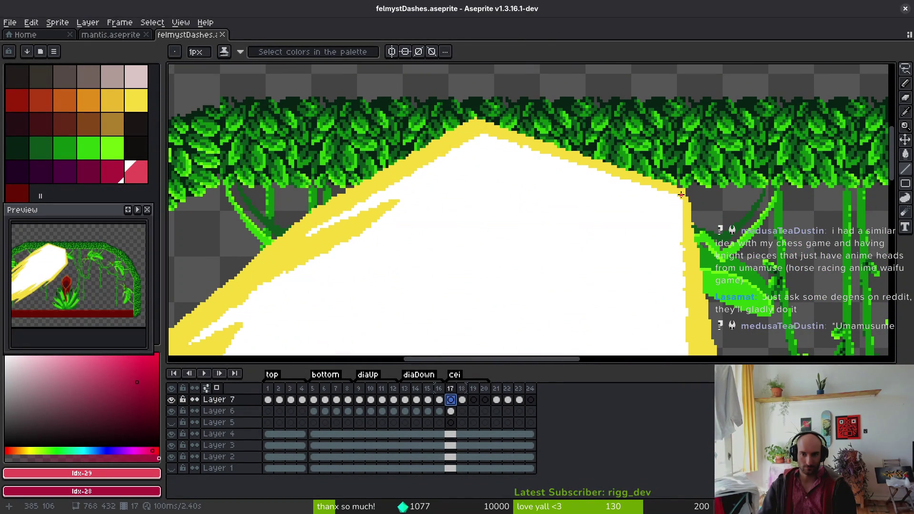
pyautogui.moveTo(682, 194)
pyautogui.mouseDown()
pyautogui.moveTo(474, 128)
pyautogui.moveTo(437, 170)
pyautogui.moveTo(460, 181)
pyautogui.moveTo(425, 173)
pyautogui.mouseUp()
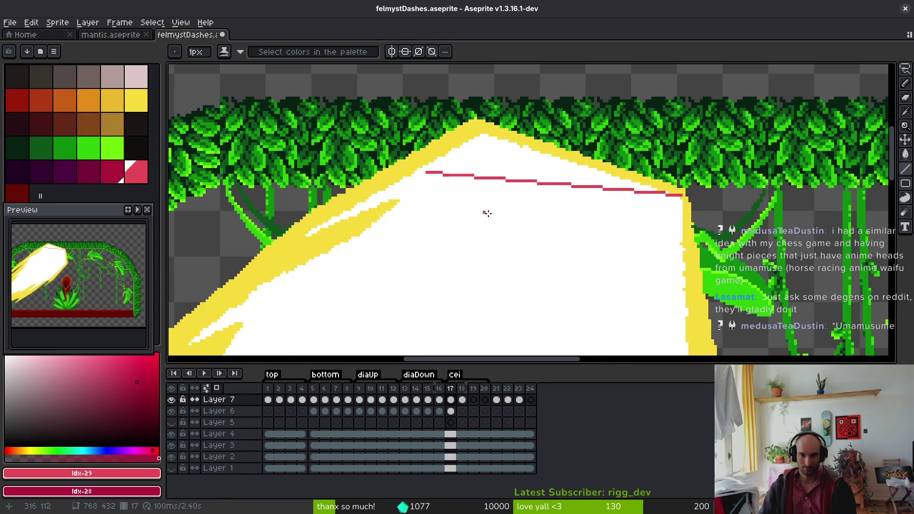
pyautogui.scroll(-3, 488, 205)
pyautogui.scroll(4, 601, 103)
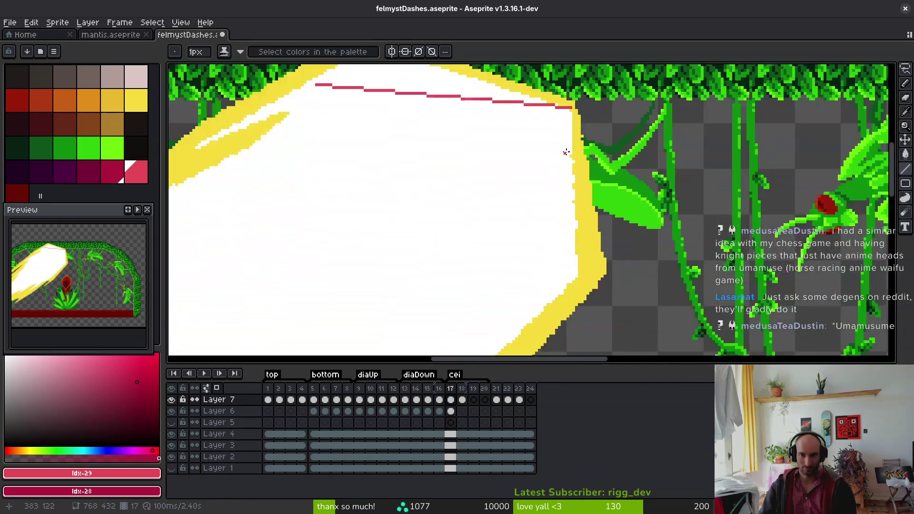
pyautogui.moveTo(574, 93); pyautogui.dragTo(602, 326)
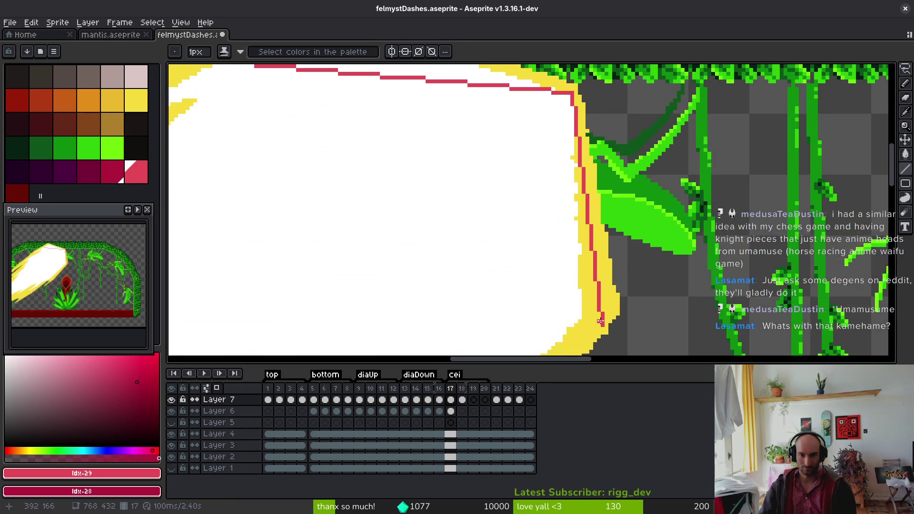
# - Add a second red line along the top edge and start one down the upper-left edge
pyautogui.scroll(-3, 574, 167)
pyautogui.scroll(5, 573, 168)
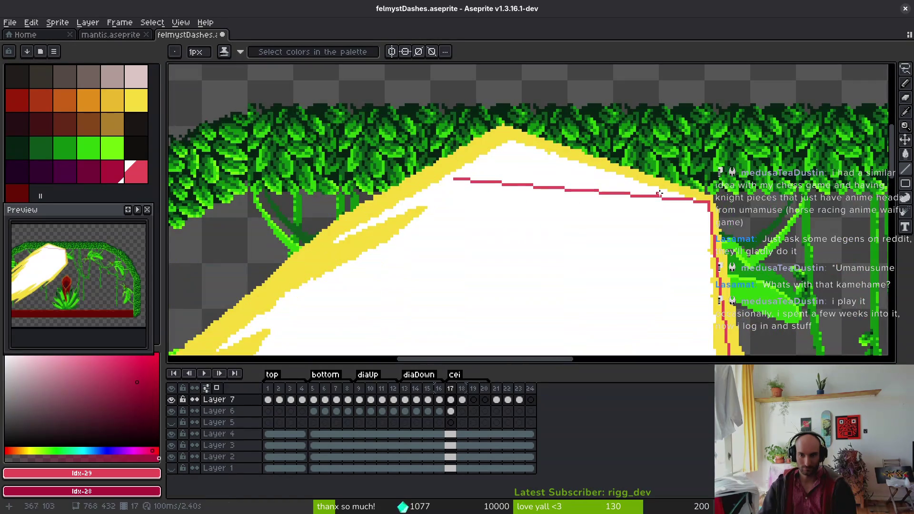
pyautogui.moveTo(709, 202)
pyautogui.mouseDown()
pyautogui.moveTo(576, 191)
pyautogui.moveTo(493, 161)
pyautogui.mouseUp()
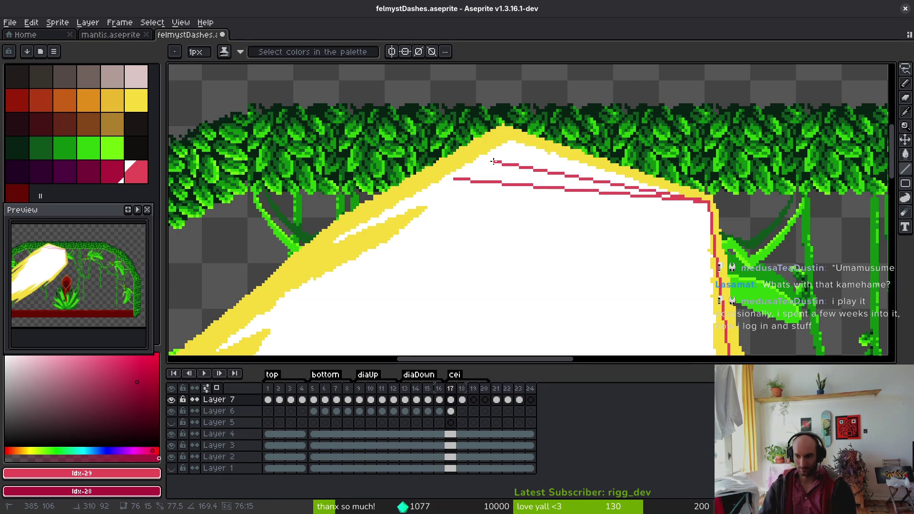
pyautogui.moveTo(493, 162)
pyautogui.mouseDown()
pyautogui.moveTo(475, 158)
pyautogui.moveTo(338, 213)
pyautogui.mouseUp()
pyautogui.scroll(-5, 598, 138)
pyautogui.scroll(5, 577, 169)
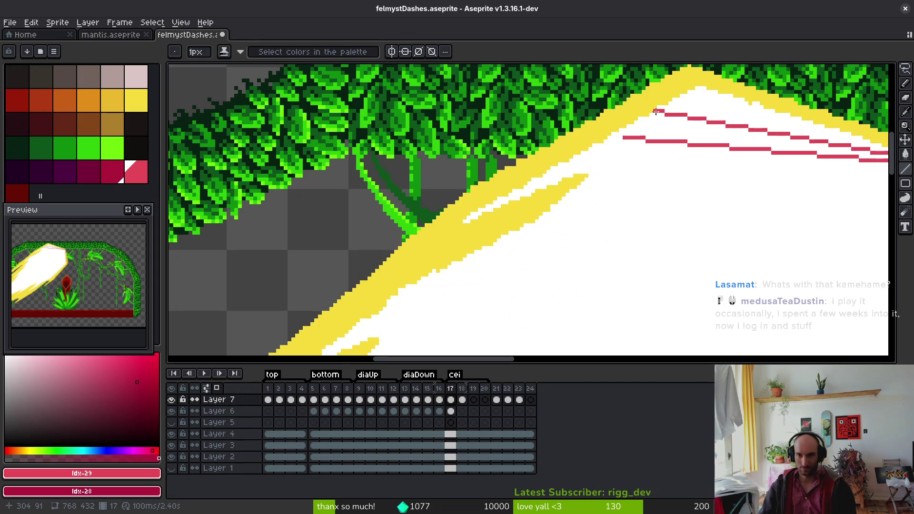
pyautogui.moveTo(657, 113); pyautogui.dragTo(467, 200)
# - Trace red lines down the blast's left edge, undoing and redrawing an overlong segment
pyautogui.scroll(-2, 482, 232)
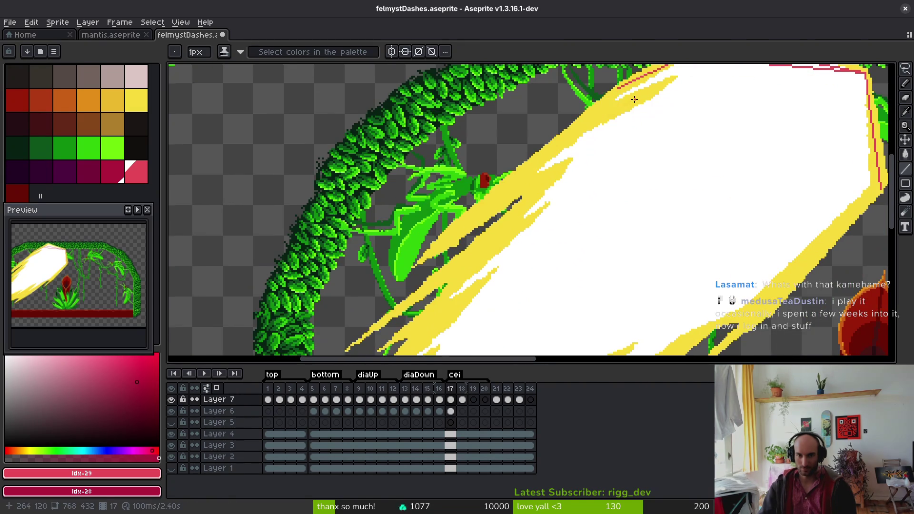
pyautogui.scroll(1, 625, 109)
pyautogui.moveTo(620, 90); pyautogui.dragTo(509, 198)
pyautogui.scroll(-2, 508, 199)
pyautogui.scroll(3, 562, 97)
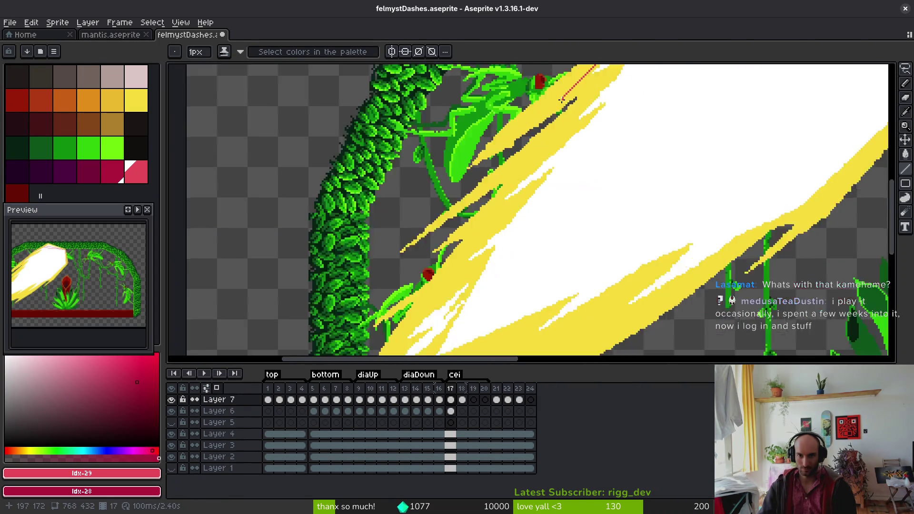
pyautogui.moveTo(562, 97)
pyautogui.mouseDown()
pyautogui.moveTo(481, 238)
pyautogui.moveTo(419, 312)
pyautogui.moveTo(486, 170)
pyautogui.mouseUp()
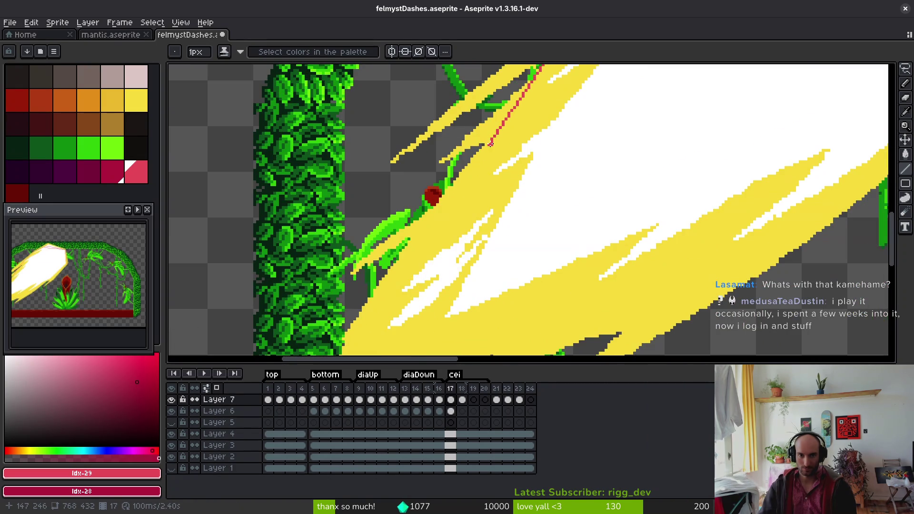
pyautogui.scroll(-2, 490, 144)
pyautogui.scroll(2, 535, 228)
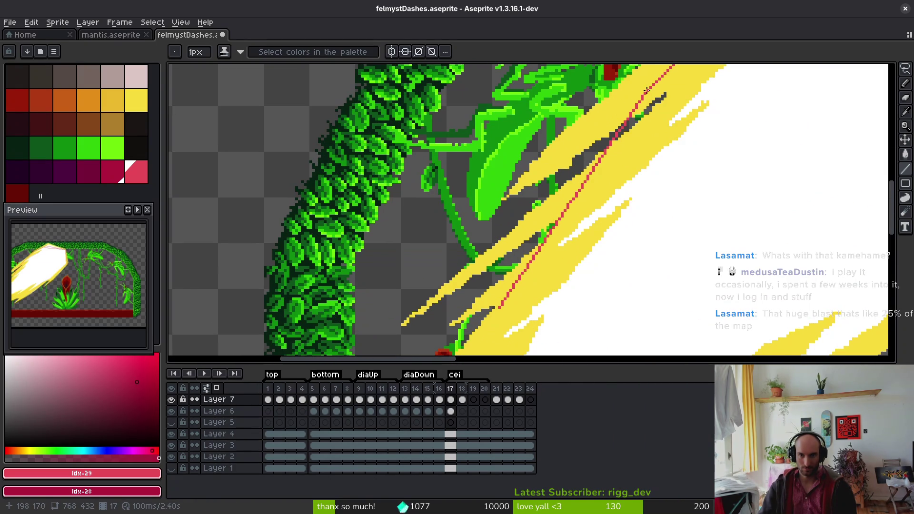
pyautogui.hotkey('ctrl', 'z')
pyautogui.moveTo(644, 92); pyautogui.dragTo(476, 328)
# - Continue the red outline past the red bud and along the blast's lower edge from the tip
pyautogui.scroll(-5, 567, 251)
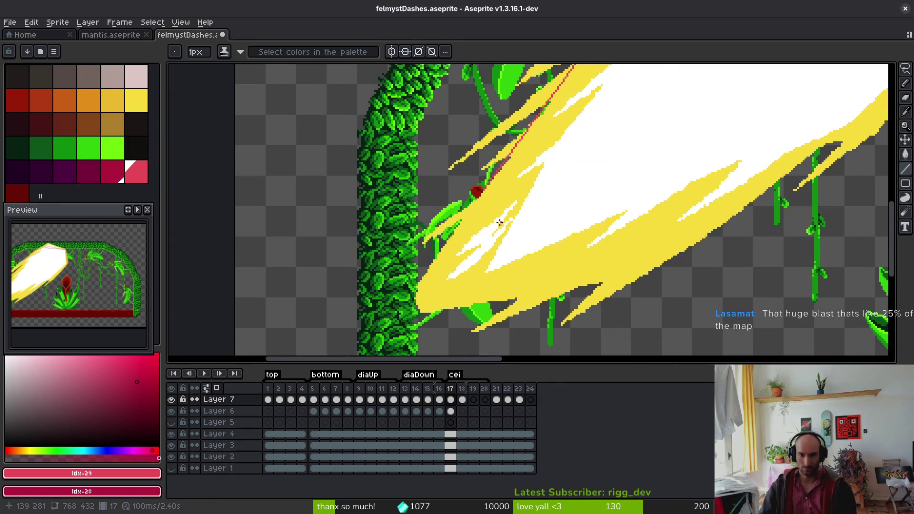
pyautogui.scroll(2, 488, 186)
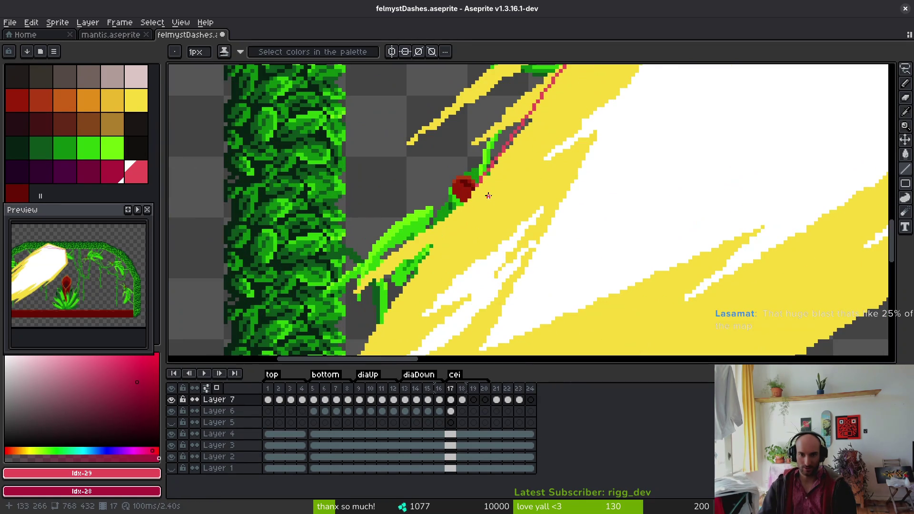
pyautogui.moveTo(476, 186)
pyautogui.mouseDown()
pyautogui.moveTo(447, 247)
pyautogui.moveTo(414, 284)
pyautogui.mouseUp()
pyautogui.scroll(-2, 447, 248)
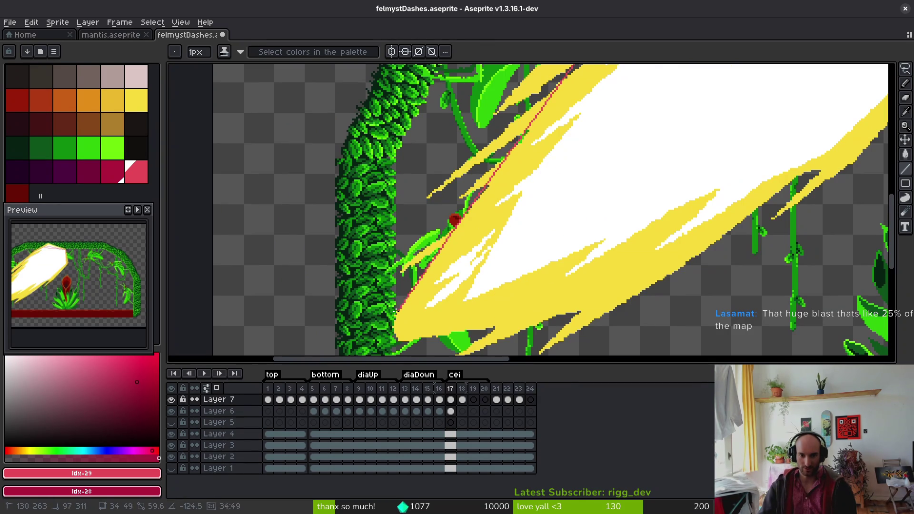
pyautogui.moveTo(393, 320); pyautogui.dragTo(393, 320)
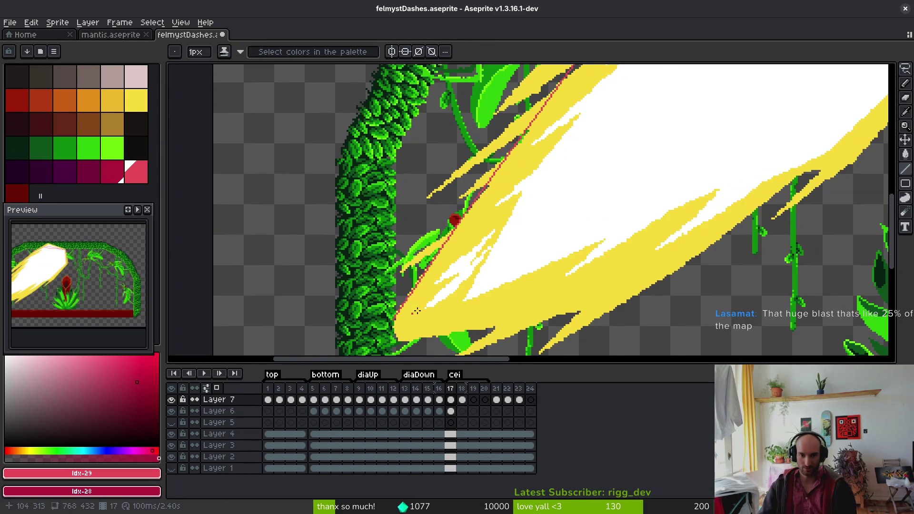
pyautogui.scroll(2, 393, 320)
pyautogui.moveTo(309, 230)
pyautogui.mouseDown()
pyautogui.moveTo(309, 265)
pyautogui.moveTo(405, 262)
pyautogui.moveTo(390, 263)
pyautogui.moveTo(774, 168)
pyautogui.mouseUp()
pyautogui.scroll(-2, 637, 240)
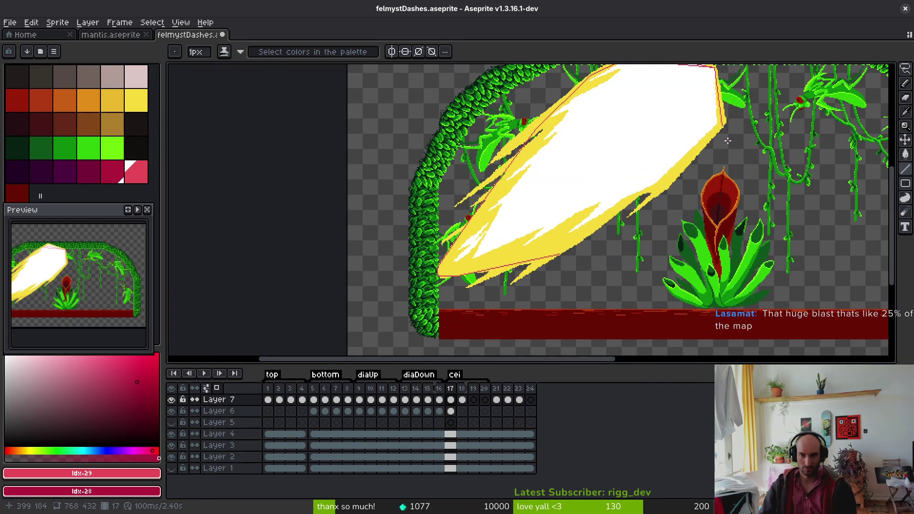
pyautogui.scroll(2, 728, 140)
pyautogui.moveTo(713, 99)
pyautogui.mouseDown()
pyautogui.moveTo(497, 289)
pyautogui.moveTo(759, 146)
pyautogui.moveTo(489, 330)
pyautogui.mouseUp()
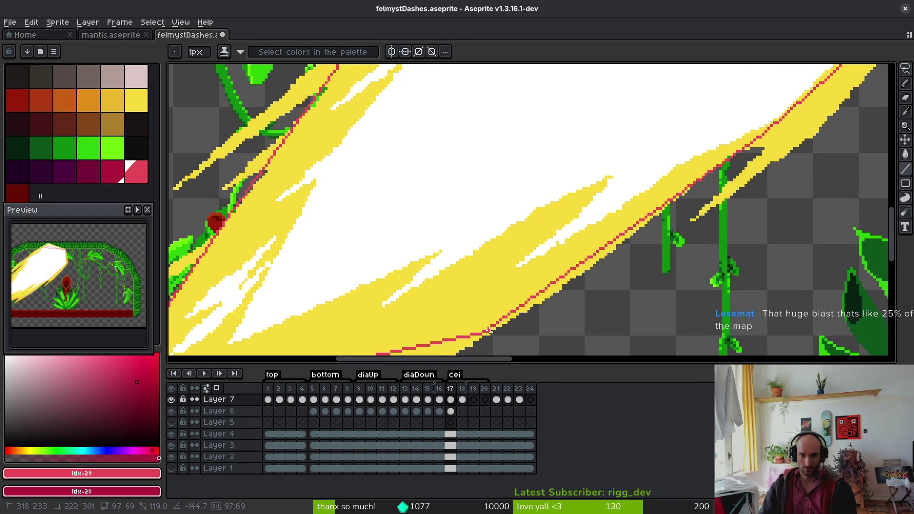
pyautogui.scroll(-2, 489, 330)
pyautogui.scroll(-2, 567, 268)
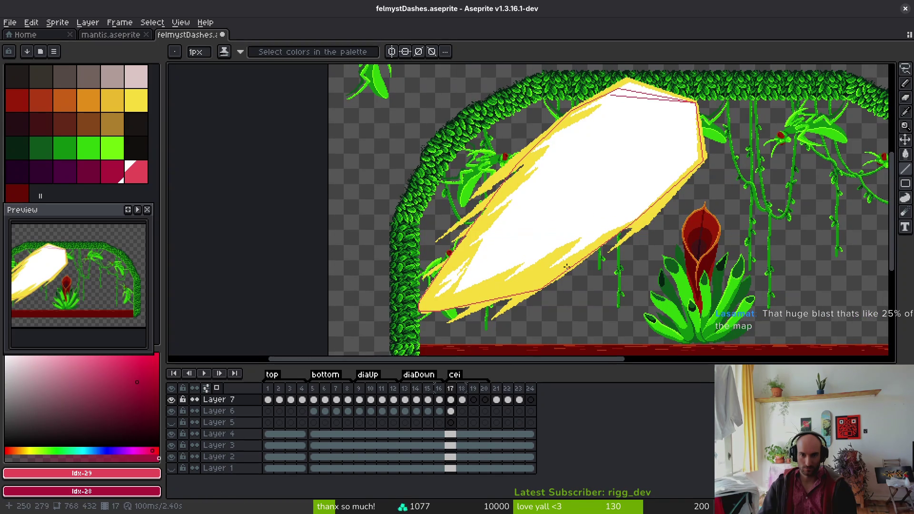
# - Bucket-fill the blast's white interior with pink
pyautogui.press('g')
pyautogui.click(586, 199)
pyautogui.press('b')
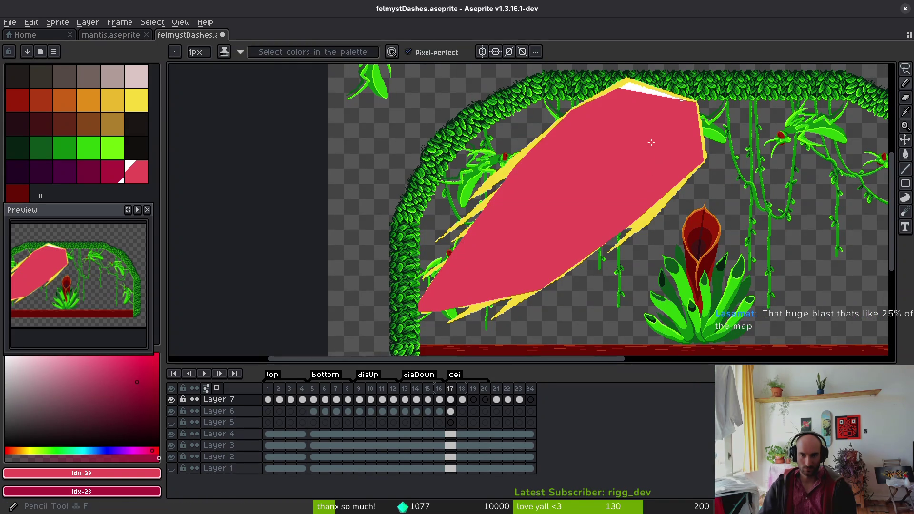
pyautogui.scroll(2, 649, 142)
pyautogui.scroll(2, 677, 116)
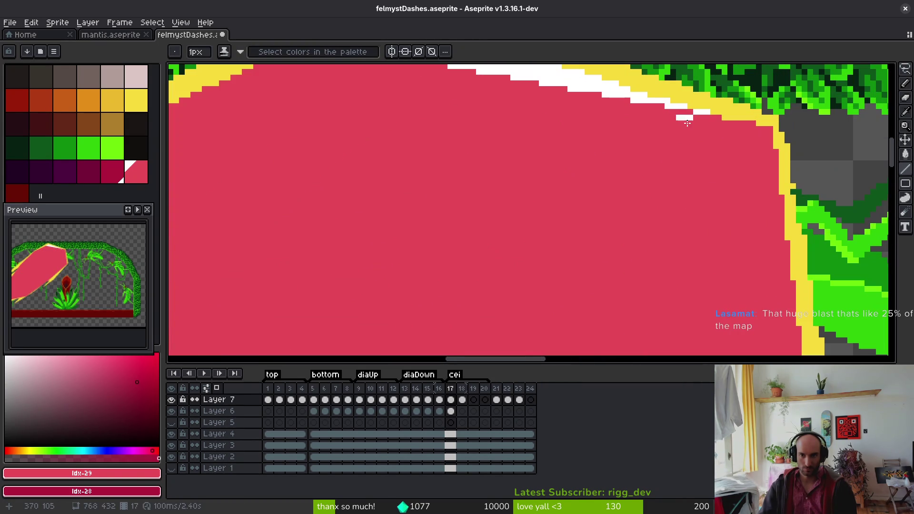
pyautogui.press('g')
pyautogui.press('z')
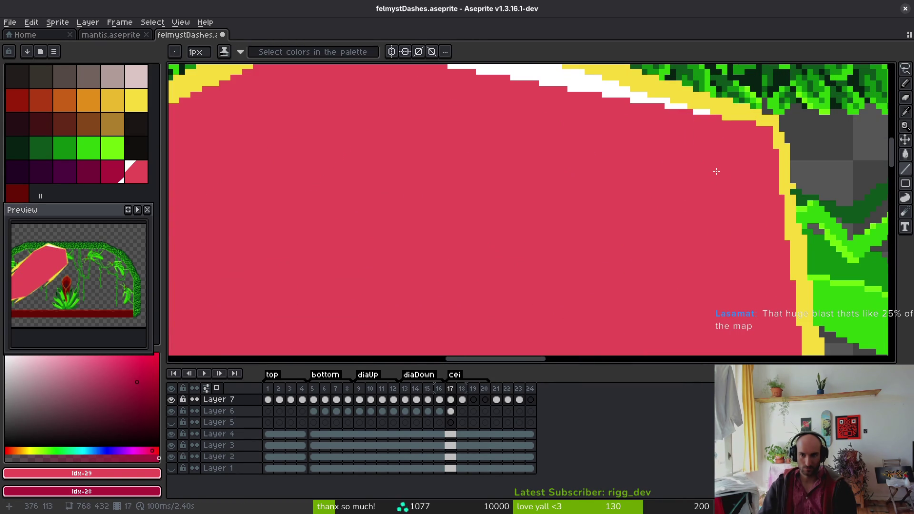
# - Draw dark red inner lines across the top, down the right side and diagonally down-left
pyautogui.moveTo(733, 161)
pyautogui.mouseDown()
pyautogui.moveTo(453, 119)
pyautogui.moveTo(316, 82)
pyautogui.mouseUp()
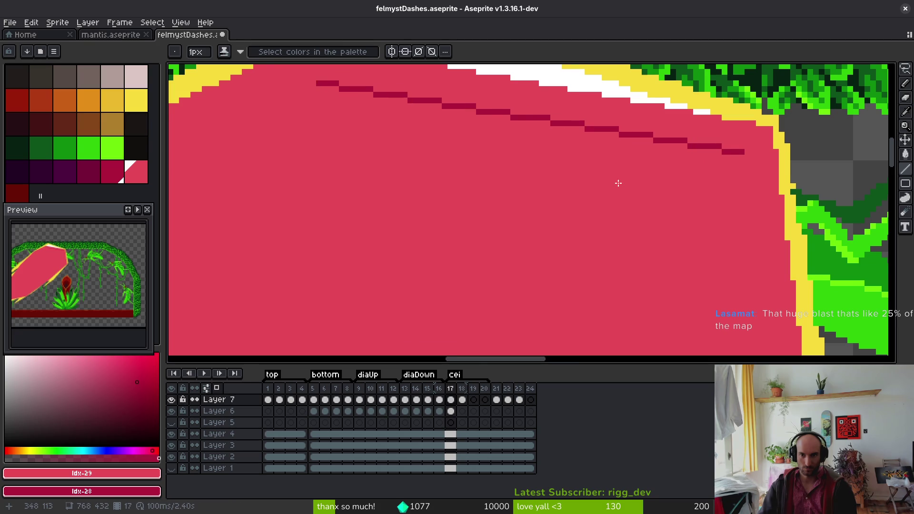
pyautogui.scroll(-2, 727, 197)
pyautogui.moveTo(654, 105); pyautogui.dragTo(667, 309)
pyautogui.moveTo(627, 172); pyautogui.dragTo(650, 91)
pyautogui.moveTo(692, 119)
pyautogui.mouseDown()
pyautogui.moveTo(545, 218)
pyautogui.moveTo(535, 236)
pyautogui.moveTo(542, 246)
pyautogui.mouseUp()
pyautogui.scroll(-2, 542, 246)
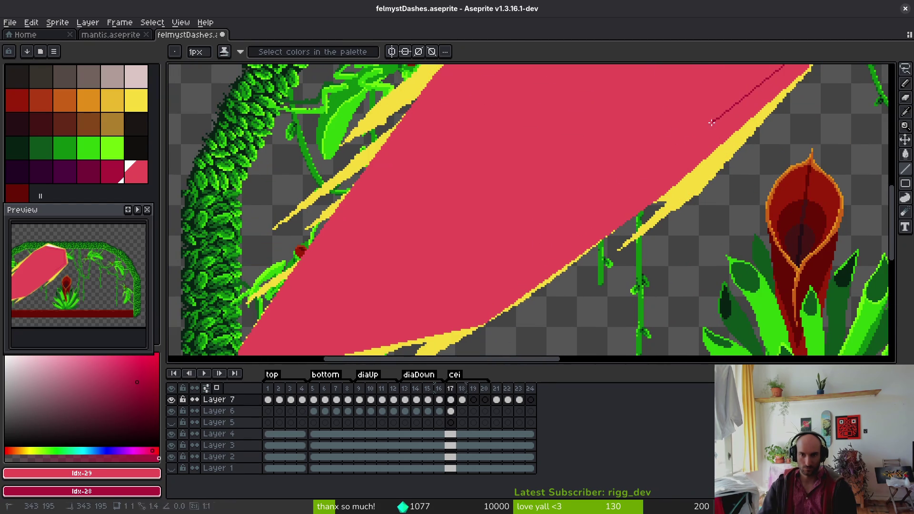
pyautogui.moveTo(712, 123)
pyautogui.mouseDown()
pyautogui.moveTo(516, 268)
pyautogui.moveTo(387, 320)
pyautogui.moveTo(514, 293)
pyautogui.moveTo(383, 328)
pyautogui.moveTo(476, 249)
pyautogui.moveTo(462, 259)
pyautogui.moveTo(552, 120)
pyautogui.mouseUp()
# - Add dark segments along the inner edge, undoing one, and along the upper-left inside edge
pyautogui.scroll(5, 539, 288)
pyautogui.moveTo(487, 302)
pyautogui.mouseDown()
pyautogui.moveTo(551, 245)
pyautogui.moveTo(548, 229)
pyautogui.moveTo(572, 180)
pyautogui.mouseUp()
pyautogui.scroll(4, 555, 224)
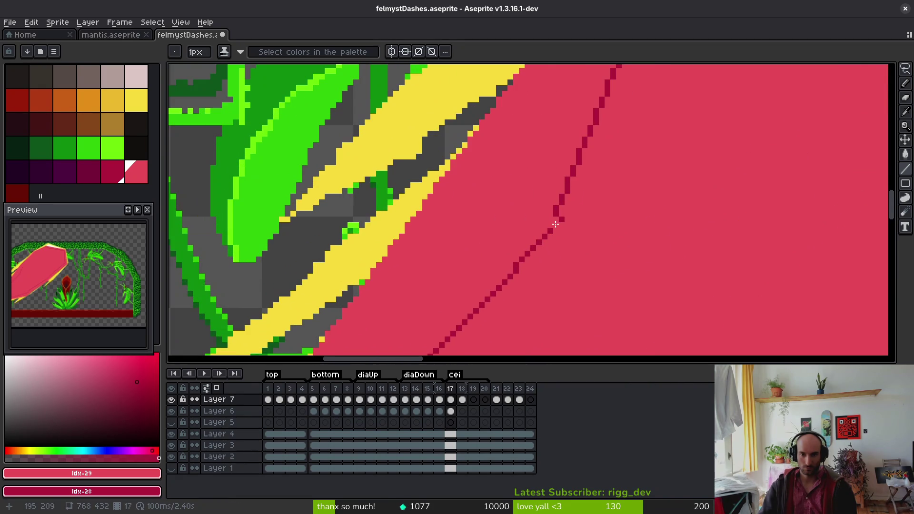
pyautogui.scroll(-3, 641, 224)
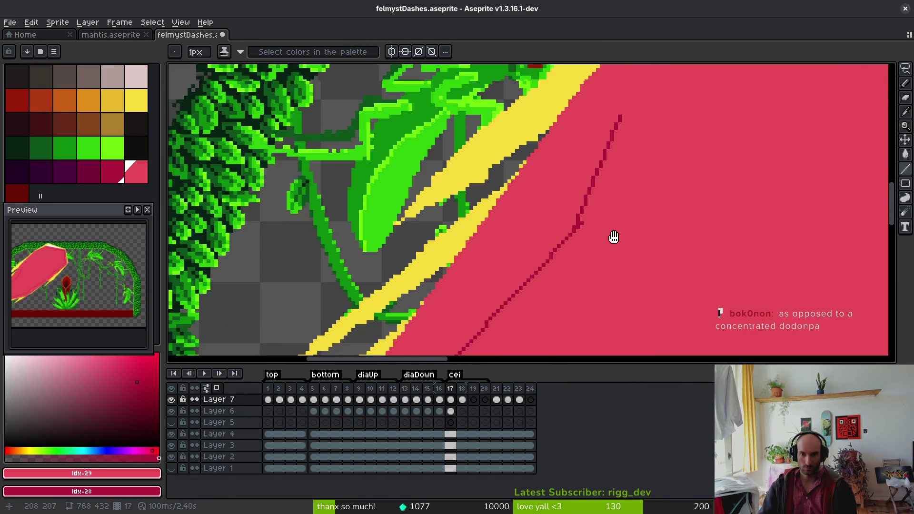
pyautogui.hotkey('ctrl', 'z')
pyautogui.moveTo(690, 250); pyautogui.dragTo(622, 275)
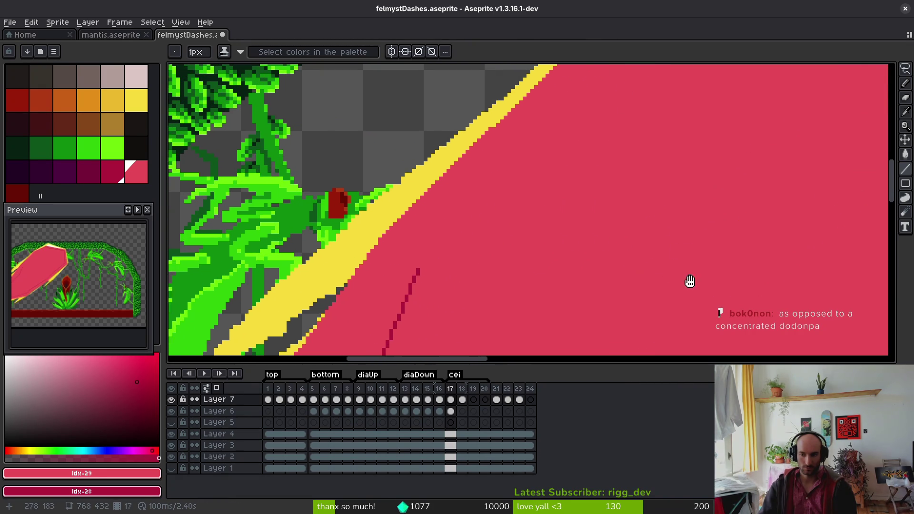
pyautogui.moveTo(690, 282); pyautogui.dragTo(624, 275)
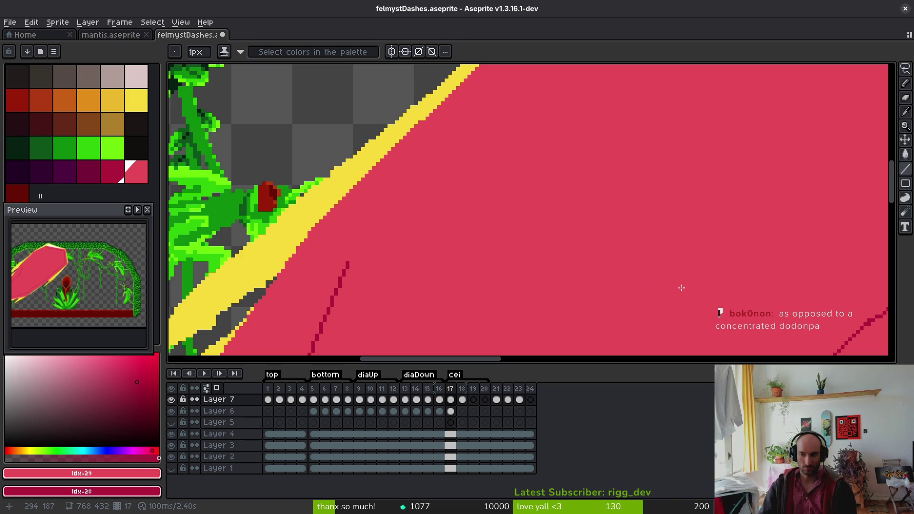
pyautogui.scroll(3, 673, 270)
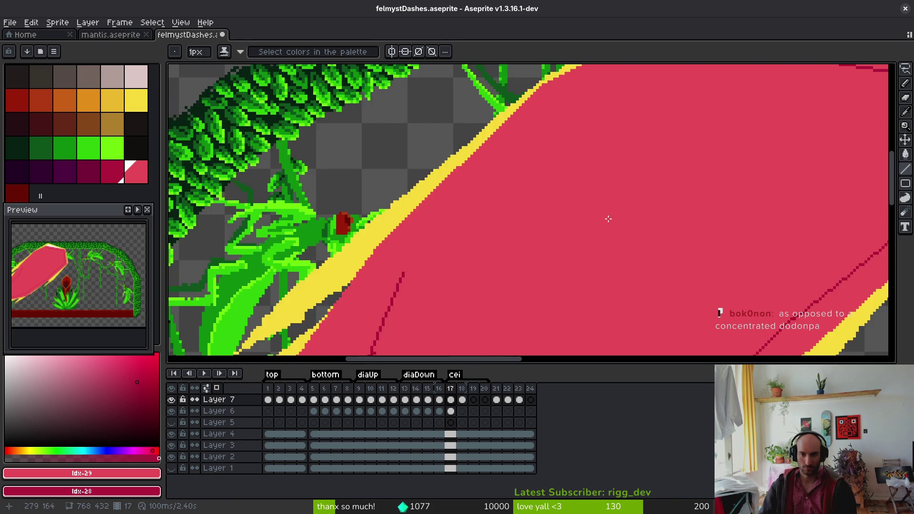
pyautogui.scroll(-1, 607, 217)
pyautogui.keyDown('shift'); pyautogui.click(457, 210); pyautogui.keyUp('shift')
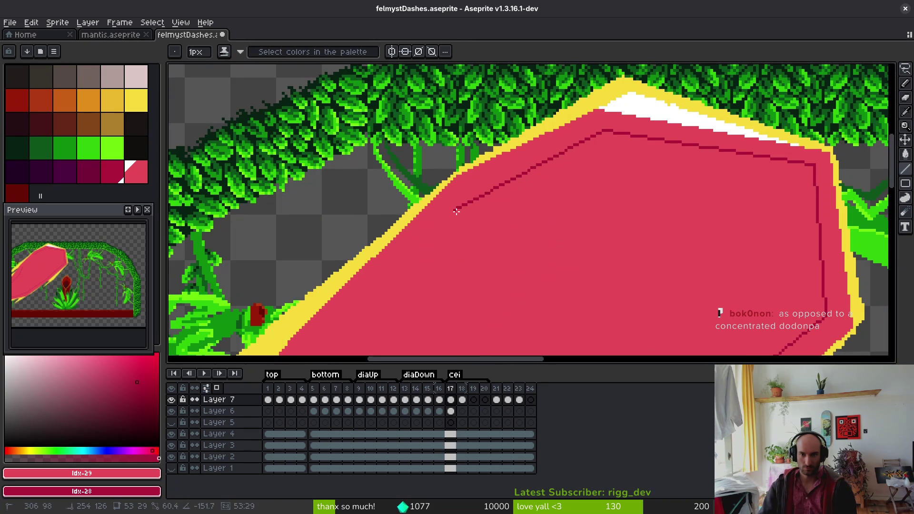
pyautogui.scroll(2, 679, 134)
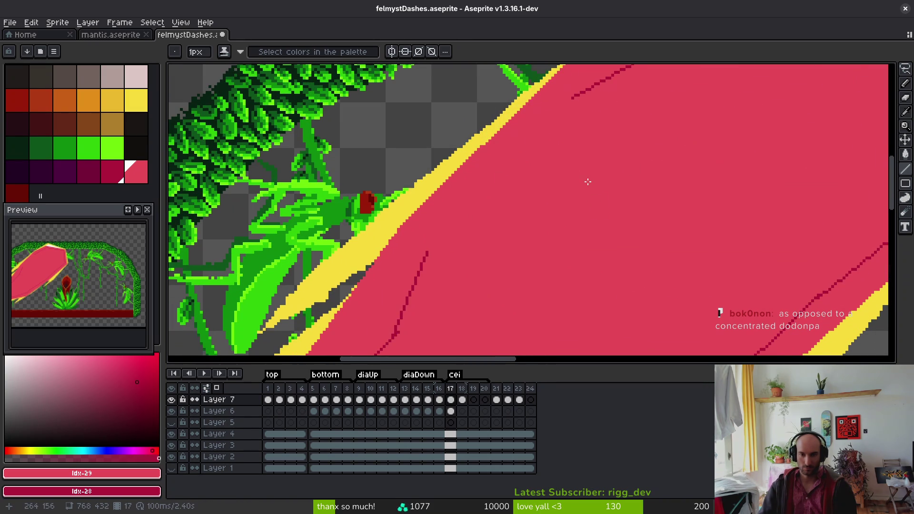
# - Draw another dark inner outline line down-left through the blast
pyautogui.moveTo(573, 98)
pyautogui.mouseDown()
pyautogui.moveTo(428, 261)
pyautogui.moveTo(435, 255)
pyautogui.mouseUp()
pyautogui.scroll(-3, 528, 269)
pyautogui.press('g')
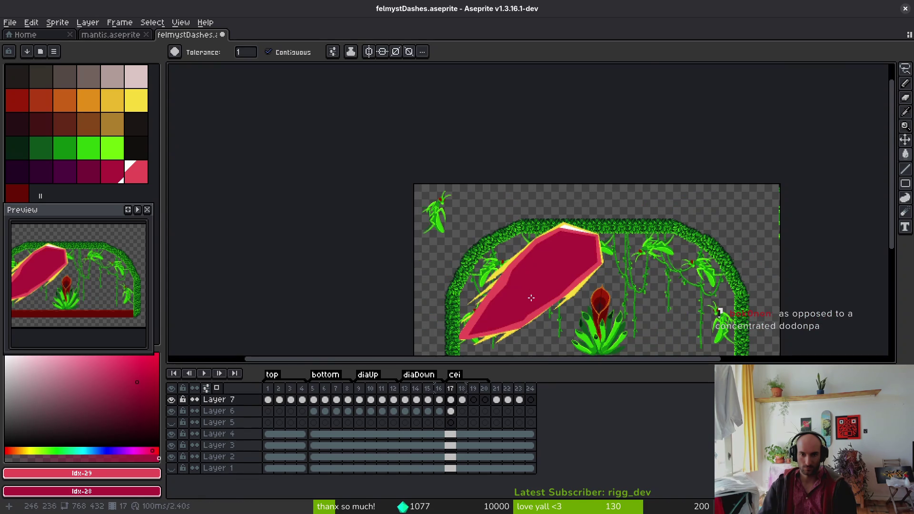
pyautogui.moveTo(528, 268); pyautogui.dragTo(510, 216)
# - Replace the dark red with black using Replace Color
pyautogui.rightClick(105, 425)
pyautogui.rightClick(143, 445)
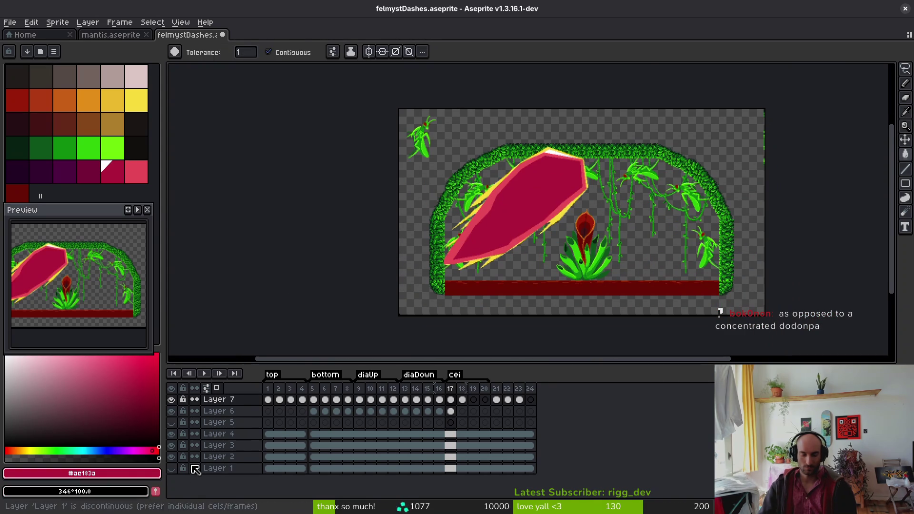
pyautogui.hotkey('shift', 'r')
pyautogui.click(692, 137)
pyautogui.press('Return')
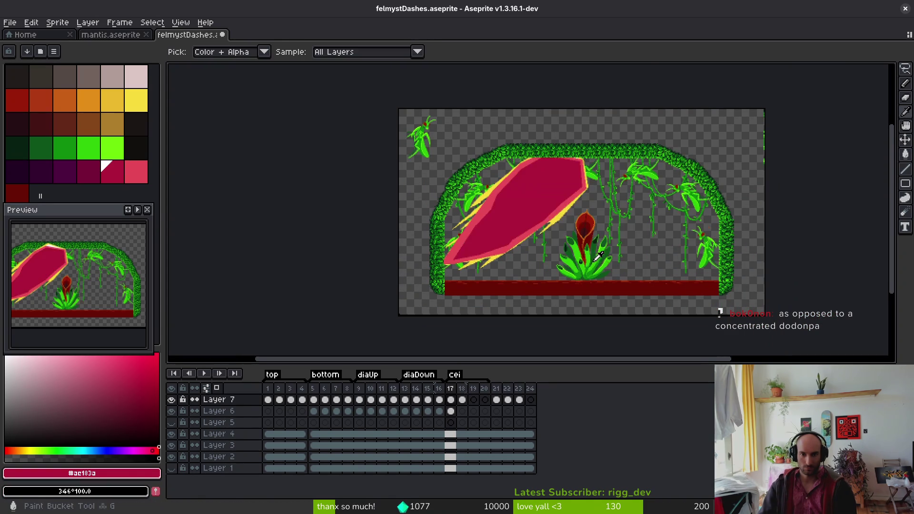
pyautogui.scroll(3, 619, 233)
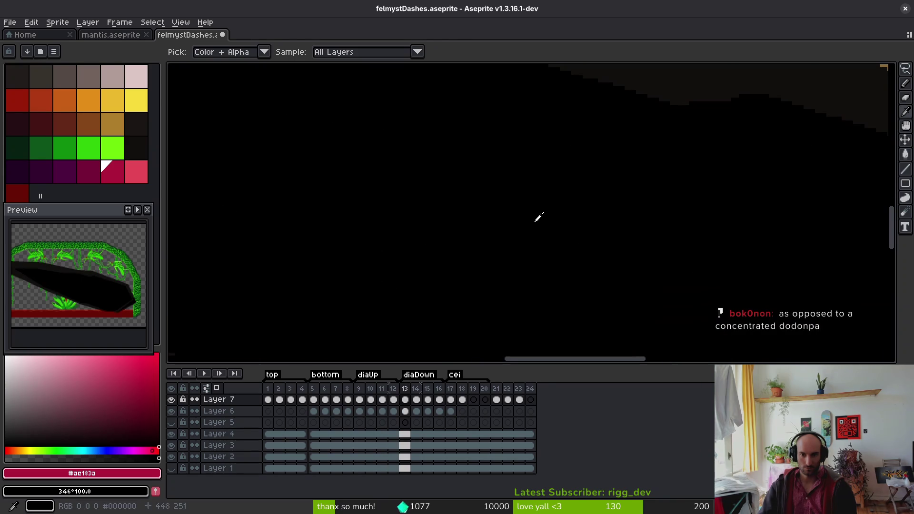
# - Sample black and the crimson fill from the canvas, then replace the crimson with black
pyautogui.keyDown('alt'); pyautogui.click(538, 216); pyautogui.keyUp('alt')
pyautogui.scroll(-4, 534, 214)
pyautogui.scroll(5, 547, 214)
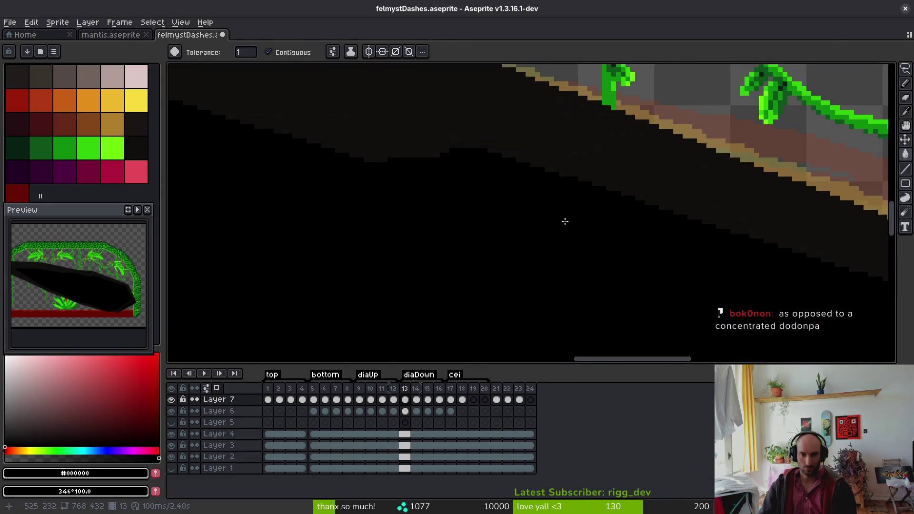
pyautogui.keyDown('alt'); pyautogui.rightClick(442, 258); pyautogui.keyUp('alt')
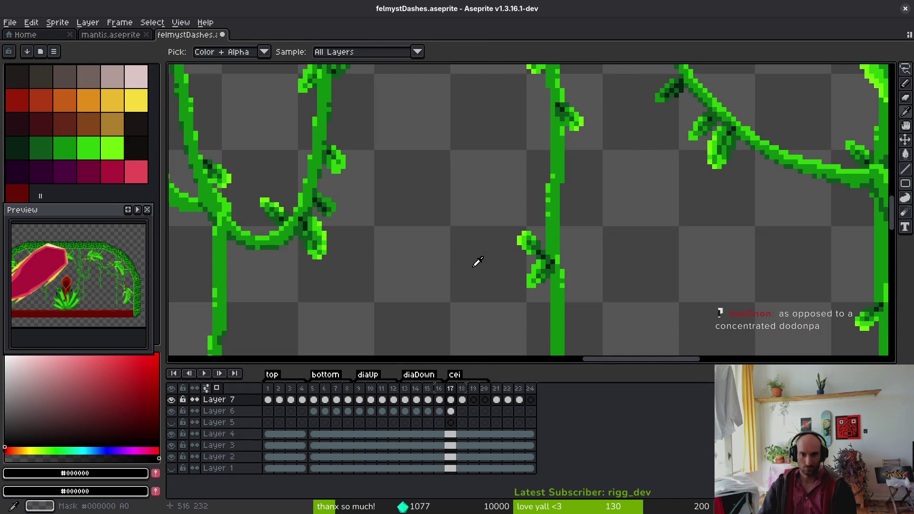
pyautogui.scroll(-4, 491, 258)
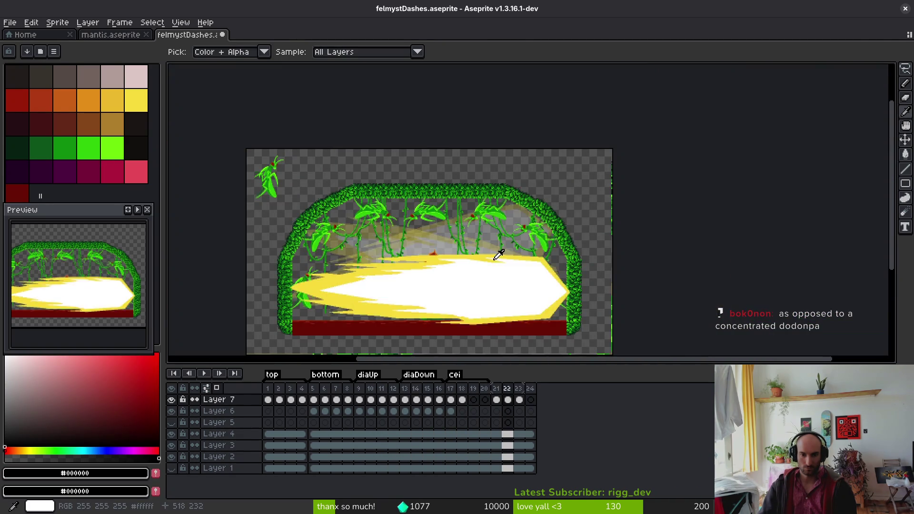
pyautogui.keyDown('alt'); pyautogui.click(409, 245); pyautogui.keyUp('alt')
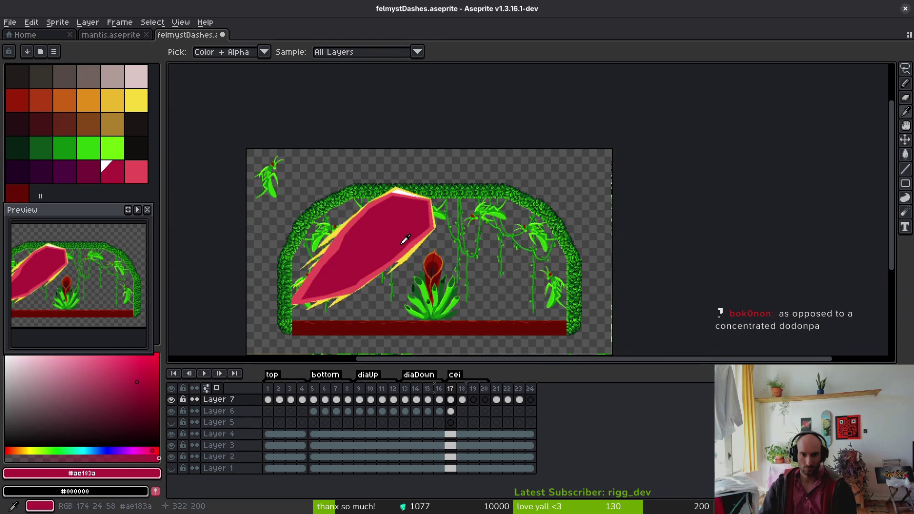
pyautogui.hotkey('shift', 'r')
pyautogui.click(686, 138)
# - Replace the pink band with black and go to frame 13
pyautogui.scroll(5, 586, 208)
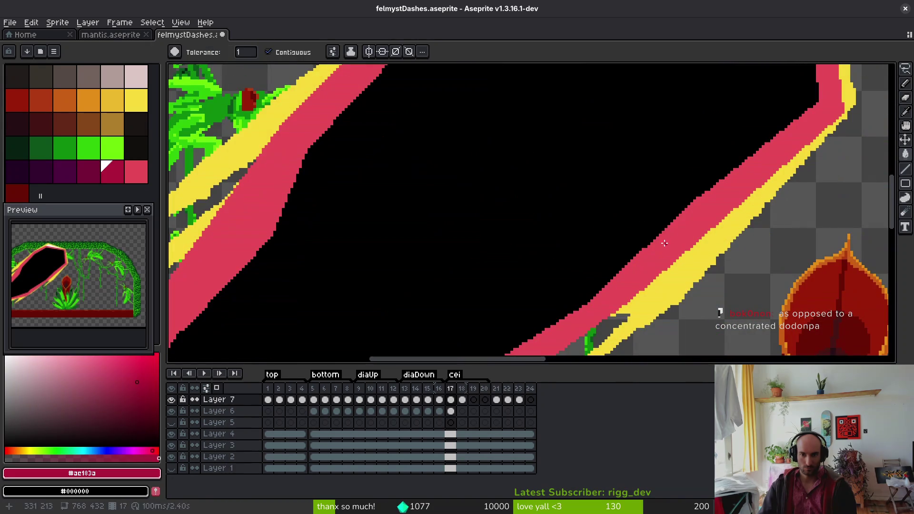
pyautogui.click(136, 171)
pyautogui.rightClick(138, 149)
pyautogui.hotkey('shift', 'r')
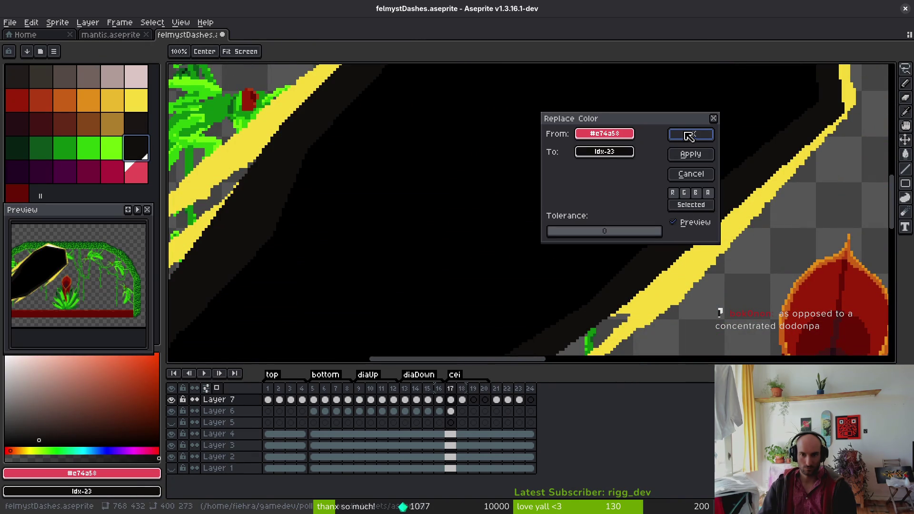
pyautogui.click(689, 136)
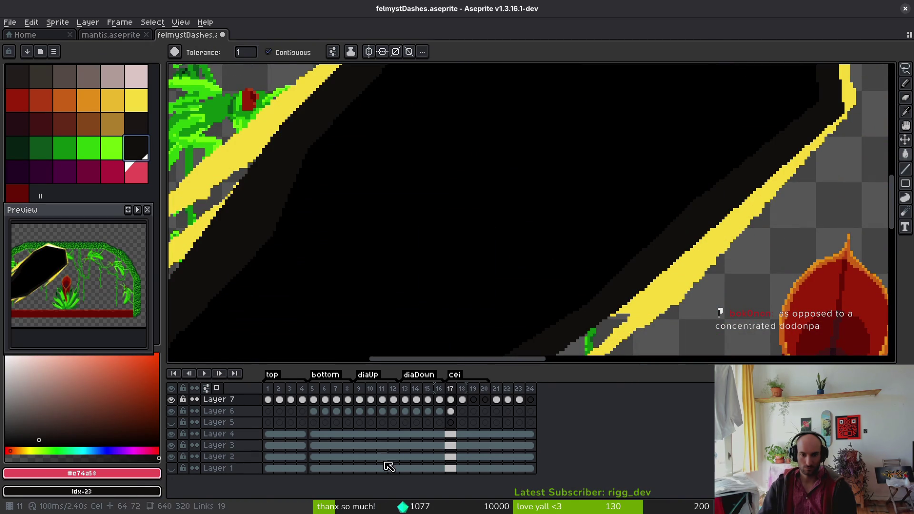
pyautogui.click(406, 410)
pyautogui.keyDown('alt'); pyautogui.rightClick(312, 259); pyautogui.keyUp('alt')
pyautogui.scroll(2, 615, 291)
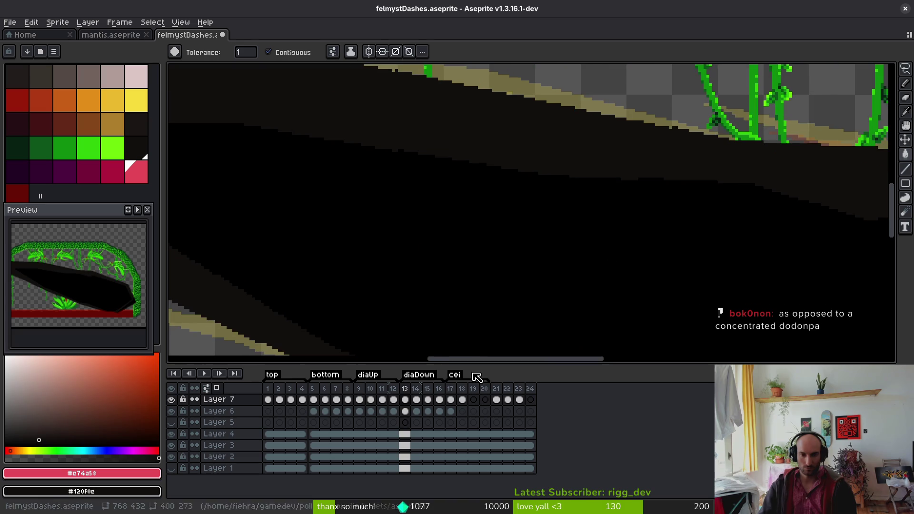
# - Go to frame 18, try green swatches, and select Layer 7's frame 18 cel
pyautogui.click(462, 400)
pyautogui.scroll(-3, 388, 282)
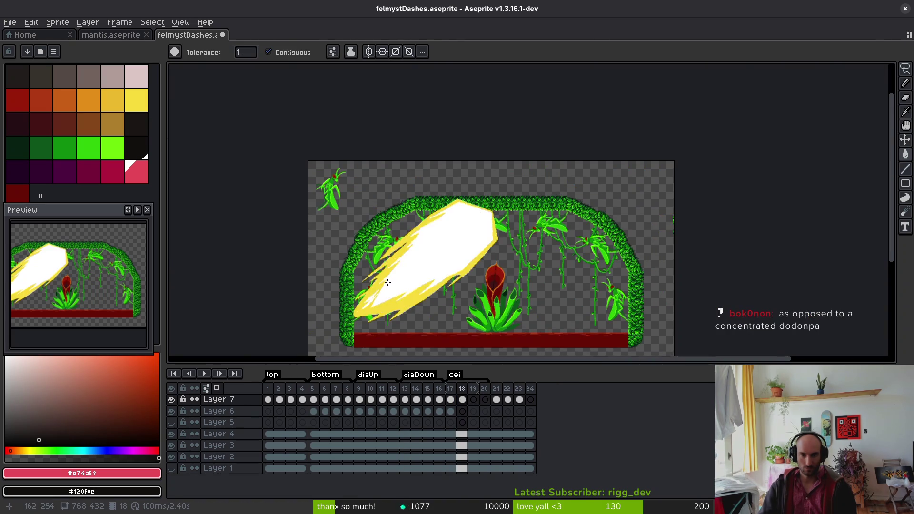
pyautogui.scroll(3, 502, 245)
pyautogui.scroll(-2, 541, 236)
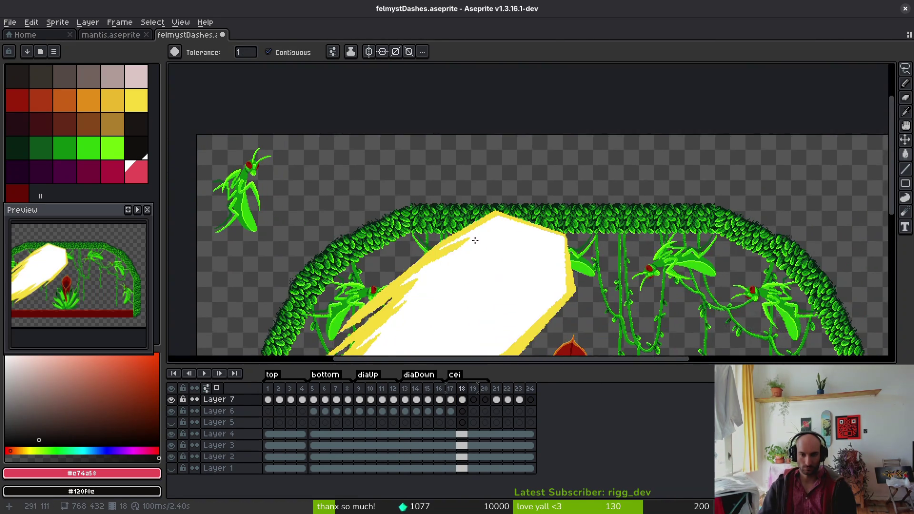
pyautogui.scroll(2, 475, 241)
pyautogui.click(113, 148)
pyautogui.rightClick(88, 147)
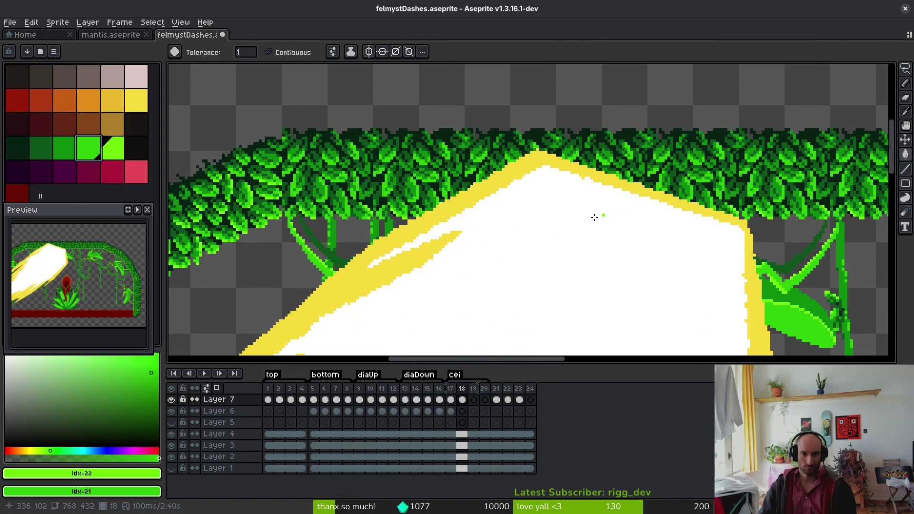
pyautogui.moveTo(595, 217); pyautogui.dragTo(542, 231)
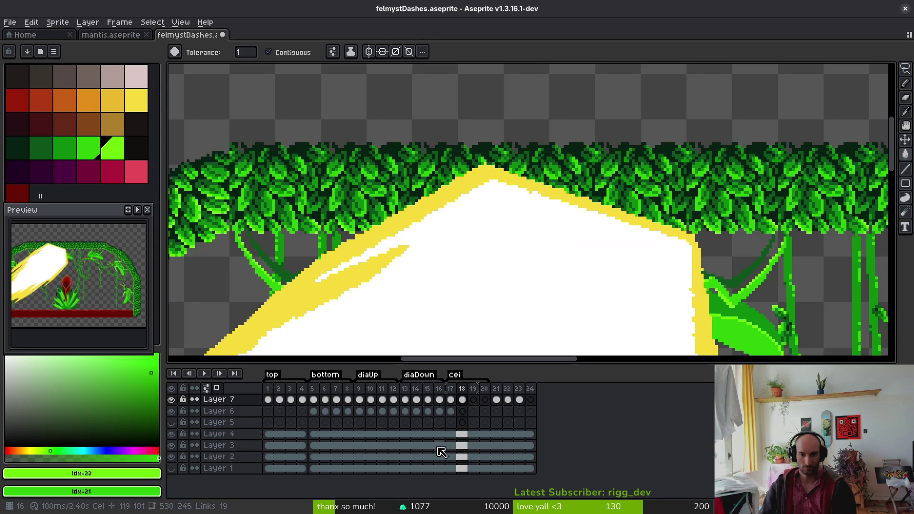
pyautogui.click(463, 411)
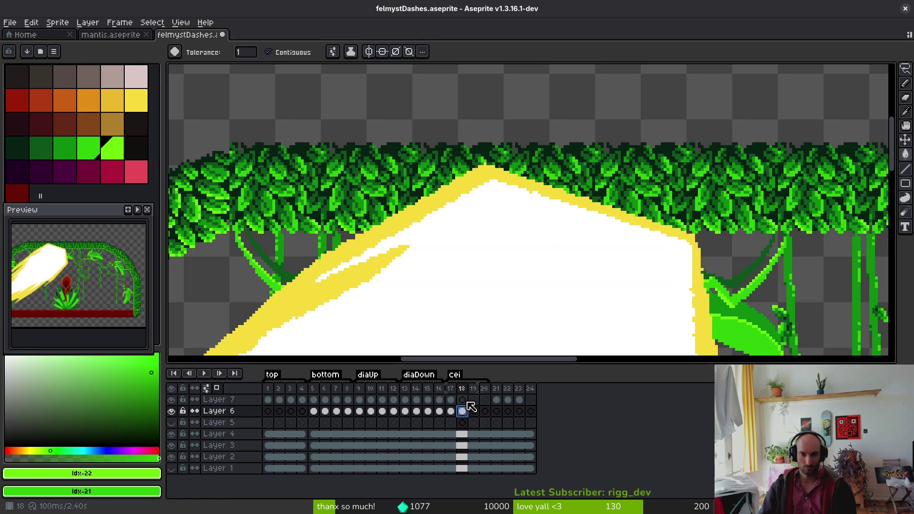
pyautogui.click(462, 399)
# - Set dark maroon as main and secondary colours with the Line tool, checking frame 17
pyautogui.press('b')
pyautogui.scroll(1, 655, 243)
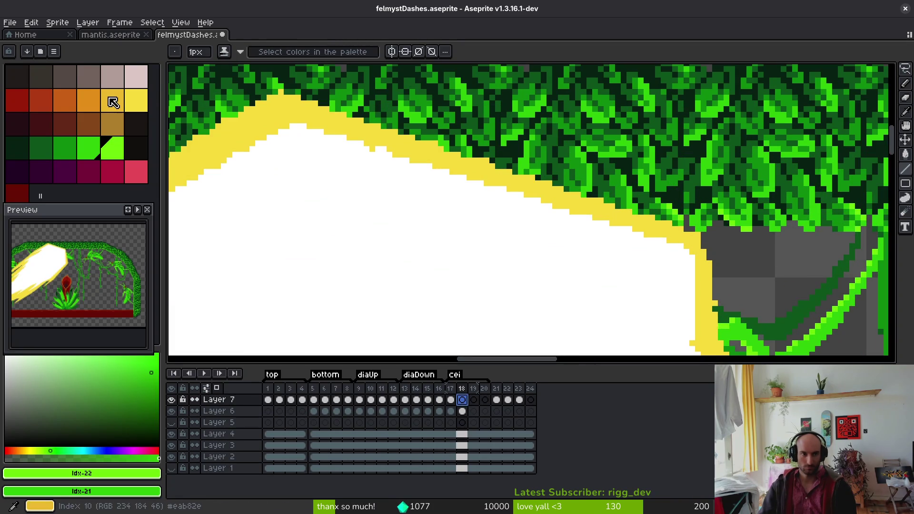
pyautogui.click(97, 182)
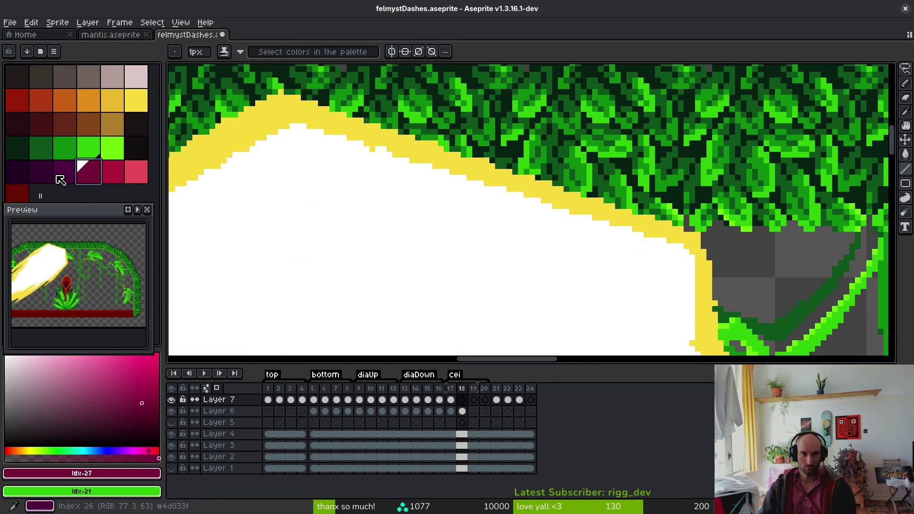
pyautogui.click(61, 179)
pyautogui.rightClick(44, 174)
pyautogui.click(88, 181)
pyautogui.rightClick(64, 172)
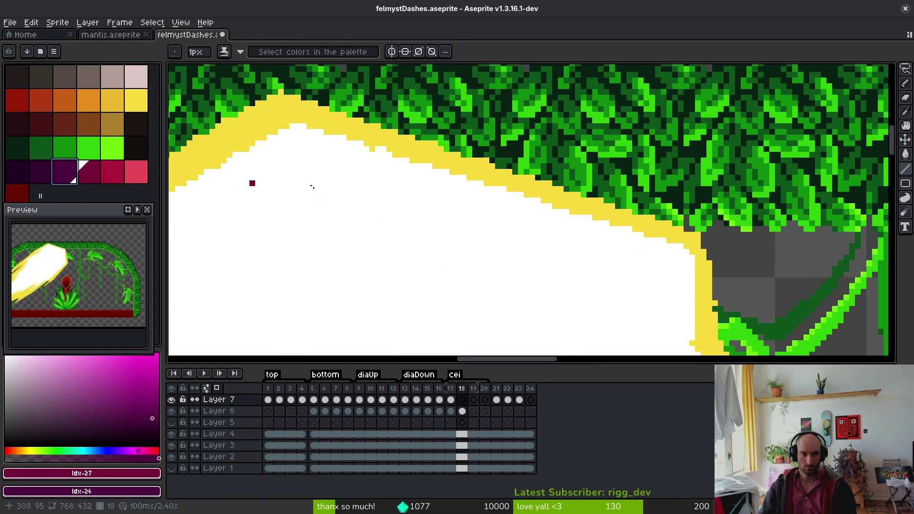
pyautogui.press('l')
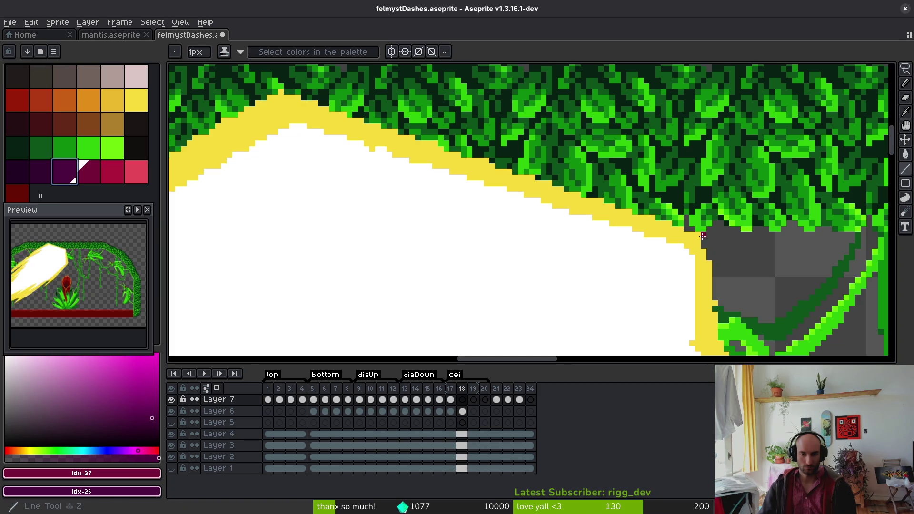
pyautogui.scroll(-2, 547, 229)
pyautogui.press(',')
pyautogui.press('i')
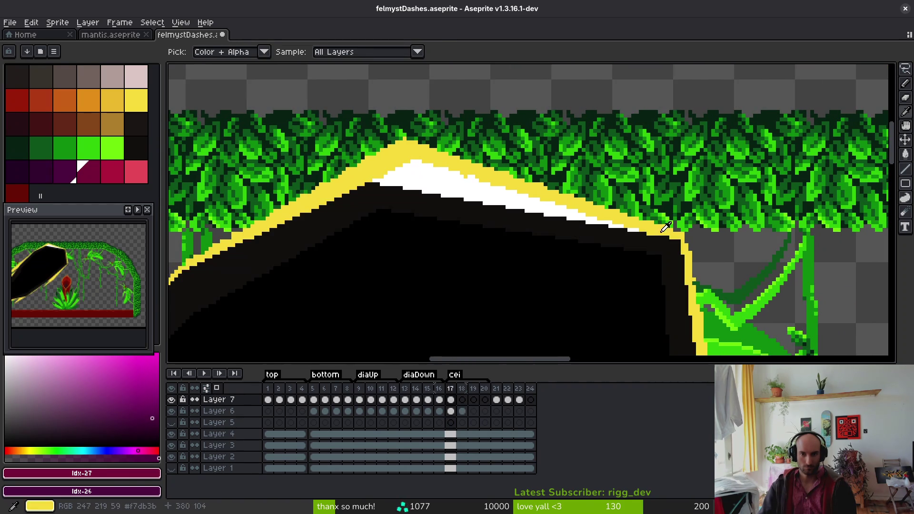
pyautogui.press('.')
# - Draw maroon straight lines along the blast's top edge and upper-left edge on frame 18
pyautogui.press('l')
pyautogui.moveTo(683, 234)
pyautogui.mouseDown()
pyautogui.moveTo(376, 149)
pyautogui.moveTo(387, 161)
pyautogui.mouseUp()
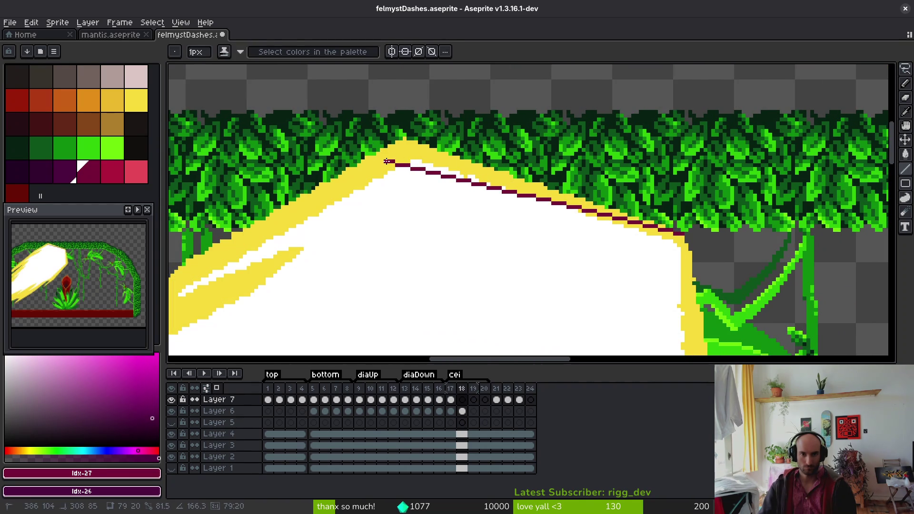
pyautogui.moveTo(361, 203)
pyautogui.mouseDown()
pyautogui.moveTo(673, 153)
pyautogui.moveTo(541, 222)
pyautogui.moveTo(627, 138)
pyautogui.mouseUp()
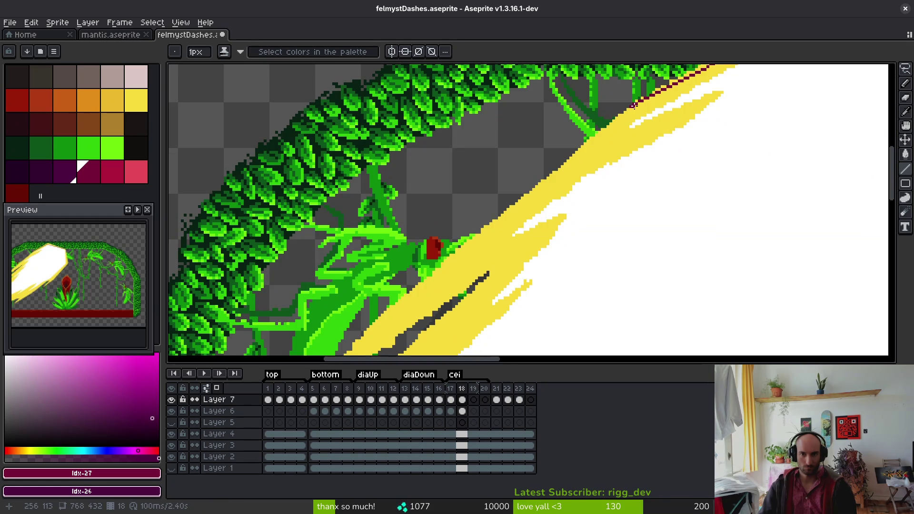
pyautogui.moveTo(633, 105)
pyautogui.mouseDown()
pyautogui.moveTo(405, 295)
pyautogui.moveTo(489, 186)
pyautogui.moveTo(413, 255)
pyautogui.moveTo(578, 147)
pyautogui.moveTo(434, 265)
pyautogui.mouseUp()
# - Outline the yellow streak down toward the red bulb, undoing and redrawing misplaced lines
pyautogui.scroll(2, 435, 270)
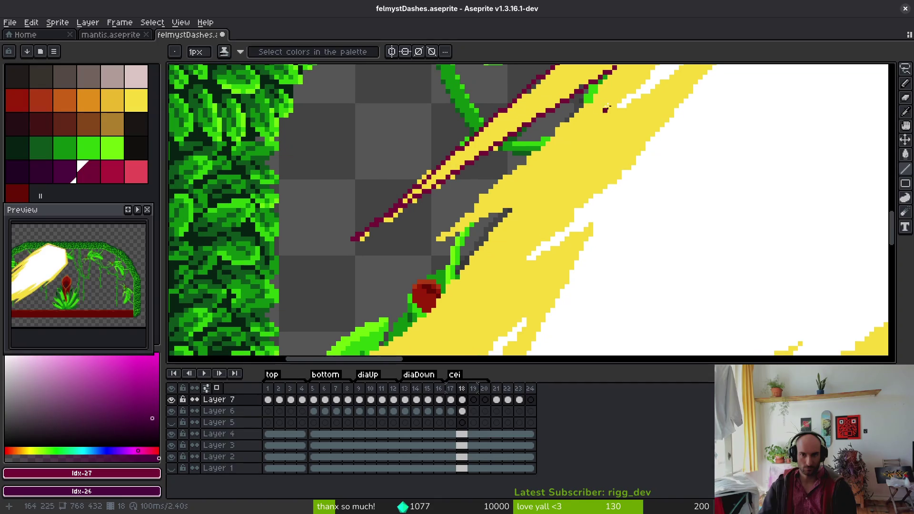
pyautogui.moveTo(599, 106)
pyautogui.mouseDown()
pyautogui.moveTo(471, 229)
pyautogui.moveTo(432, 241)
pyautogui.moveTo(517, 206)
pyautogui.moveTo(503, 212)
pyautogui.mouseUp()
pyautogui.hotkey('ctrl', 'z')
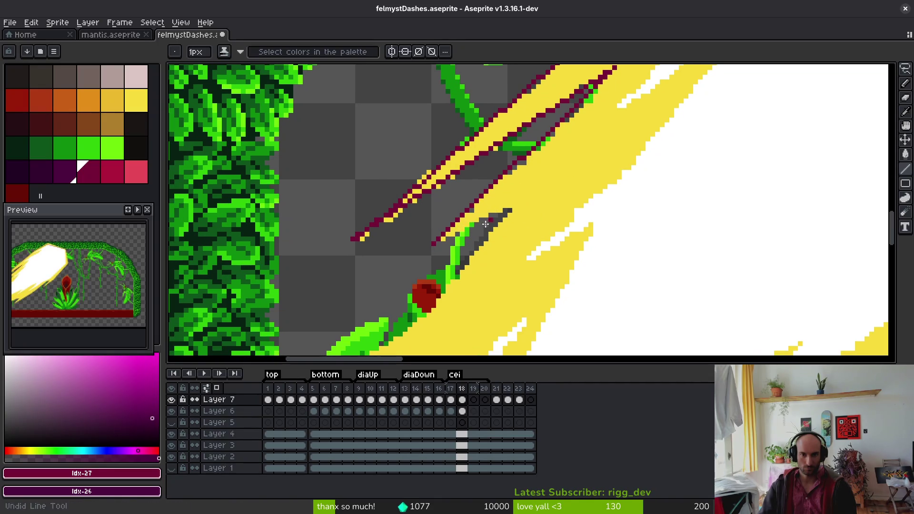
pyautogui.moveTo(438, 243); pyautogui.dragTo(520, 201)
pyautogui.moveTo(520, 201); pyautogui.dragTo(430, 314)
pyautogui.moveTo(489, 314)
pyautogui.mouseDown()
pyautogui.moveTo(630, 157)
pyautogui.moveTo(423, 266)
pyautogui.moveTo(431, 273)
pyautogui.mouseUp()
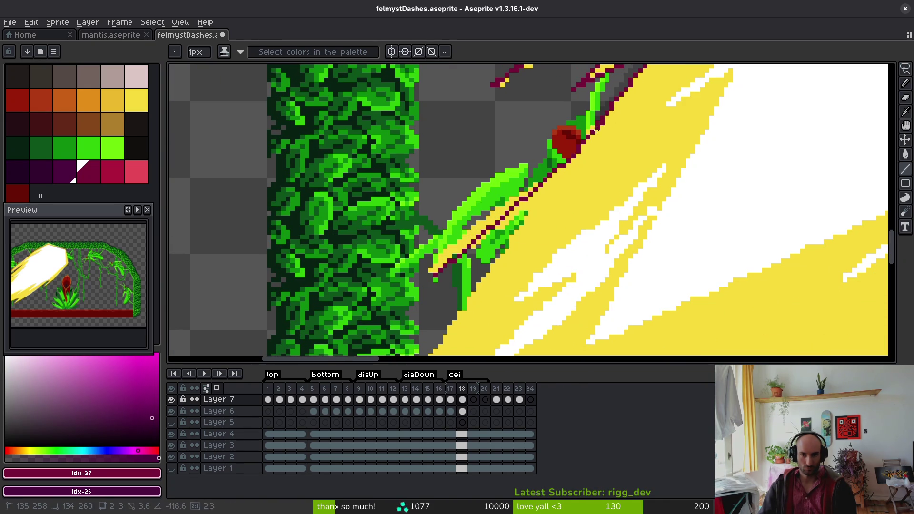
pyautogui.hotkey('ctrl', 'z')
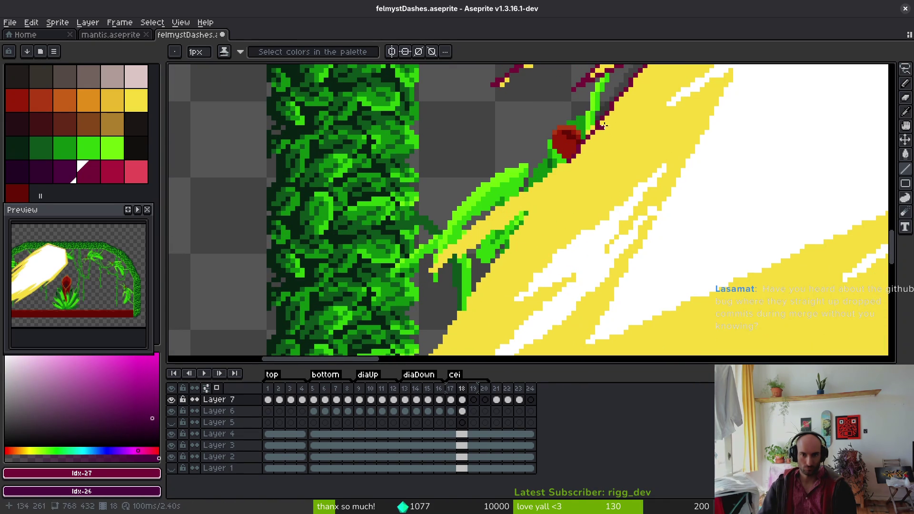
pyautogui.moveTo(598, 124)
pyautogui.mouseDown()
pyautogui.moveTo(437, 243)
pyautogui.moveTo(426, 275)
pyautogui.moveTo(467, 259)
pyautogui.moveTo(532, 208)
pyautogui.moveTo(470, 296)
pyautogui.mouseUp()
# - Outline the streaks below the red bulb in maroon, cancelling and undoing stray lines
pyautogui.scroll(-5, 545, 235)
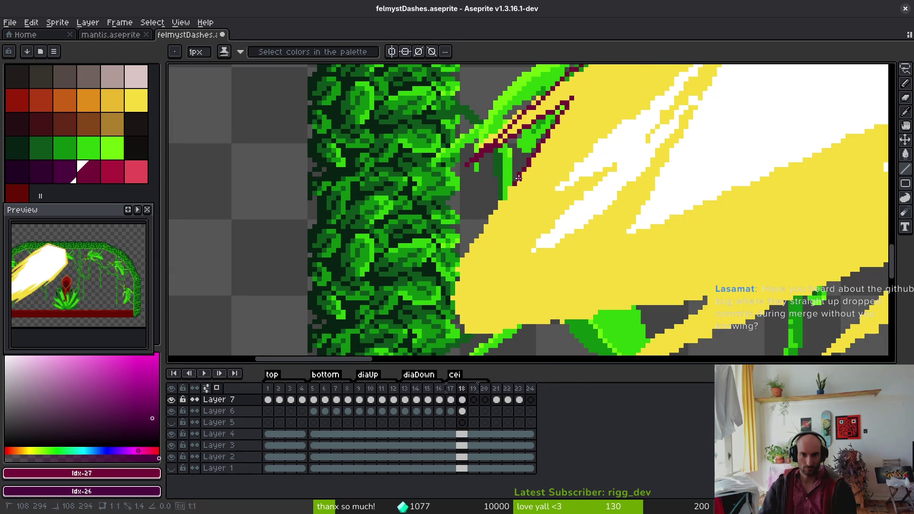
pyautogui.moveTo(509, 182)
pyautogui.mouseDown()
pyautogui.moveTo(450, 285)
pyautogui.moveTo(457, 336)
pyautogui.moveTo(718, 299)
pyautogui.mouseUp()
pyautogui.scroll(-5, 595, 200)
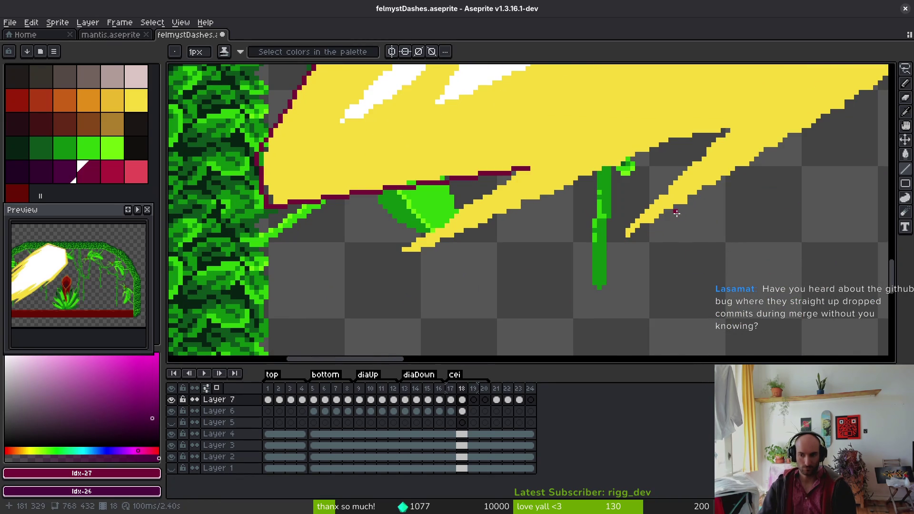
pyautogui.scroll(-1, 549, 170)
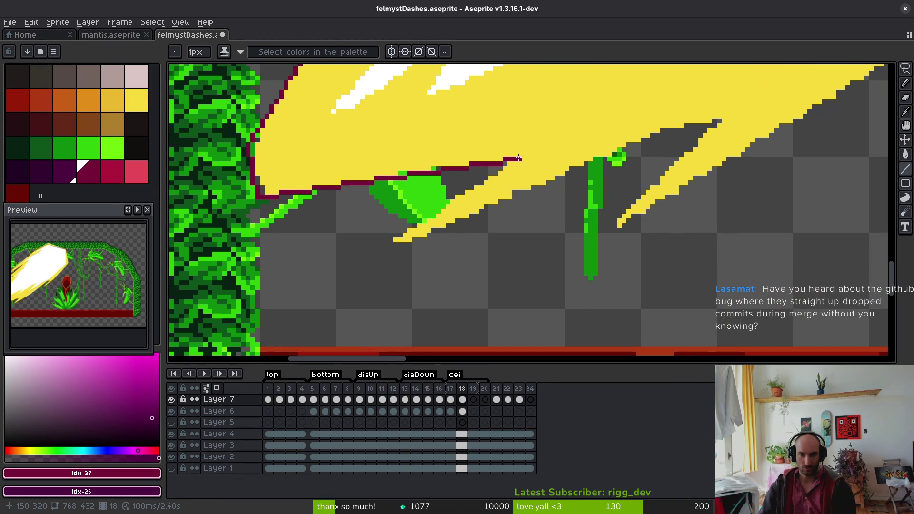
pyautogui.moveTo(519, 159)
pyautogui.mouseDown()
pyautogui.moveTo(383, 251)
pyautogui.moveTo(704, 137)
pyautogui.moveTo(663, 129)
pyautogui.mouseUp()
pyautogui.press('Escape')
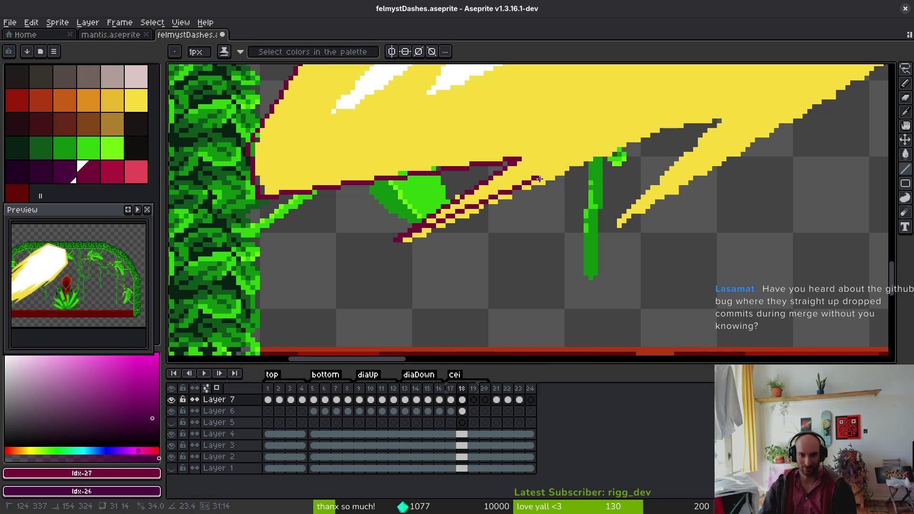
pyautogui.moveTo(396, 241)
pyautogui.mouseDown()
pyautogui.moveTo(628, 157)
pyautogui.moveTo(648, 139)
pyautogui.moveTo(584, 162)
pyautogui.mouseUp()
pyautogui.press('Escape')
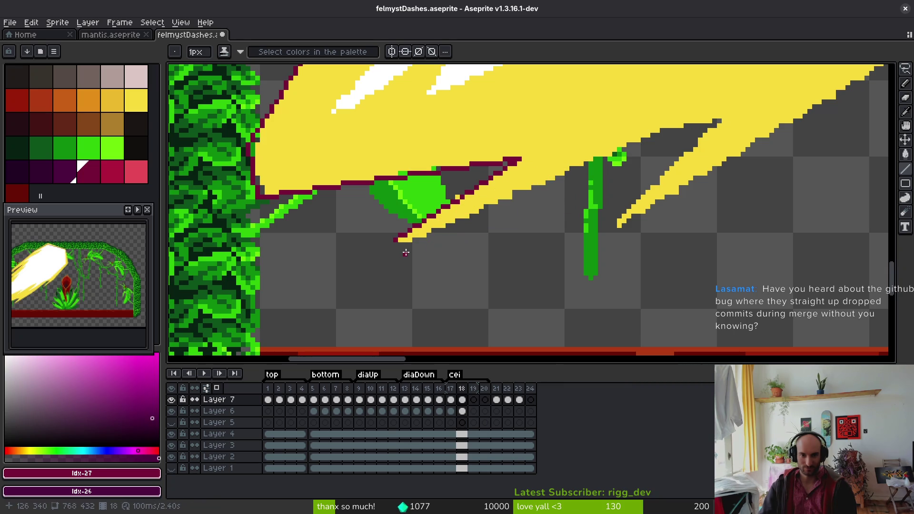
pyautogui.hotkey('ctrl', 'z')
pyautogui.moveTo(520, 159)
pyautogui.mouseDown()
pyautogui.moveTo(390, 245)
pyautogui.moveTo(621, 140)
pyautogui.moveTo(722, 121)
pyautogui.moveTo(611, 231)
pyautogui.mouseUp()
# - Trace the yellow stripe's edge and lower streak, extending the outline along the blast's lower edge
pyautogui.moveTo(765, 223); pyautogui.dragTo(625, 298)
pyautogui.hscroll(3, 624, 298)
pyautogui.scroll(-1, 590, 253)
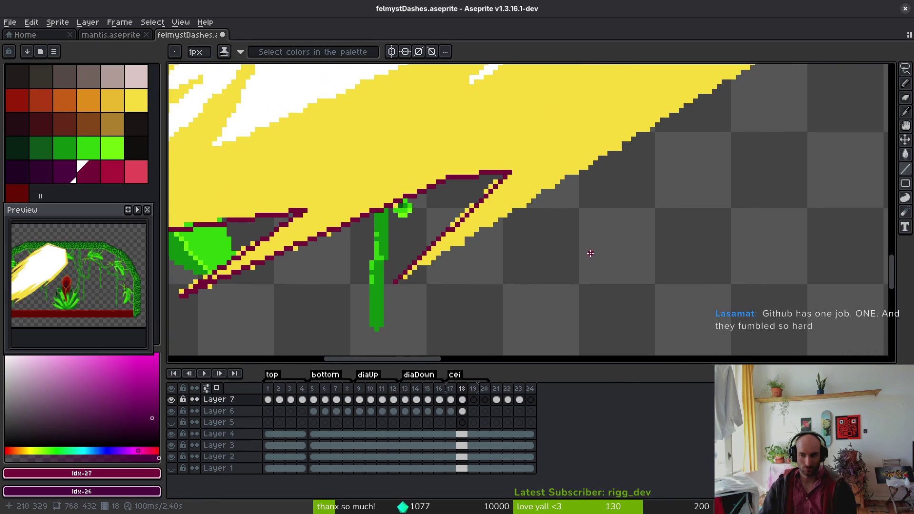
pyautogui.scroll(1, 423, 289)
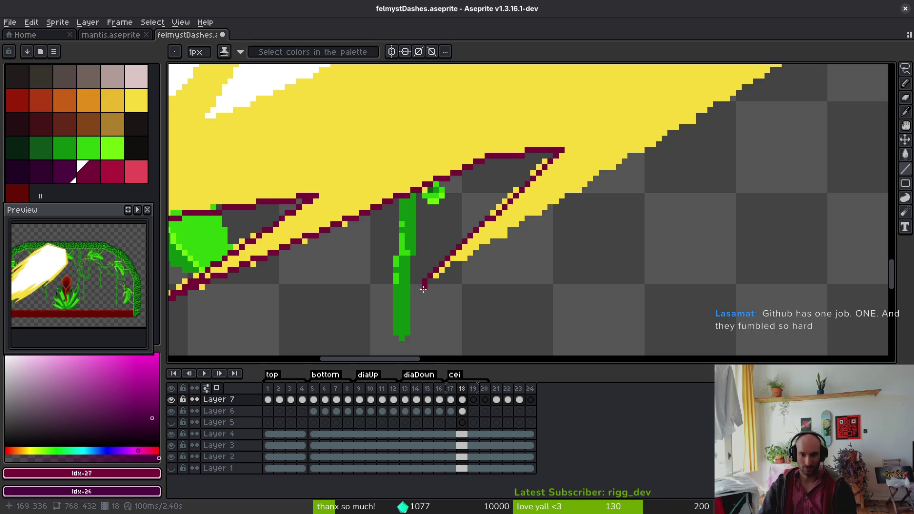
pyautogui.moveTo(425, 281); pyautogui.dragTo(648, 145)
pyautogui.scroll(-1, 708, 115)
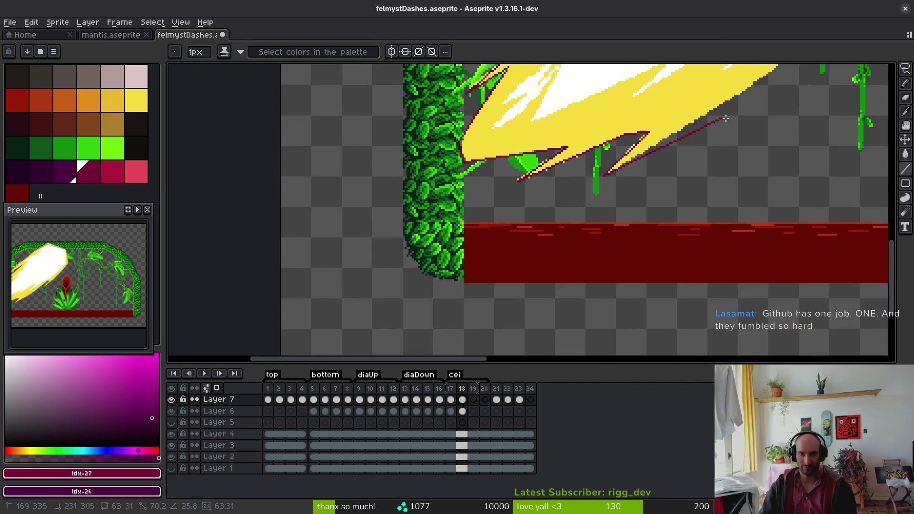
pyautogui.scroll(1, 722, 157)
pyautogui.scroll(1, 735, 196)
pyautogui.moveTo(736, 196)
pyautogui.mouseDown()
pyautogui.moveTo(790, 156)
pyautogui.moveTo(653, 224)
pyautogui.moveTo(450, 272)
pyautogui.mouseUp()
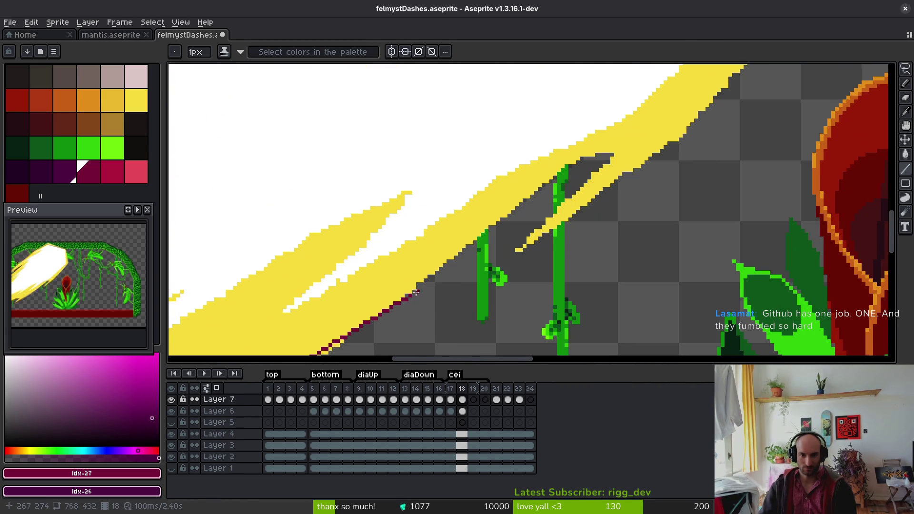
pyautogui.moveTo(411, 296)
pyautogui.mouseDown()
pyautogui.moveTo(569, 163)
pyautogui.moveTo(619, 146)
pyautogui.moveTo(517, 252)
pyautogui.moveTo(741, 88)
pyautogui.mouseUp()
# - Continue the lower-edge outline up-right and trace the blast's right edge
pyautogui.scroll(1, 519, 251)
pyautogui.scroll(-1, 651, 145)
pyautogui.scroll(2, 741, 88)
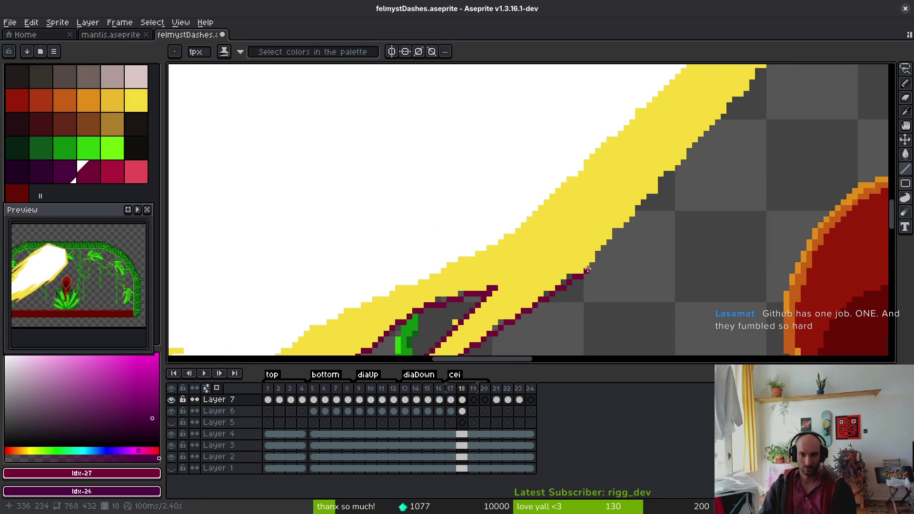
pyautogui.moveTo(588, 270)
pyautogui.mouseDown()
pyautogui.moveTo(676, 153)
pyautogui.moveTo(714, 129)
pyautogui.moveTo(669, 109)
pyautogui.mouseUp()
pyautogui.scroll(-1, 676, 153)
pyautogui.scroll(-2, 714, 129)
pyautogui.scroll(3, 707, 121)
pyautogui.moveTo(670, 109); pyautogui.dragTo(682, 311)
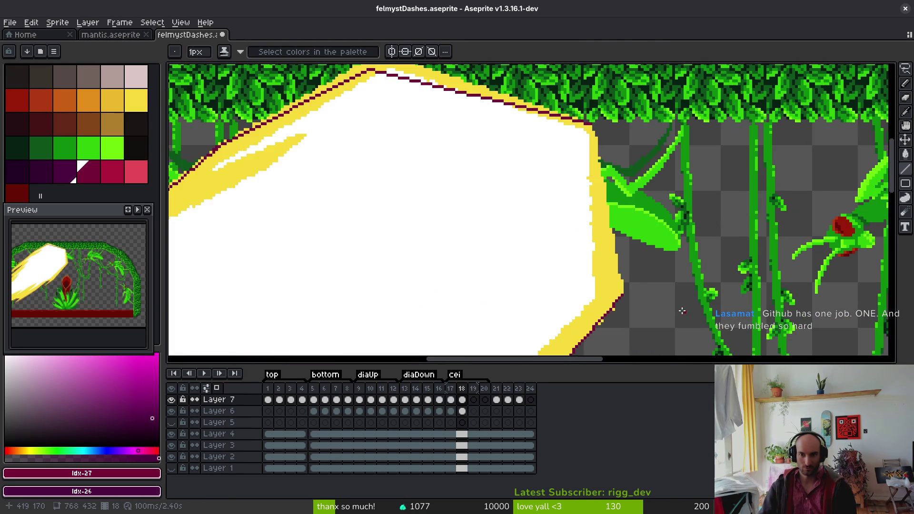
pyautogui.scroll(1, 623, 291)
pyautogui.moveTo(623, 291)
pyautogui.mouseDown()
pyautogui.moveTo(580, 82)
pyautogui.moveTo(586, 112)
pyautogui.mouseUp()
pyautogui.scroll(-1, 607, 210)
pyautogui.scroll(1, 580, 84)
pyautogui.scroll(-3, 586, 112)
# - Draw inner dark red lines beneath the top edge and down the inner streak
pyautogui.scroll(1, 536, 206)
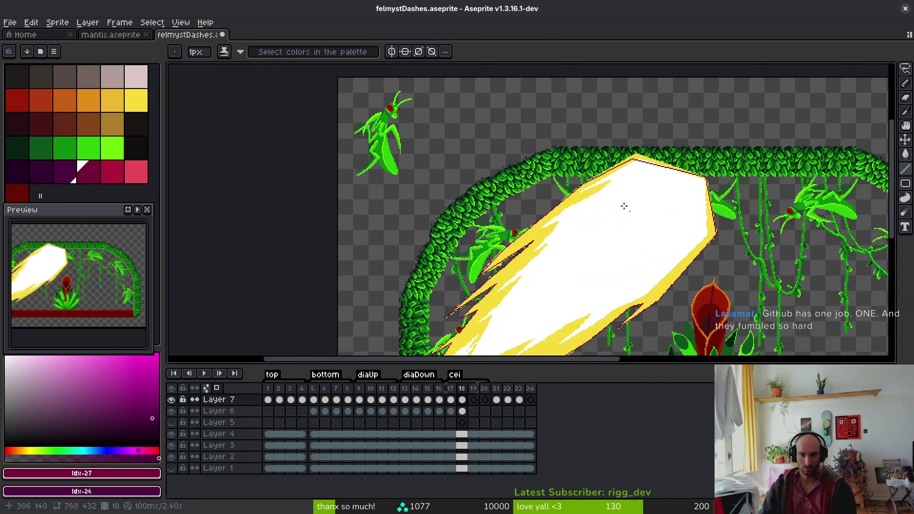
pyautogui.scroll(2, 573, 245)
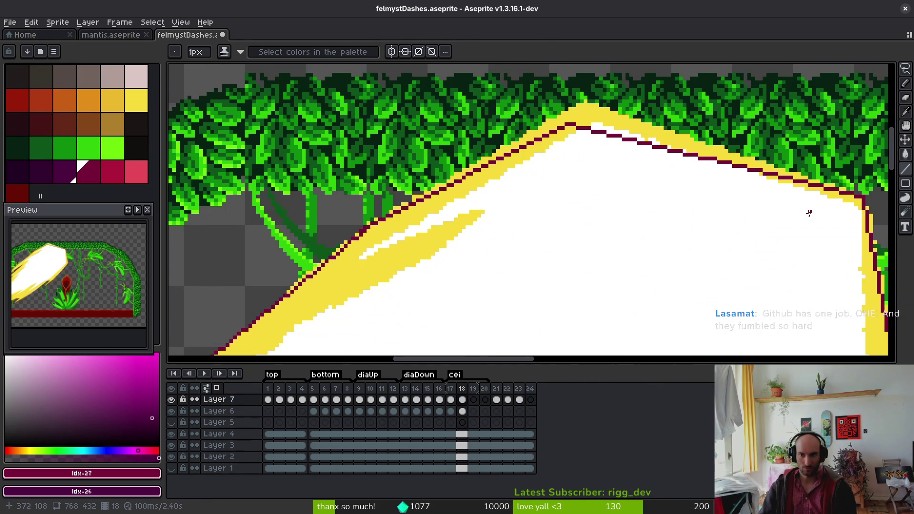
pyautogui.moveTo(855, 207)
pyautogui.mouseDown()
pyautogui.moveTo(581, 144)
pyautogui.moveTo(357, 260)
pyautogui.moveTo(488, 209)
pyautogui.mouseUp()
pyautogui.moveTo(574, 236); pyautogui.dragTo(769, 133)
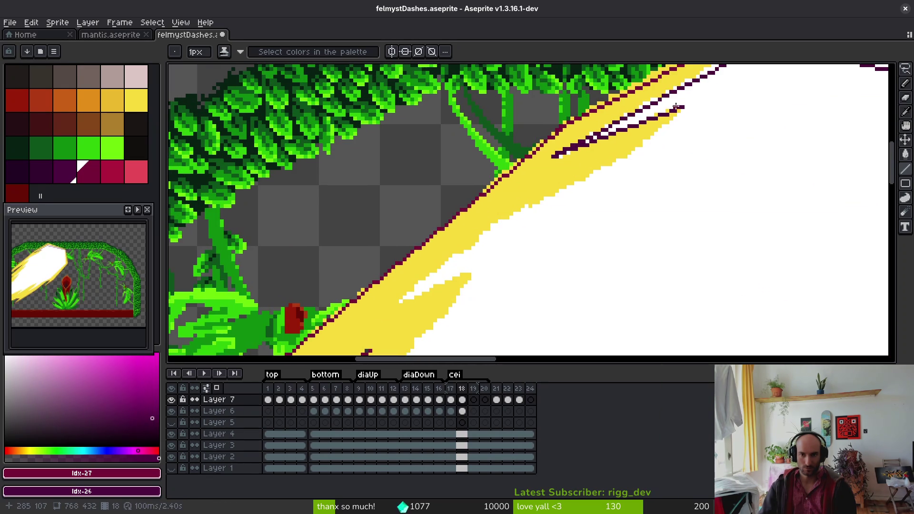
pyautogui.moveTo(684, 107); pyautogui.dragTo(629, 160)
pyautogui.hotkey('ctrl', 'z')
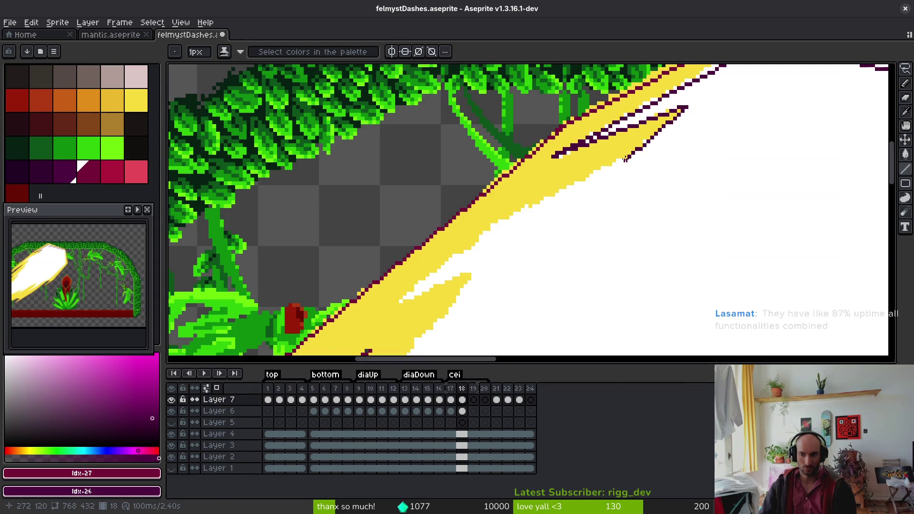
pyautogui.moveTo(665, 203); pyautogui.dragTo(682, 160)
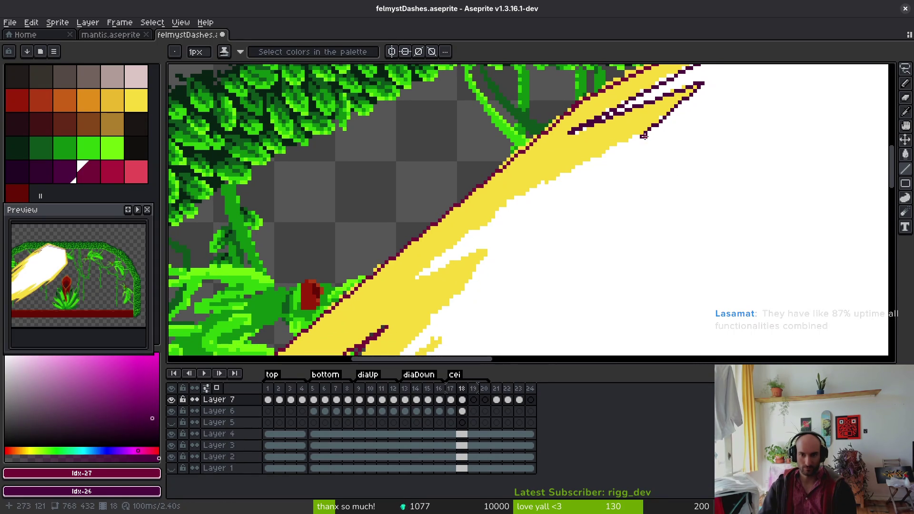
pyautogui.moveTo(644, 137)
pyautogui.mouseDown()
pyautogui.moveTo(543, 183)
pyautogui.moveTo(538, 228)
pyautogui.moveTo(508, 202)
pyautogui.moveTo(428, 273)
pyautogui.mouseUp()
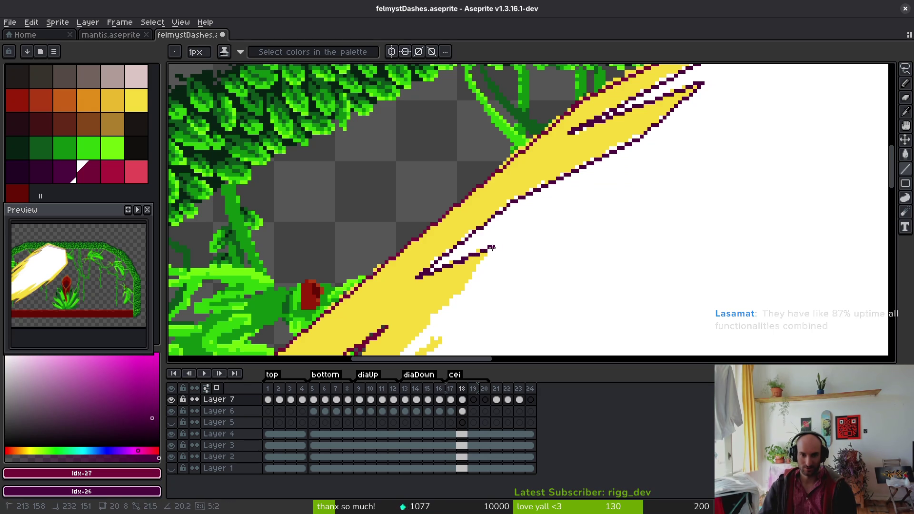
# - Outline the lower inner streak, redrawing the misplaced short line
pyautogui.moveTo(503, 272); pyautogui.dragTo(621, 153)
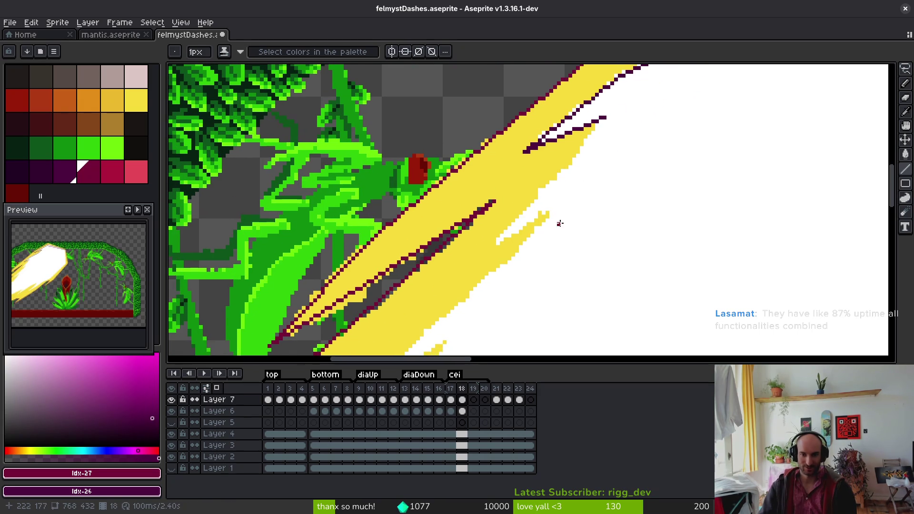
pyautogui.moveTo(609, 118)
pyautogui.mouseDown()
pyautogui.moveTo(553, 188)
pyautogui.moveTo(485, 237)
pyautogui.moveTo(499, 243)
pyautogui.mouseUp()
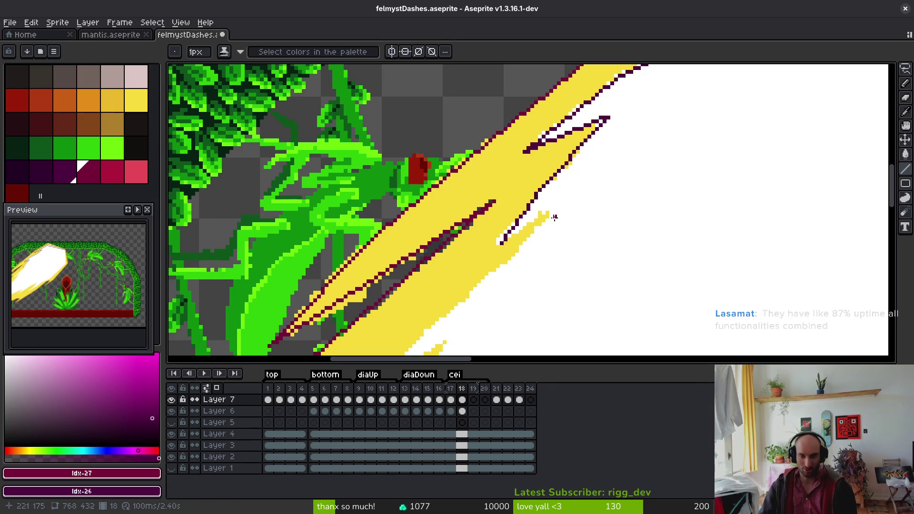
pyautogui.hotkey('ctrl', 'z')
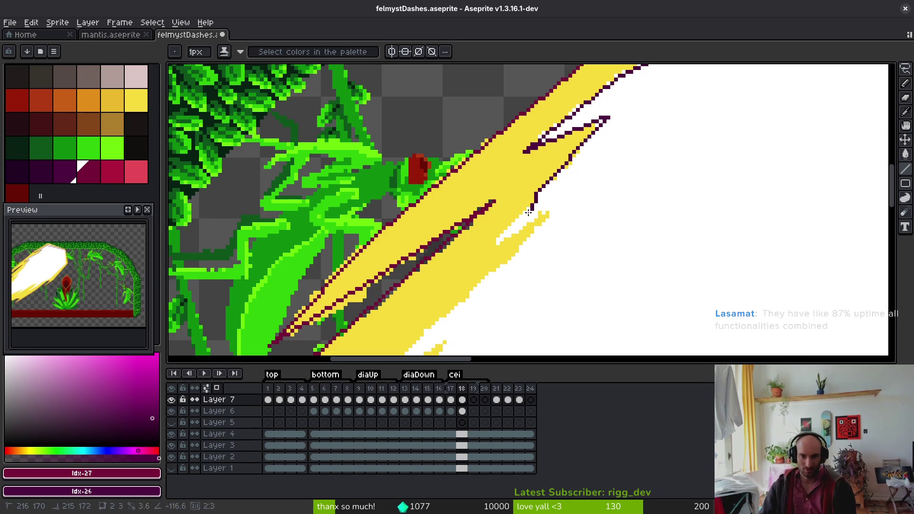
pyautogui.moveTo(536, 196); pyautogui.dragTo(494, 244)
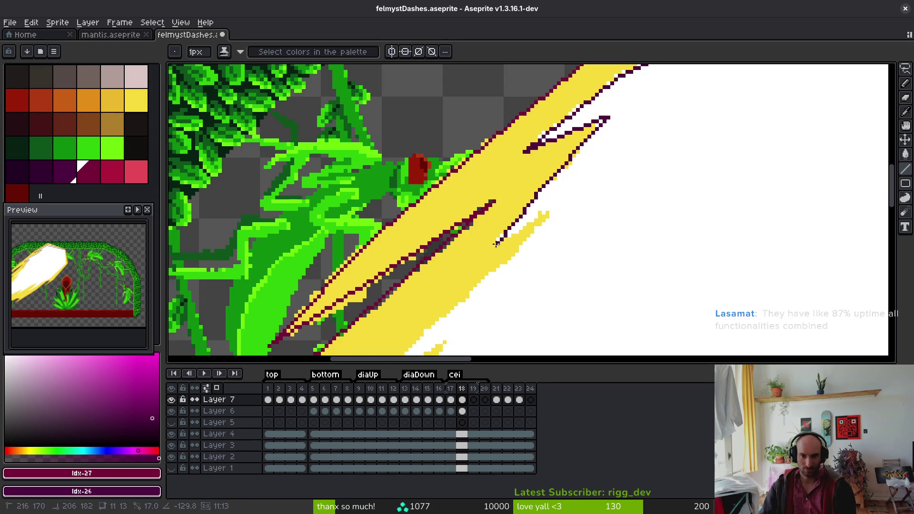
# - Trace the blast's yellow edge, including one spike and a long line up the edge
pyautogui.moveTo(498, 243)
pyautogui.mouseDown()
pyautogui.moveTo(556, 213)
pyautogui.moveTo(695, 83)
pyautogui.moveTo(657, 129)
pyautogui.moveTo(486, 280)
pyautogui.moveTo(593, 213)
pyautogui.moveTo(498, 330)
pyautogui.mouseUp()
pyautogui.moveTo(583, 312)
pyautogui.mouseDown()
pyautogui.moveTo(696, 176)
pyautogui.moveTo(610, 234)
pyautogui.mouseUp()
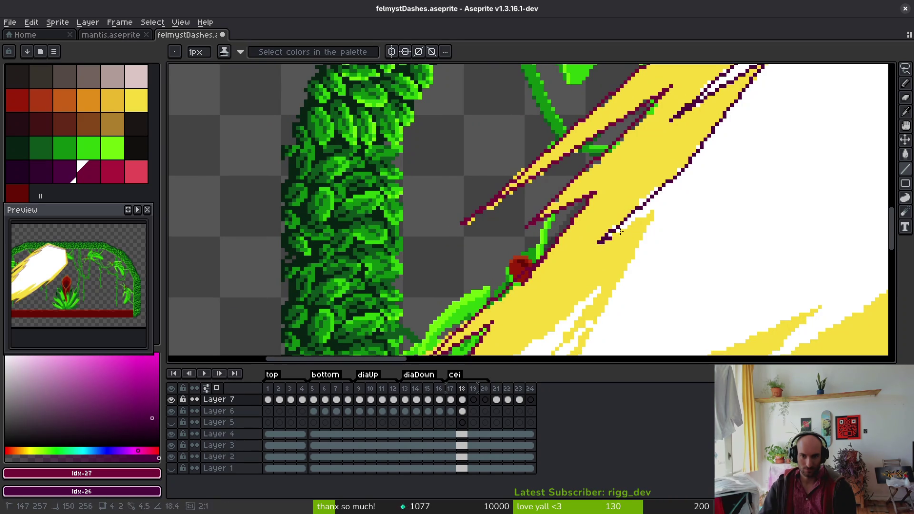
pyautogui.moveTo(673, 245)
pyautogui.mouseDown()
pyautogui.moveTo(669, 140)
pyautogui.moveTo(525, 332)
pyautogui.mouseUp()
pyautogui.moveTo(569, 211); pyautogui.dragTo(409, 145)
pyautogui.moveTo(367, 267)
pyautogui.mouseDown()
pyautogui.moveTo(656, 140)
pyautogui.moveTo(598, 203)
pyautogui.moveTo(567, 221)
pyautogui.mouseUp()
# - Outline the yellow band upward, the blast's lower spike, and the band's upper edge near the right corner
pyautogui.moveTo(727, 168); pyautogui.dragTo(512, 260)
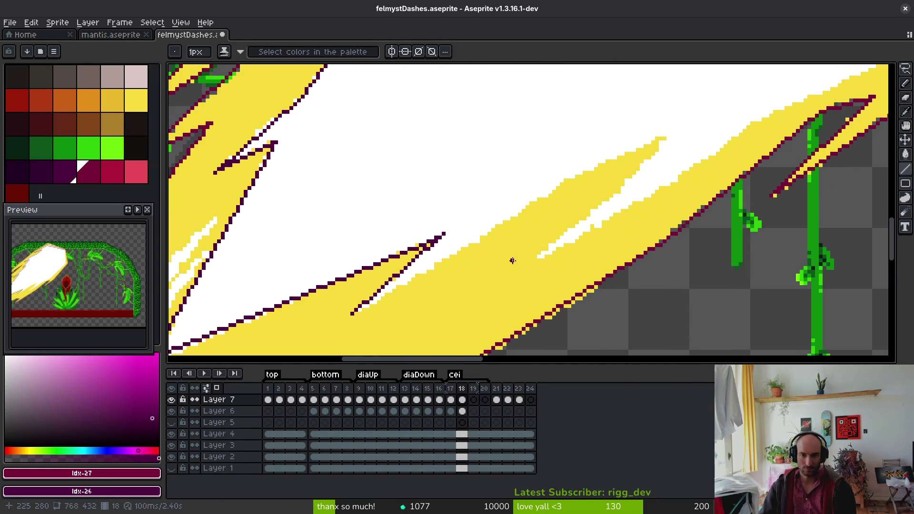
pyautogui.moveTo(352, 313)
pyautogui.mouseDown()
pyautogui.moveTo(661, 136)
pyautogui.moveTo(560, 177)
pyautogui.moveTo(666, 136)
pyautogui.moveTo(634, 186)
pyautogui.moveTo(531, 258)
pyautogui.moveTo(540, 262)
pyautogui.mouseUp()
pyautogui.scroll(3, 467, 346)
pyautogui.hscroll(4, 466, 346)
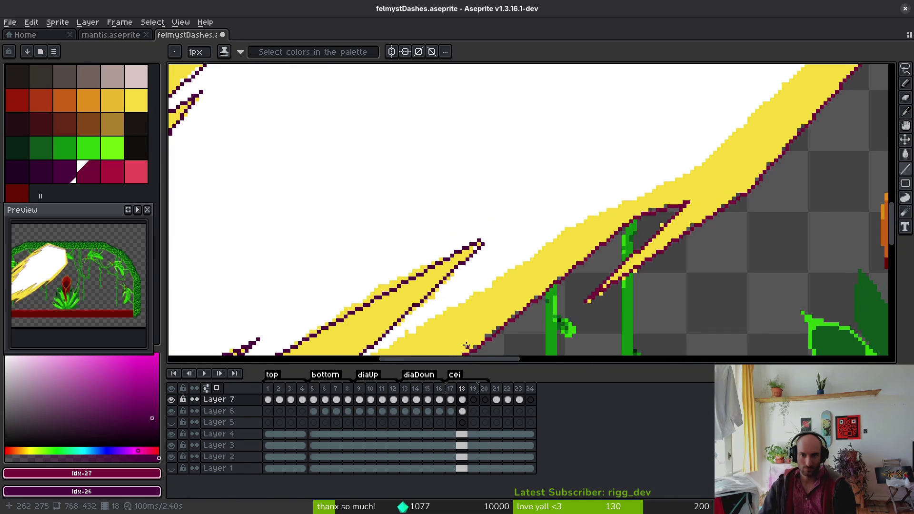
pyautogui.moveTo(444, 313); pyautogui.dragTo(324, 204)
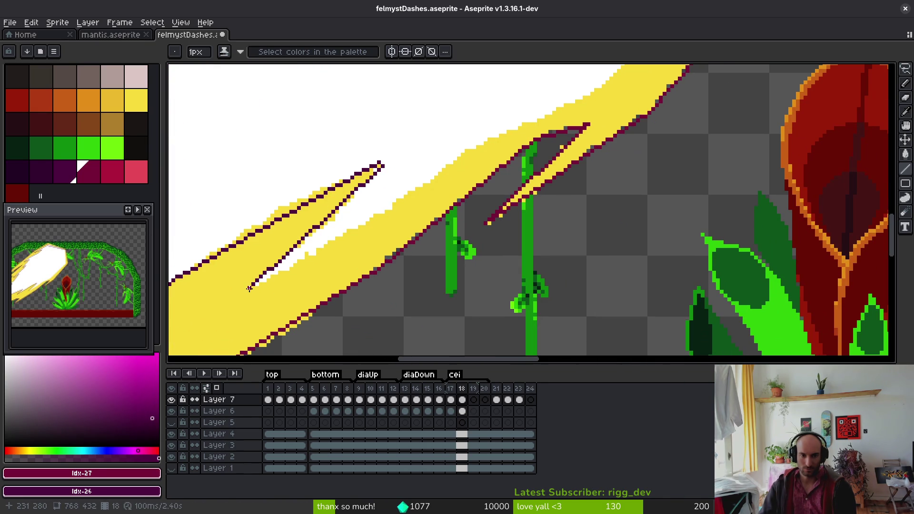
pyautogui.moveTo(249, 288)
pyautogui.mouseDown()
pyautogui.moveTo(505, 123)
pyautogui.moveTo(494, 137)
pyautogui.moveTo(537, 149)
pyautogui.moveTo(464, 259)
pyautogui.moveTo(522, 219)
pyautogui.mouseUp()
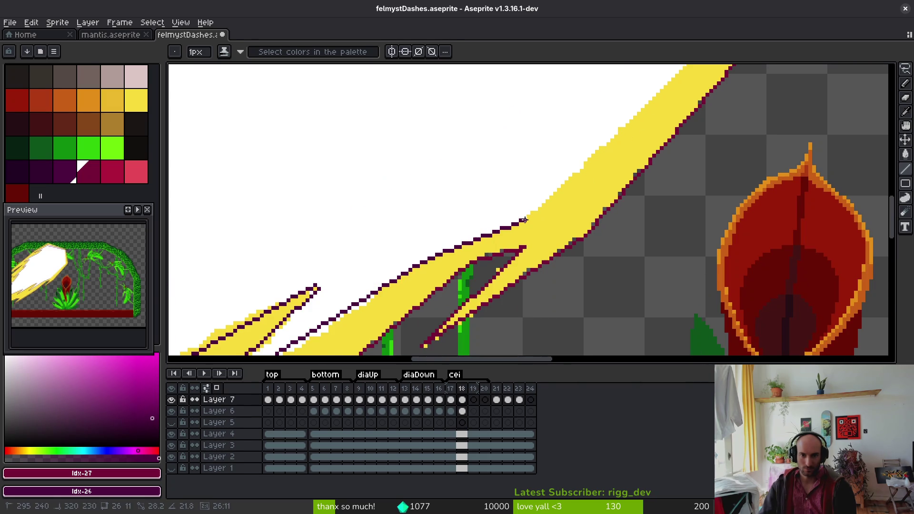
pyautogui.scroll(-2, 524, 220)
pyautogui.scroll(2, 602, 145)
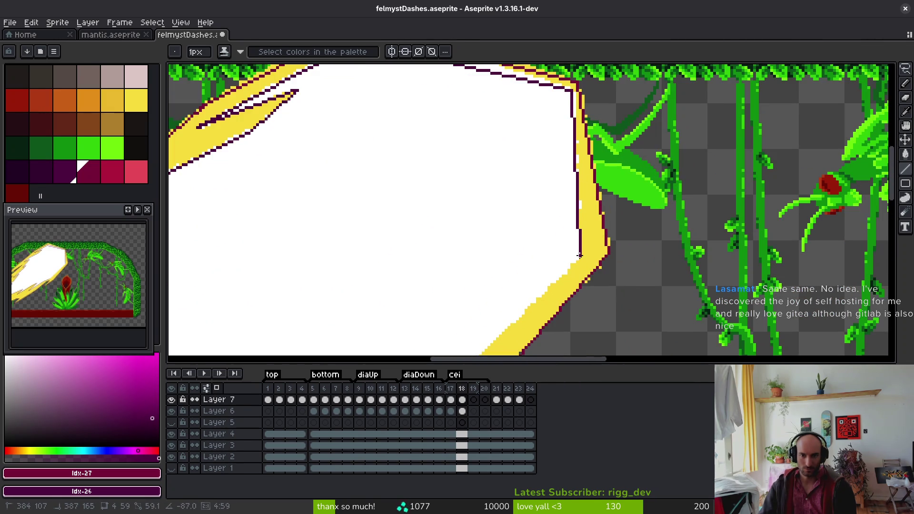
pyautogui.moveTo(561, 278)
pyautogui.mouseDown()
pyautogui.moveTo(603, 180)
pyautogui.moveTo(633, 179)
pyautogui.mouseUp()
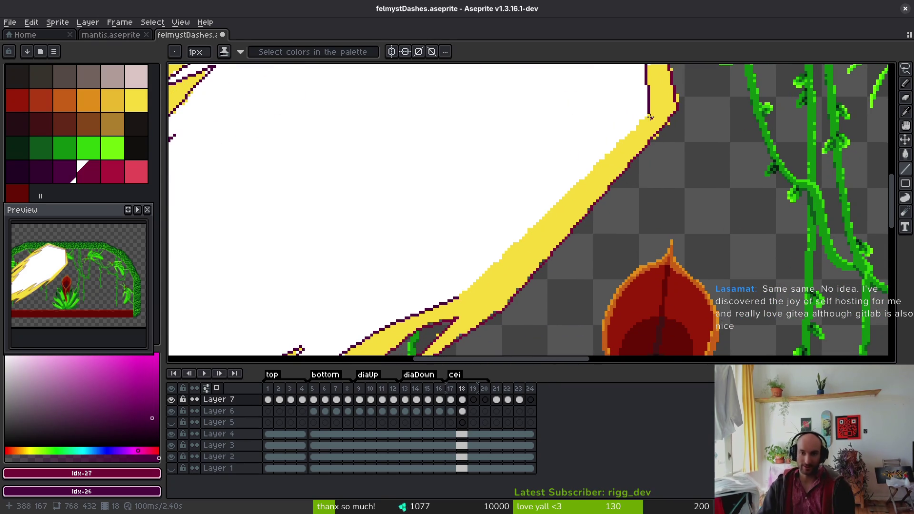
pyautogui.moveTo(647, 113); pyautogui.dragTo(459, 298)
pyautogui.scroll(-4, 486, 249)
# - Draw a zigzag dark outline inside the white core near the blast's left tip
pyautogui.scroll(5, 512, 234)
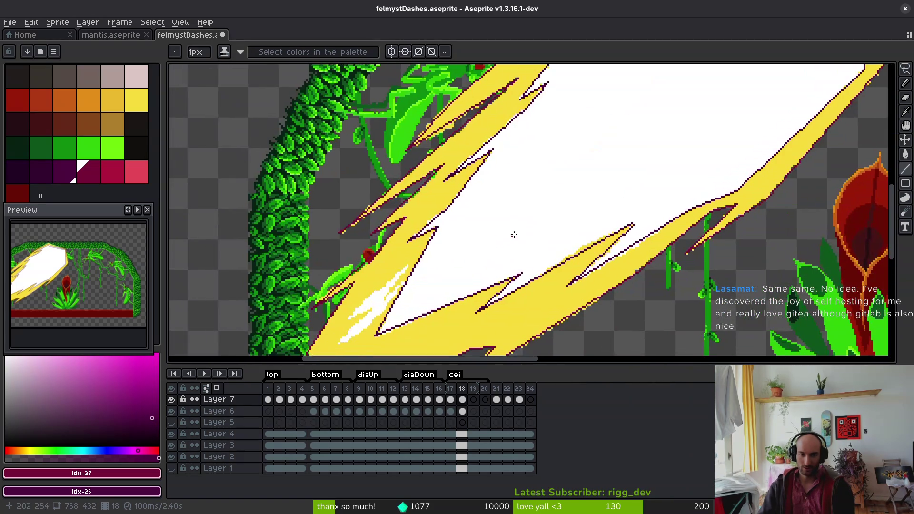
pyautogui.moveTo(639, 191); pyautogui.dragTo(646, 179)
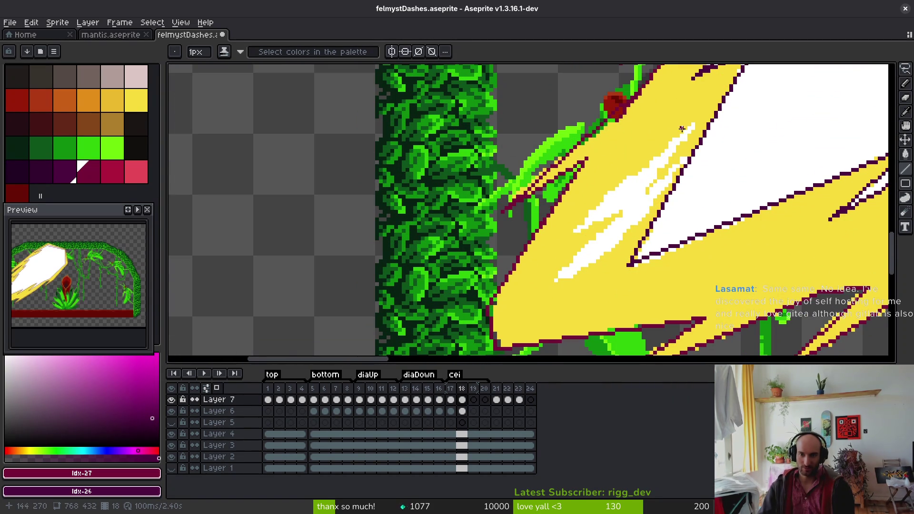
pyautogui.moveTo(693, 125)
pyautogui.mouseDown()
pyautogui.moveTo(572, 231)
pyautogui.moveTo(655, 201)
pyautogui.moveTo(620, 213)
pyautogui.moveTo(550, 282)
pyautogui.mouseUp()
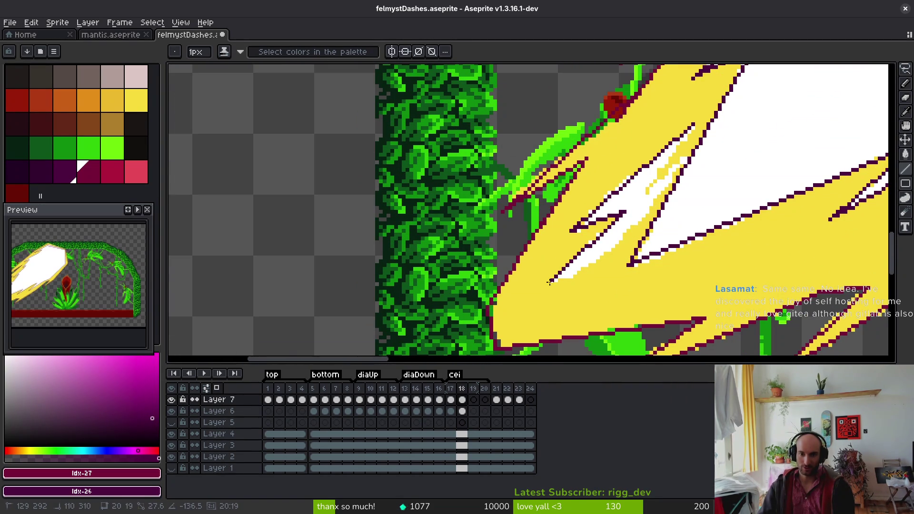
pyautogui.keyDown('shift'); pyautogui.click(550, 282); pyautogui.keyUp('shift')
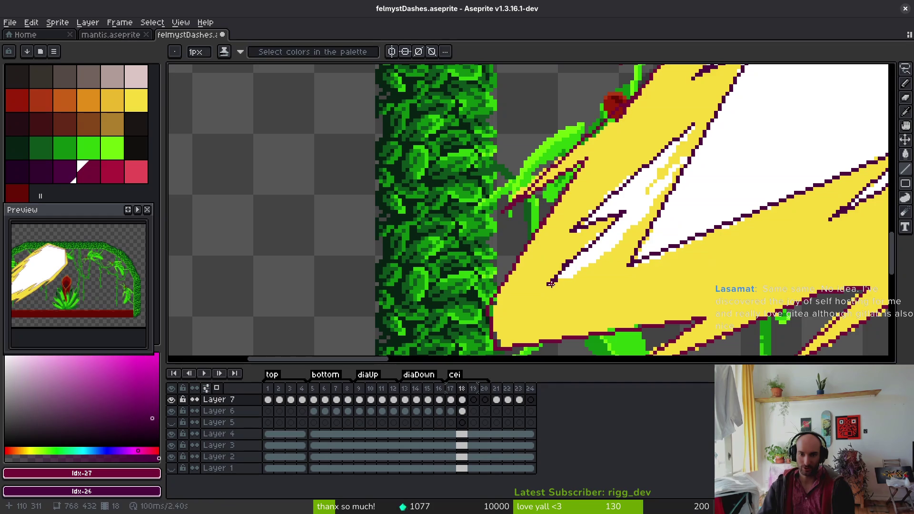
pyautogui.scroll(1, 548, 282)
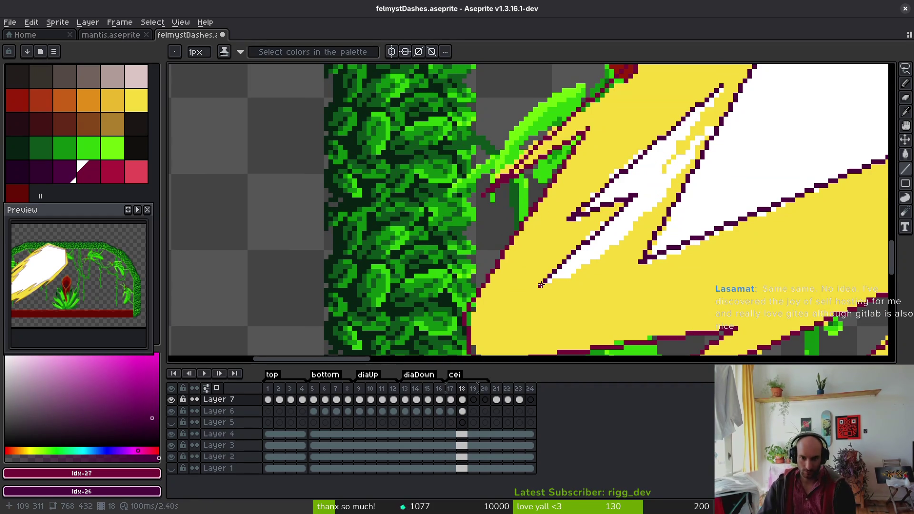
pyautogui.keyDown('shift'); pyautogui.click(635, 224); pyautogui.keyUp('shift')
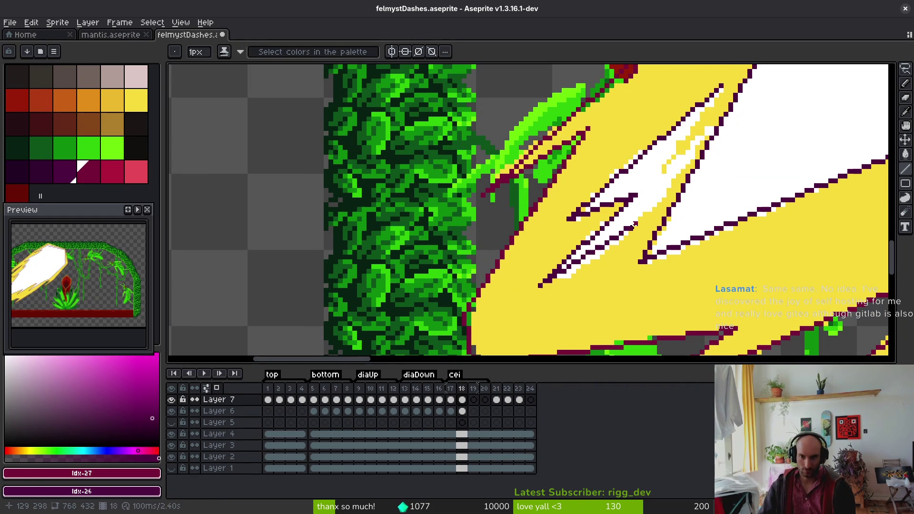
pyautogui.keyDown('shift'); pyautogui.click(709, 131); pyautogui.keyUp('shift')
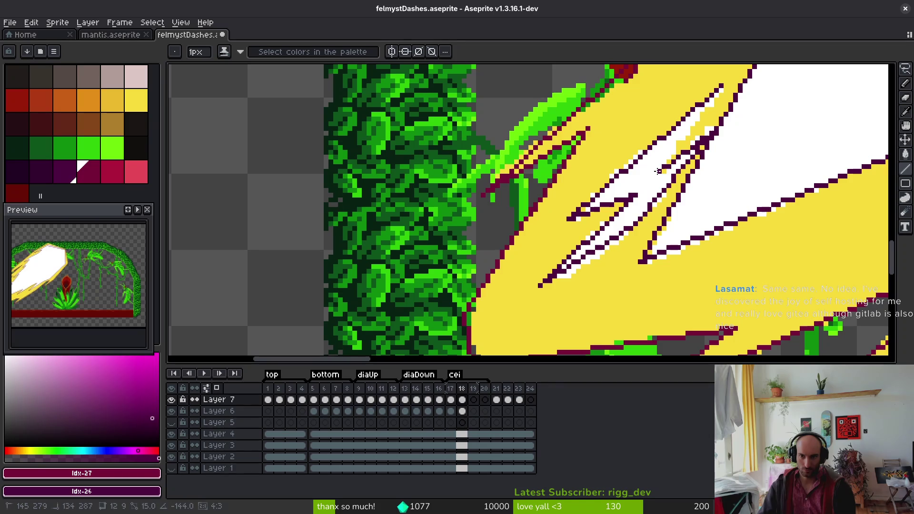
pyautogui.keyDown('shift'); pyautogui.click(720, 85); pyautogui.keyUp('shift')
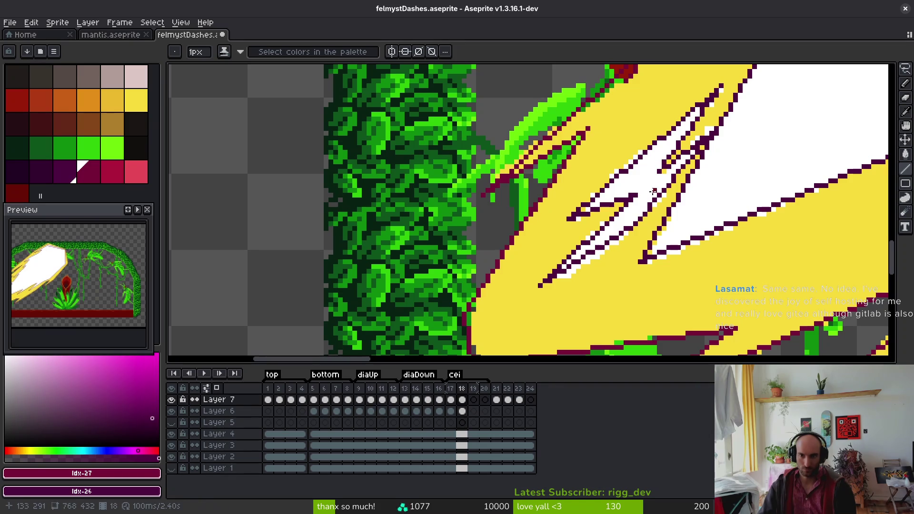
# - Flood-fill the white core areas dark purple with the Paint Bucket
pyautogui.press('g')
pyautogui.click(627, 195)
pyautogui.click(740, 167)
# - Fill the leftover white pixels on the diagonal with purple
pyautogui.scroll(-2, 740, 167)
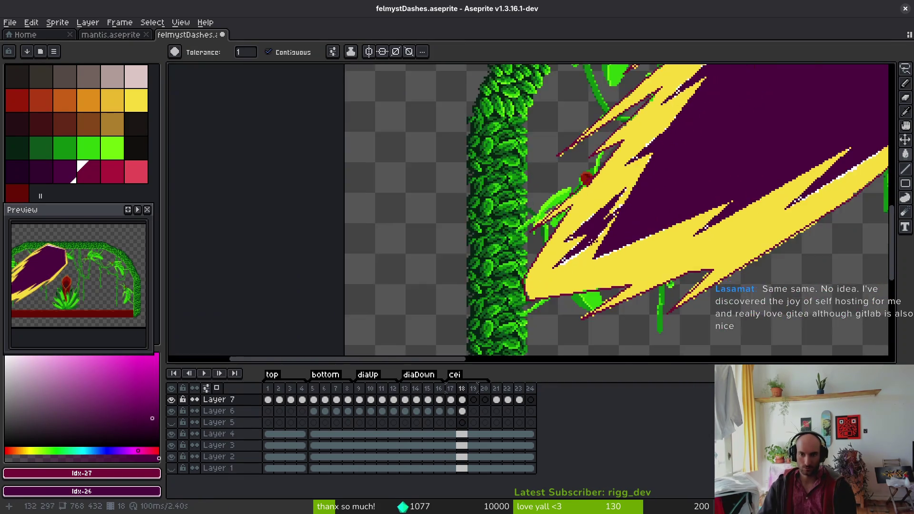
pyautogui.scroll(2, 686, 172)
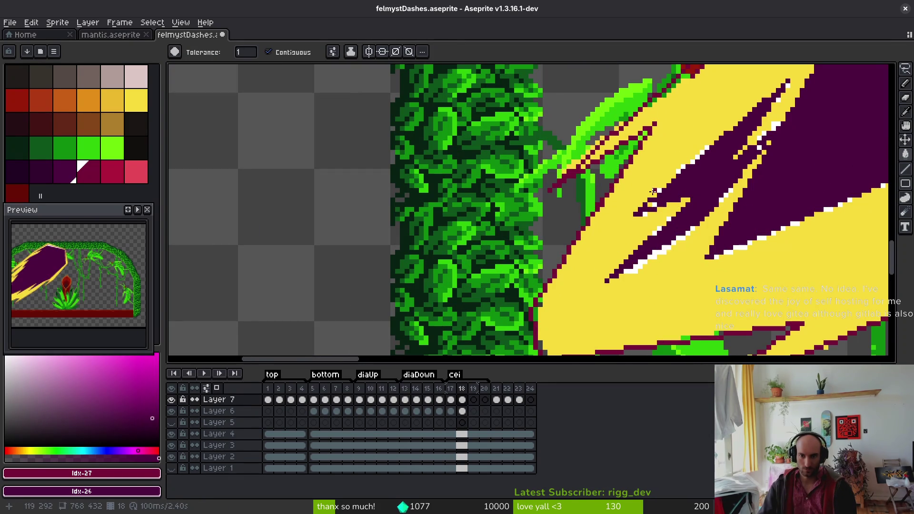
pyautogui.scroll(2, 771, 156)
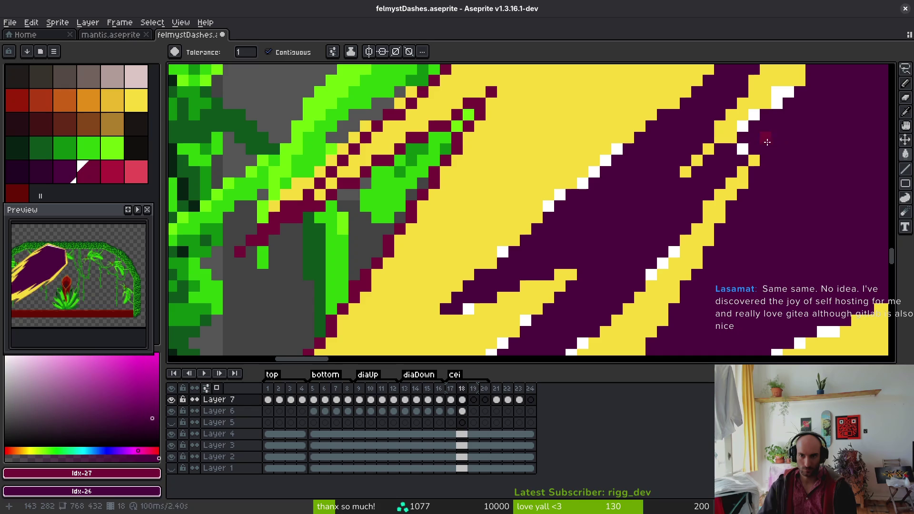
pyautogui.scroll(-2, 740, 149)
pyautogui.scroll(3, 774, 180)
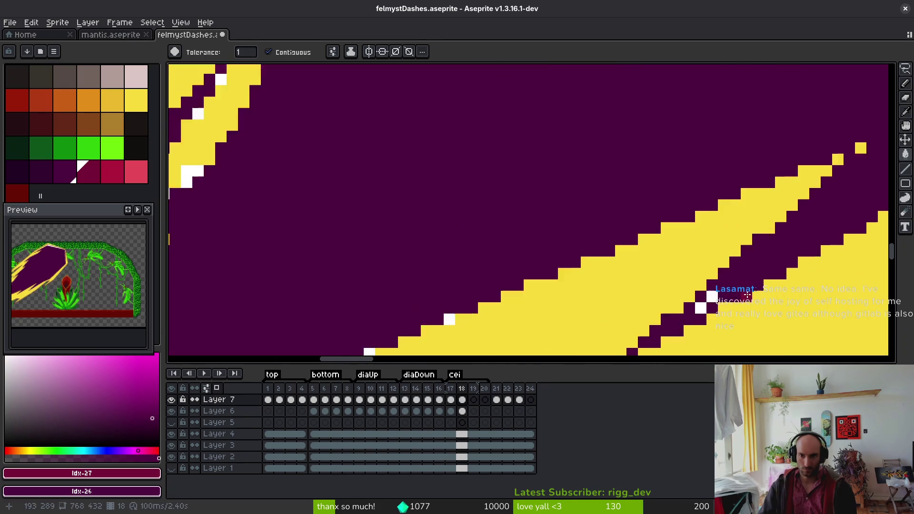
pyautogui.click(684, 312)
pyautogui.scroll(-2, 684, 286)
pyautogui.scroll(3, 612, 251)
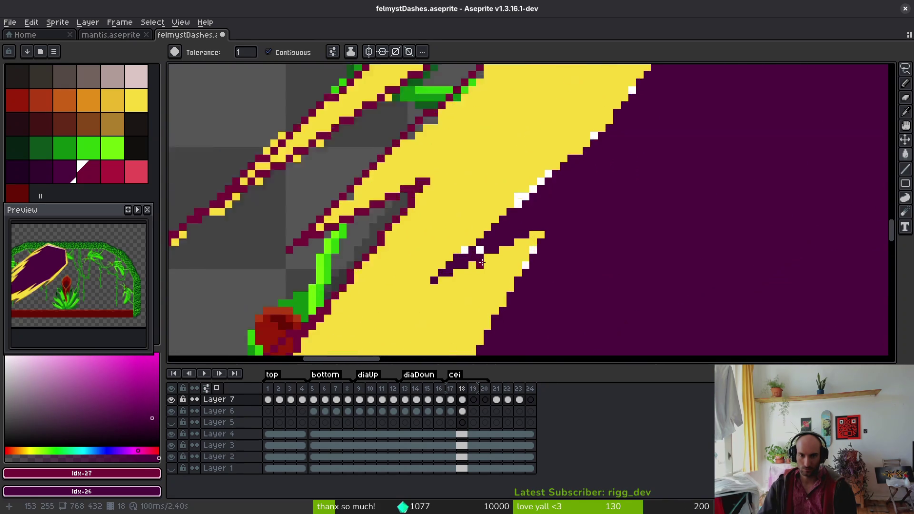
pyautogui.scroll(-2, 582, 208)
pyautogui.scroll(3, 603, 310)
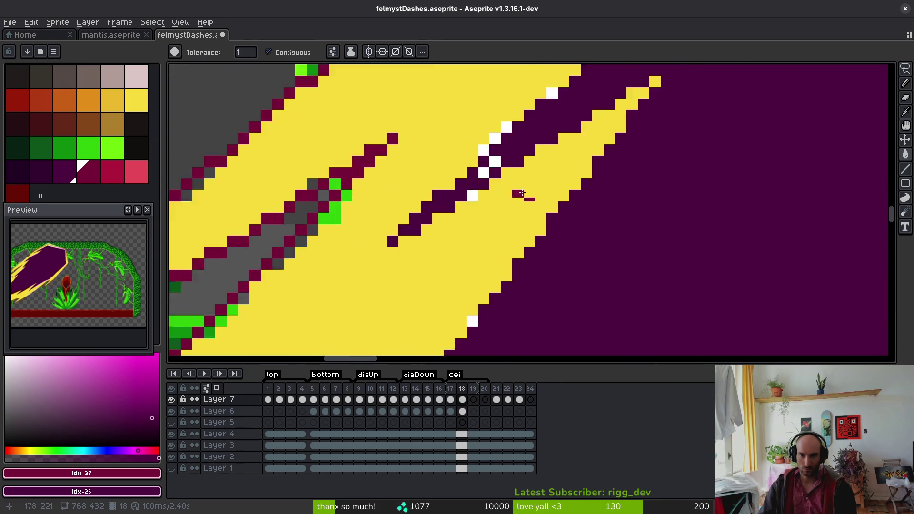
pyautogui.scroll(-1, 630, 229)
pyautogui.scroll(-2, 619, 248)
pyautogui.scroll(4, 598, 271)
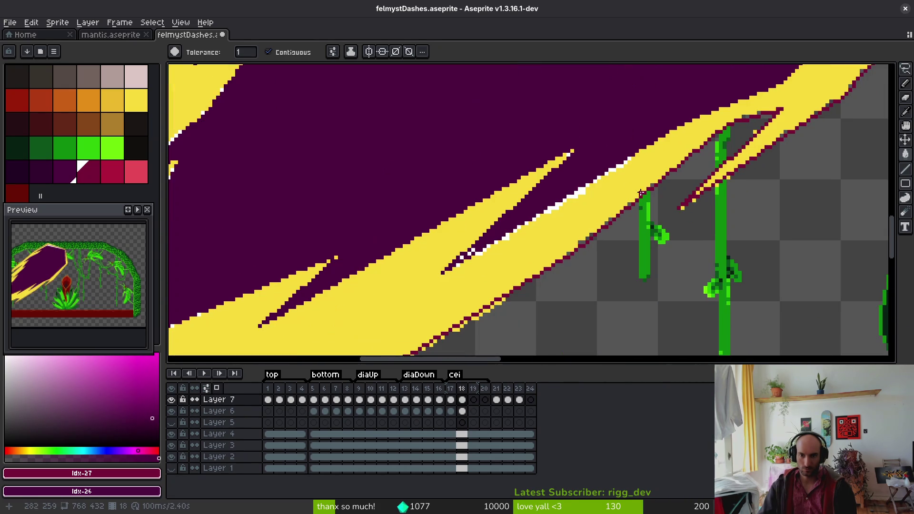
pyautogui.click(316, 247)
pyautogui.click(286, 262)
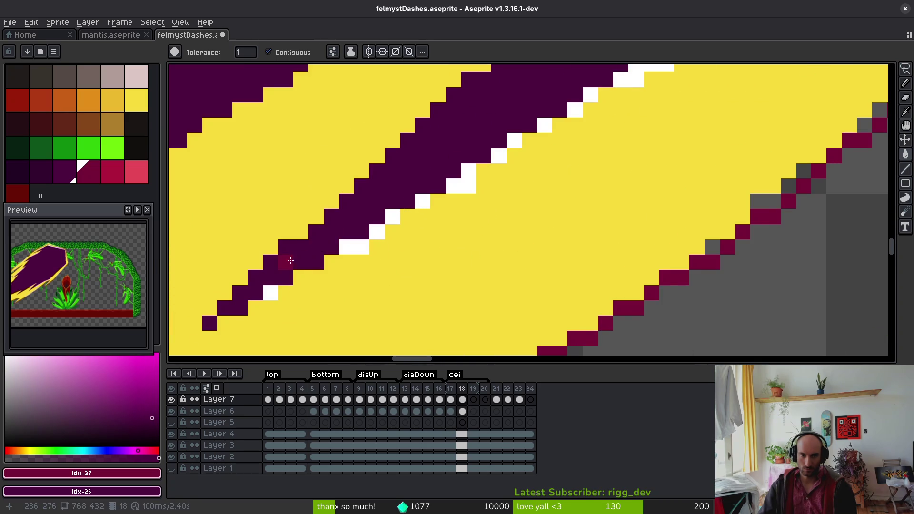
pyautogui.click(354, 246)
pyautogui.scroll(-2, 619, 214)
pyautogui.scroll(3, 618, 214)
pyautogui.scroll(-2, 572, 286)
pyautogui.scroll(2, 557, 157)
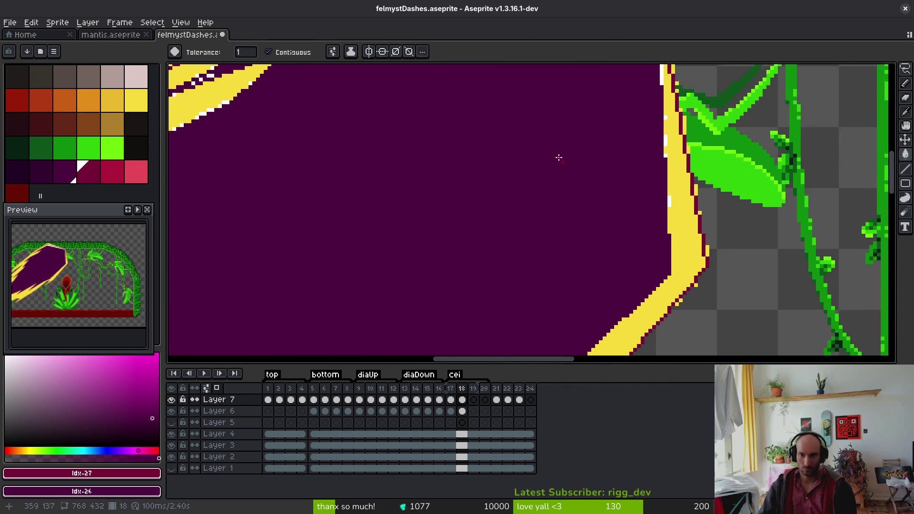
pyautogui.scroll(-2, 547, 200)
pyautogui.scroll(2, 541, 241)
pyautogui.scroll(2, 580, 182)
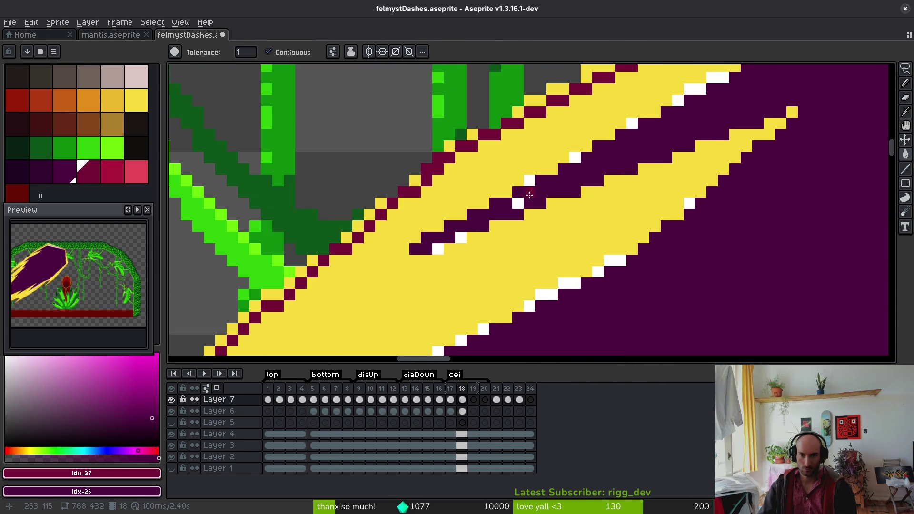
pyautogui.click(518, 203)
pyautogui.scroll(-3, 518, 203)
pyautogui.scroll(3, 440, 229)
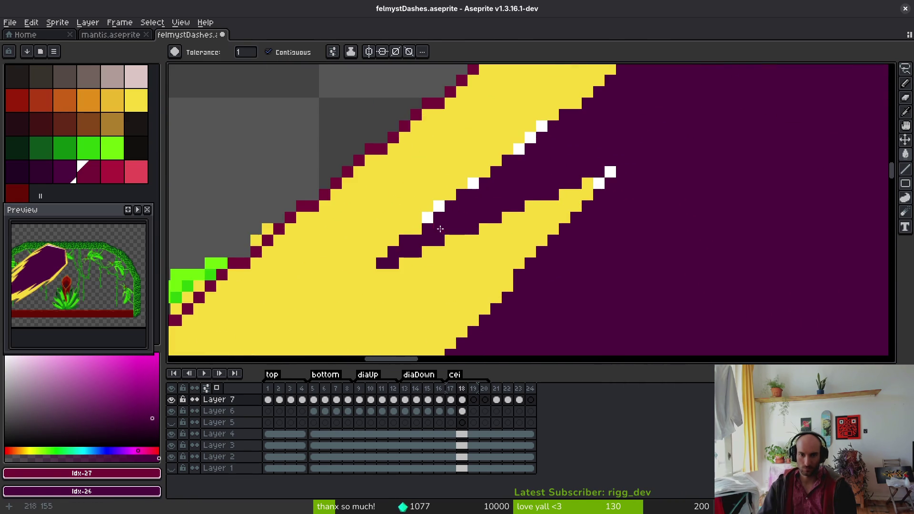
pyautogui.scroll(-3, 535, 178)
pyautogui.scroll(-2, 576, 177)
pyautogui.scroll(3, 566, 152)
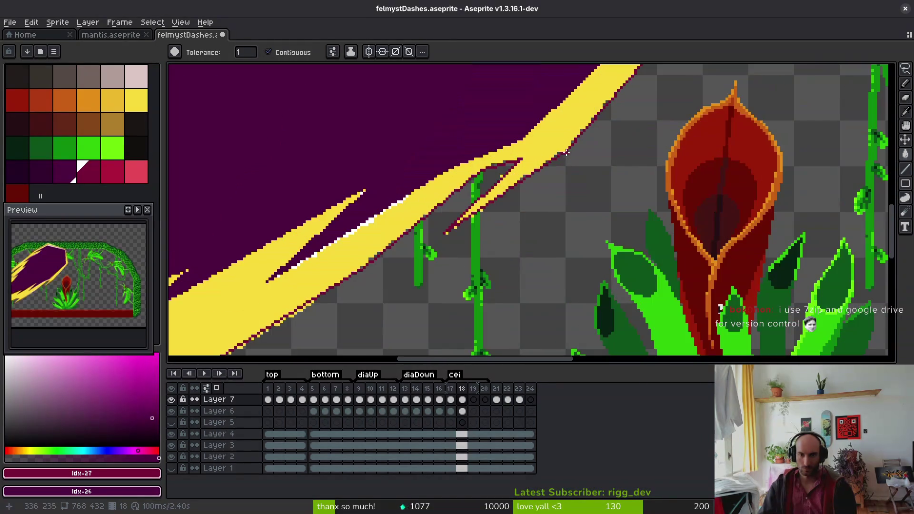
# - Recolour the yellow diagonal band maroon
pyautogui.click(550, 134)
pyautogui.scroll(-2, 495, 228)
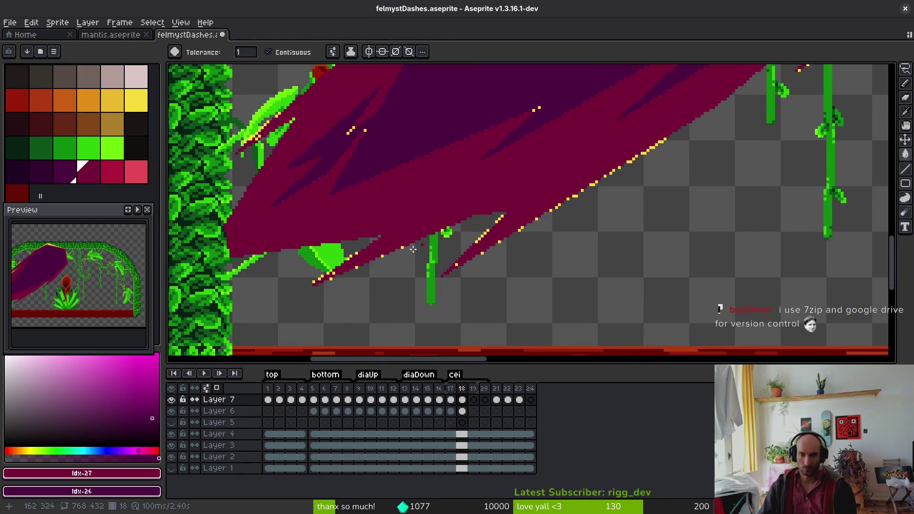
pyautogui.scroll(2, 601, 214)
pyautogui.scroll(2, 601, 214)
pyautogui.scroll(-3, 535, 192)
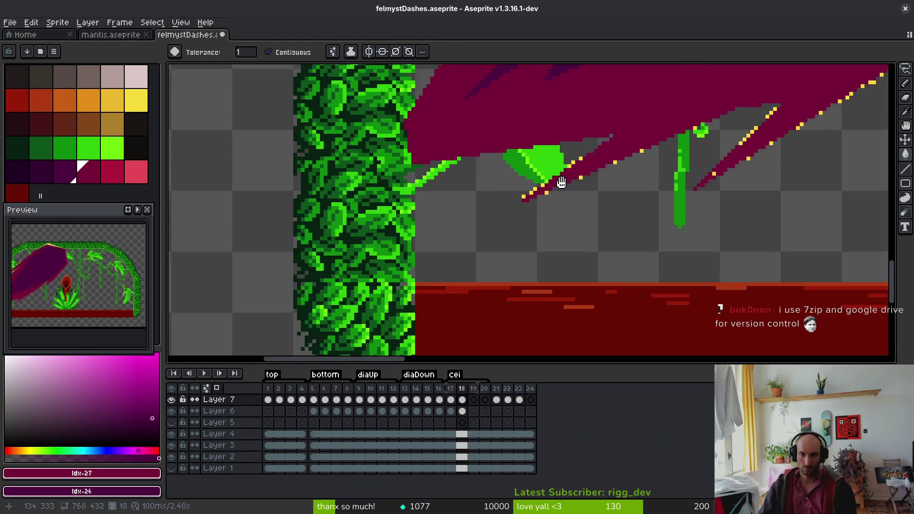
pyautogui.scroll(1, 497, 123)
pyautogui.scroll(-1, 497, 123)
pyautogui.scroll(3, 410, 204)
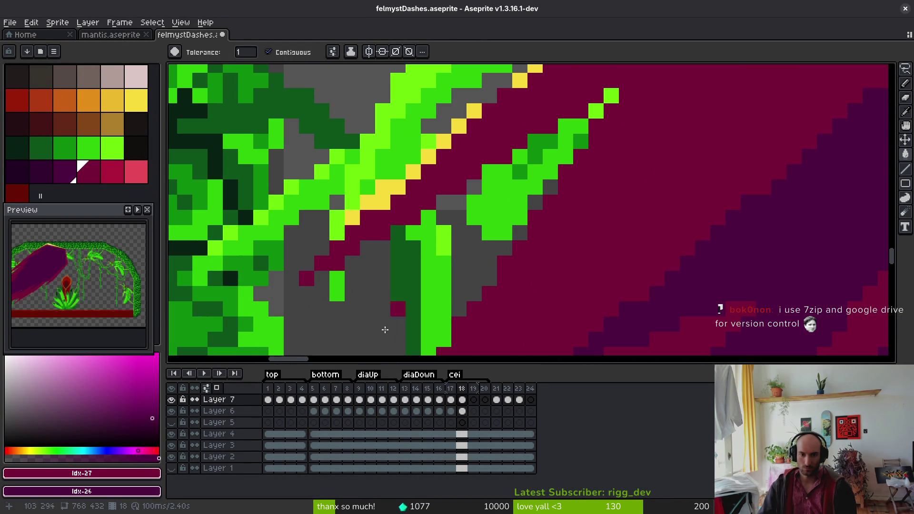
# - Hide Layer 6's pixels and zoom in on the leaf and maroon diagonal
pyautogui.click(172, 412)
pyautogui.scroll(-1, 477, 258)
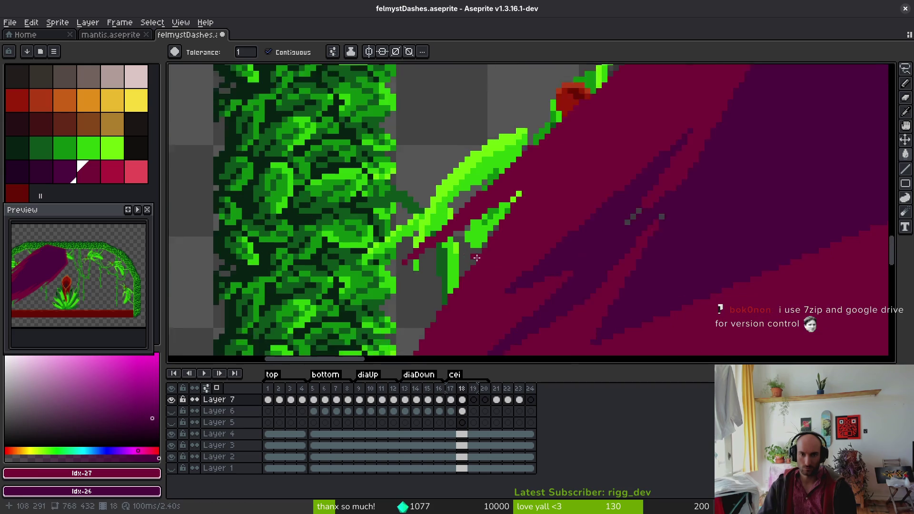
pyautogui.scroll(1, 477, 257)
pyautogui.moveTo(477, 257); pyautogui.dragTo(506, 324)
pyautogui.scroll(3, 550, 270)
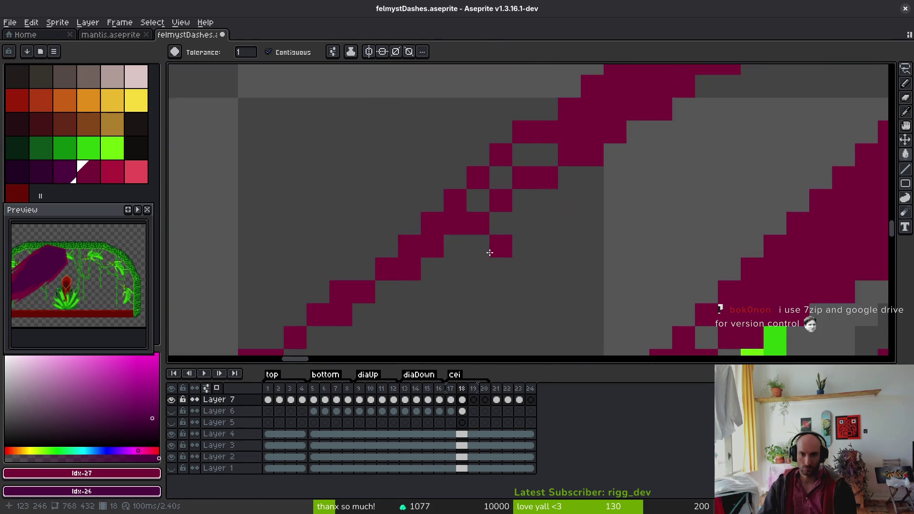
pyautogui.scroll(-2, 388, 312)
pyautogui.scroll(2, 640, 211)
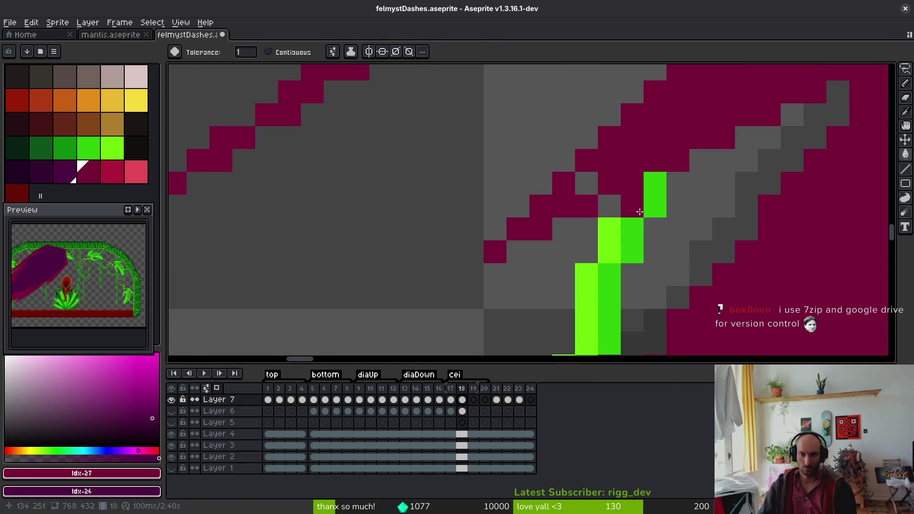
pyautogui.scroll(-2, 488, 208)
pyautogui.scroll(1, 568, 218)
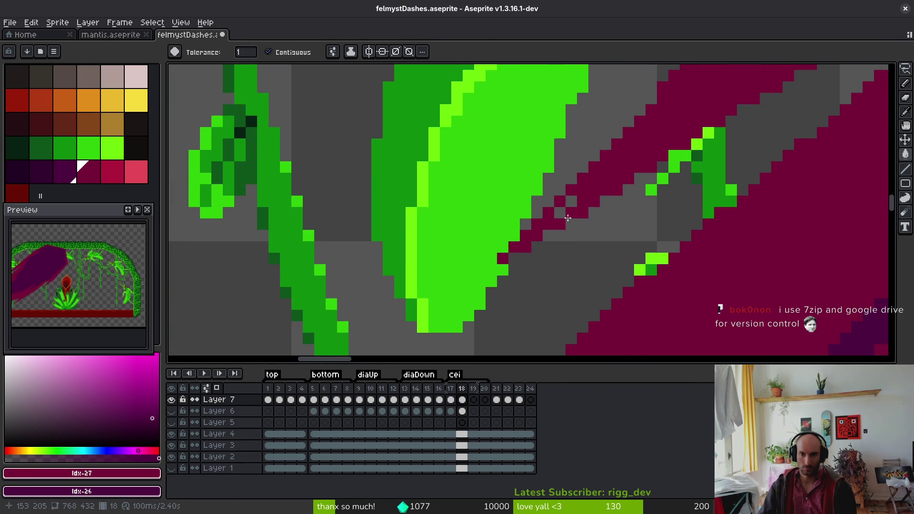
pyautogui.scroll(-3, 570, 201)
pyautogui.scroll(2, 597, 216)
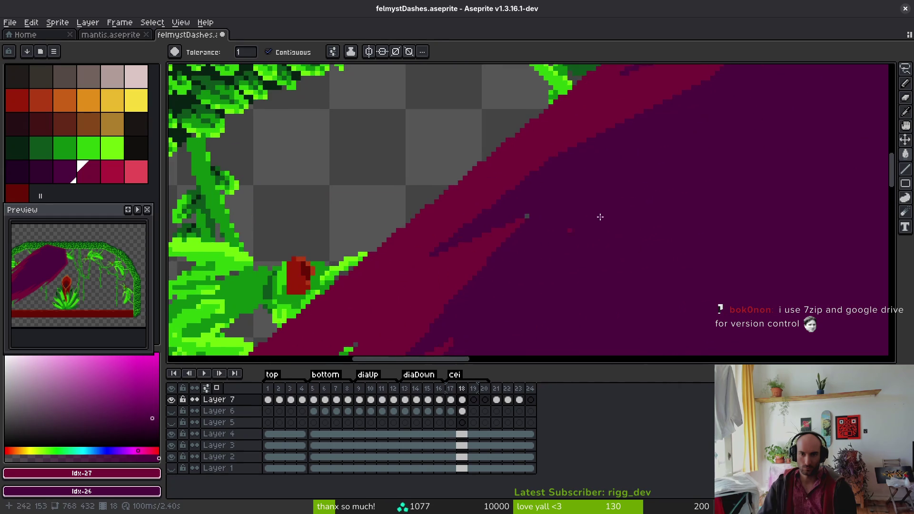
pyautogui.scroll(1, 519, 265)
pyautogui.scroll(-1, 523, 310)
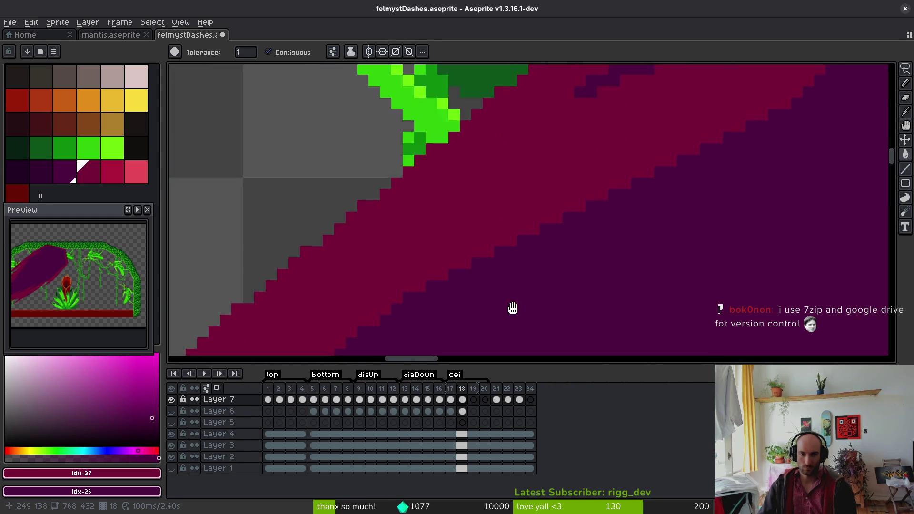
pyautogui.scroll(1, 650, 252)
pyautogui.scroll(-2, 549, 274)
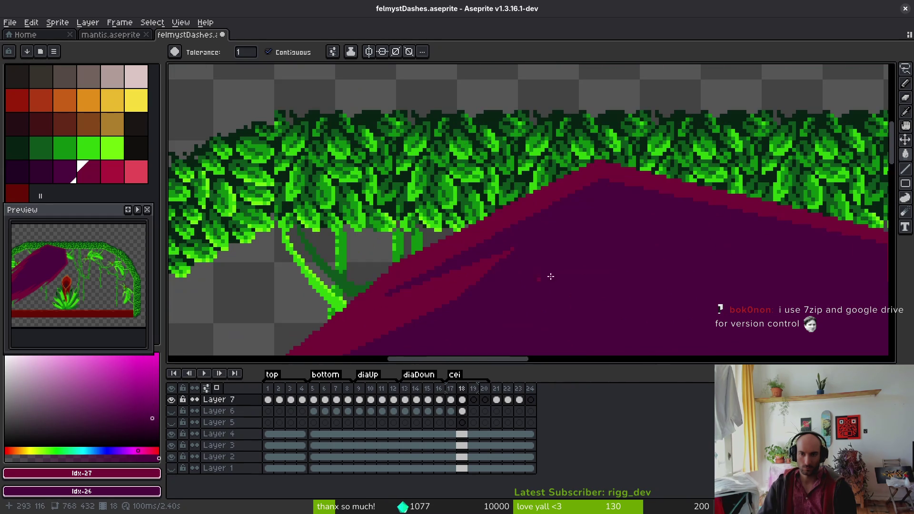
pyautogui.scroll(1, 351, 284)
# - Switch to the Pencil and inspect the red flower and magenta diagonal edge up close
pyautogui.press('b')
pyautogui.scroll(-1, 556, 262)
pyautogui.moveTo(556, 261)
pyautogui.mouseDown()
pyautogui.moveTo(635, 298)
pyautogui.moveTo(526, 310)
pyautogui.moveTo(547, 127)
pyautogui.moveTo(469, 240)
pyautogui.mouseUp()
pyautogui.scroll(2, 469, 240)
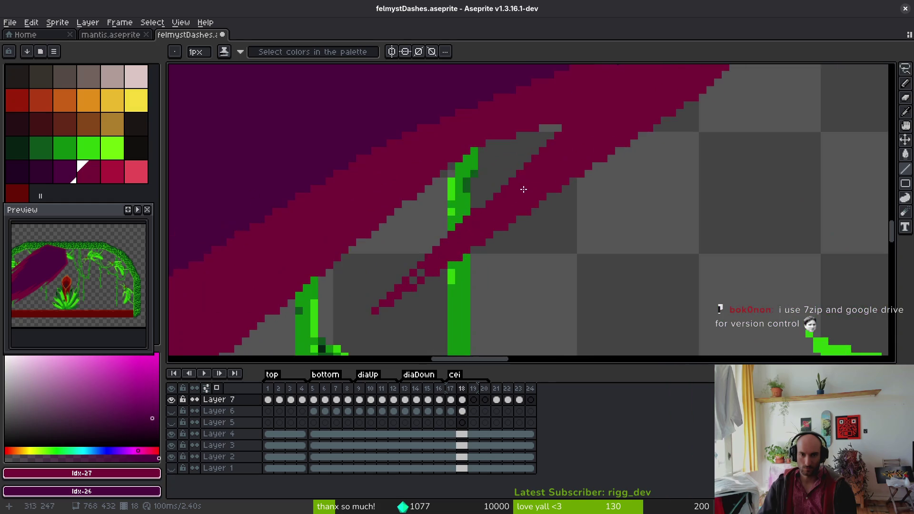
pyautogui.scroll(3, 485, 257)
pyautogui.scroll(2, 546, 269)
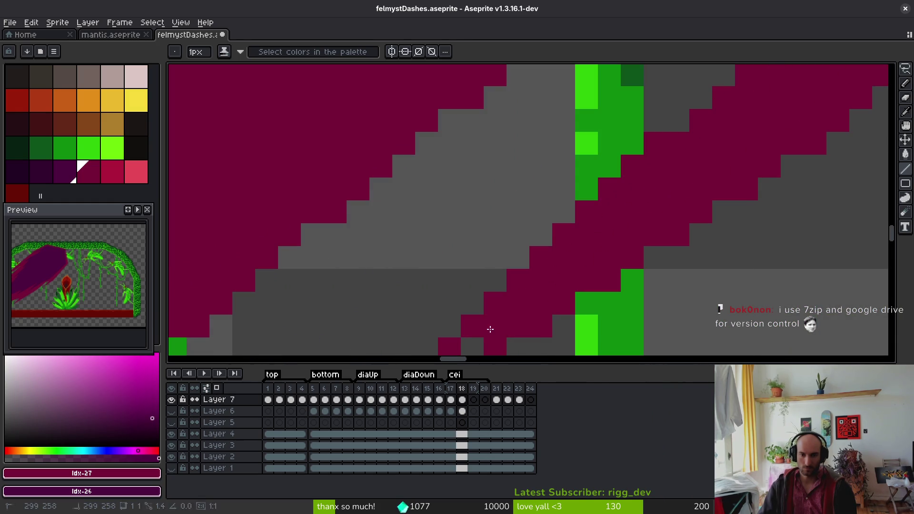
pyautogui.scroll(-3, 490, 327)
pyautogui.moveTo(428, 339)
pyautogui.mouseDown()
pyautogui.moveTo(613, 174)
pyautogui.moveTo(445, 265)
pyautogui.moveTo(641, 237)
pyautogui.mouseUp()
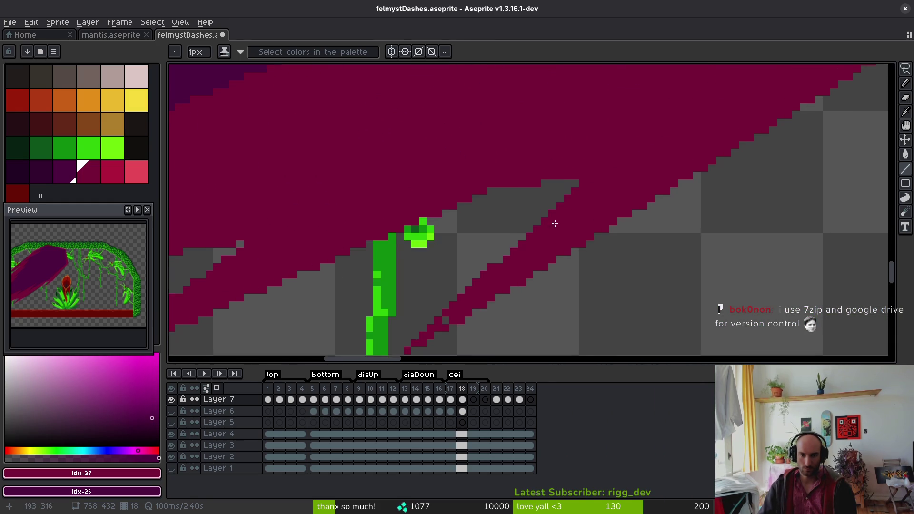
pyautogui.scroll(-1, 640, 237)
pyautogui.scroll(3, 619, 224)
pyautogui.scroll(-4, 595, 212)
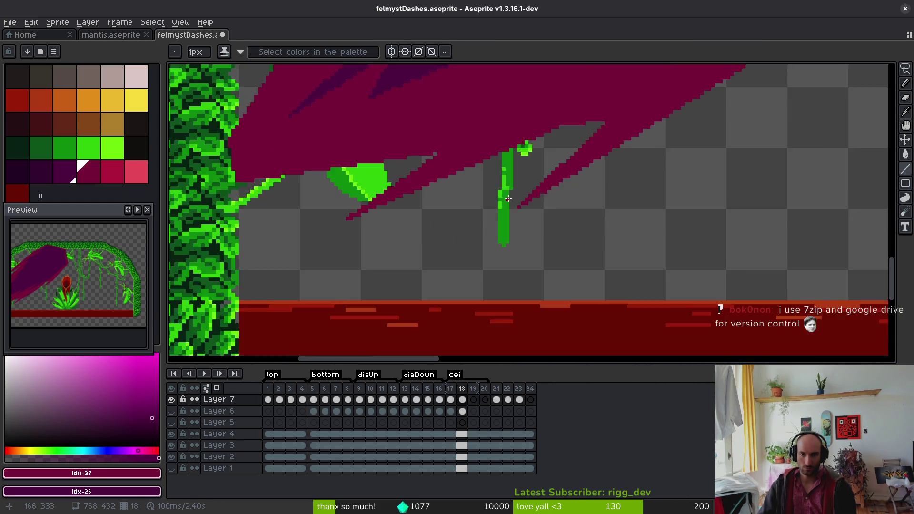
pyautogui.scroll(1, 484, 190)
# - Eyedrop the dash's maroon and replace it with yellow across the dash
pyautogui.press('i')
pyautogui.click(484, 190)
pyautogui.rightClick(137, 106)
pyautogui.hotkey('shift', 'r')
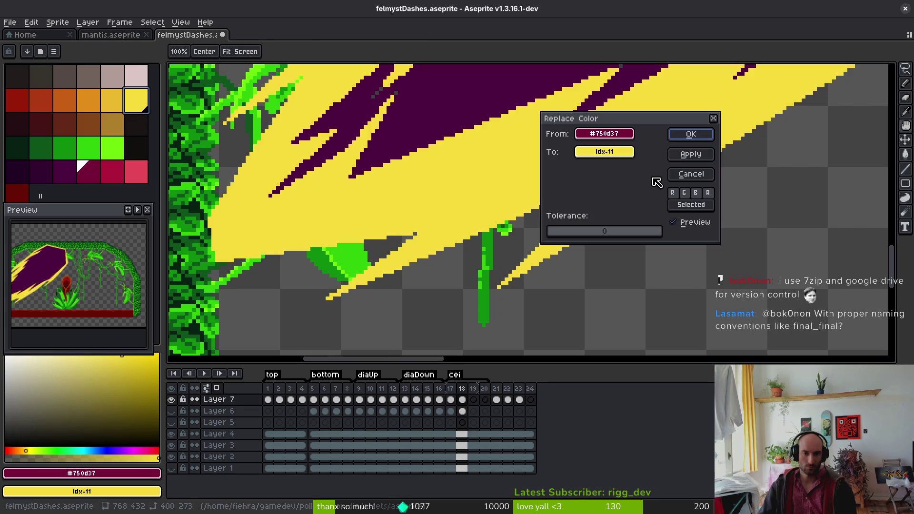
pyautogui.press('Return')
# - Replace the dash's purple with white
pyautogui.rightClick(6, 356)
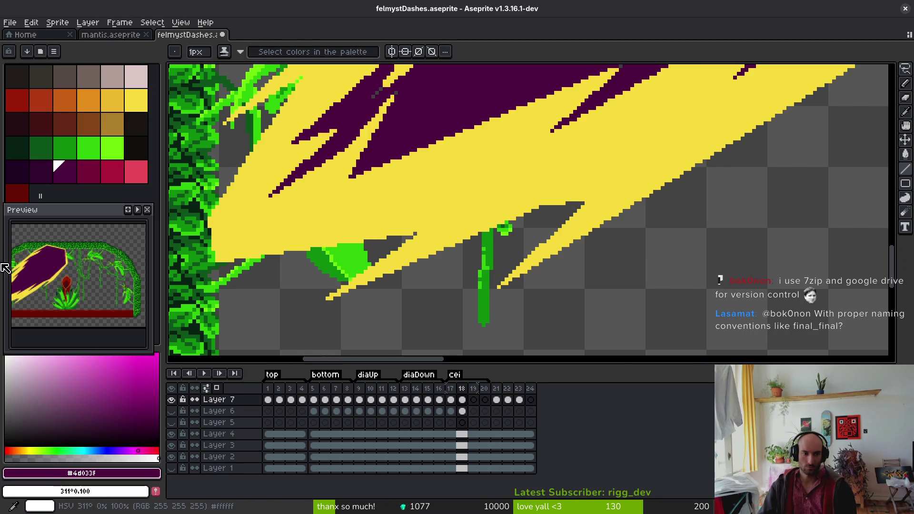
pyautogui.hotkey('shift', 'r')
pyautogui.click(693, 134)
pyautogui.scroll(-2, 618, 162)
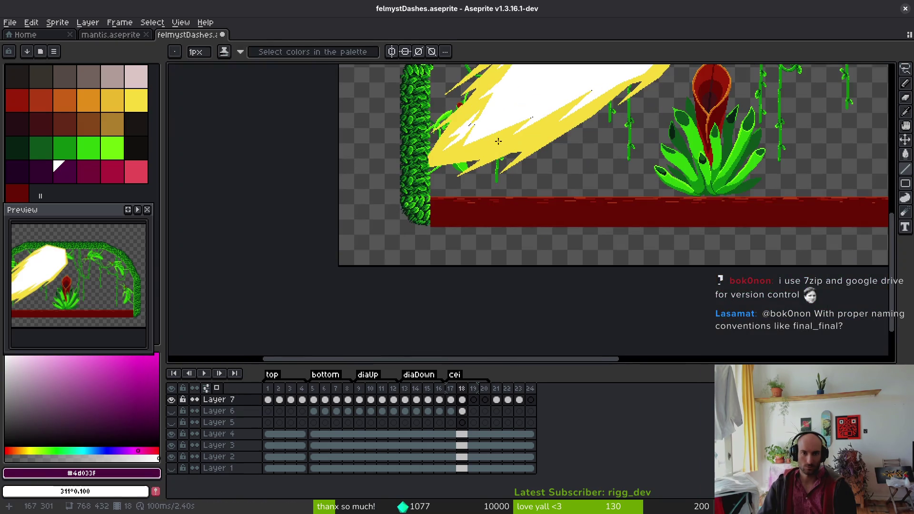
pyautogui.scroll(5, 483, 191)
# - Eyedrop the dash's yellow and paint four stray dark pixels yellow
pyautogui.press('alt')
pyautogui.keyDown('alt'); pyautogui.click(484, 192); pyautogui.keyUp('alt')
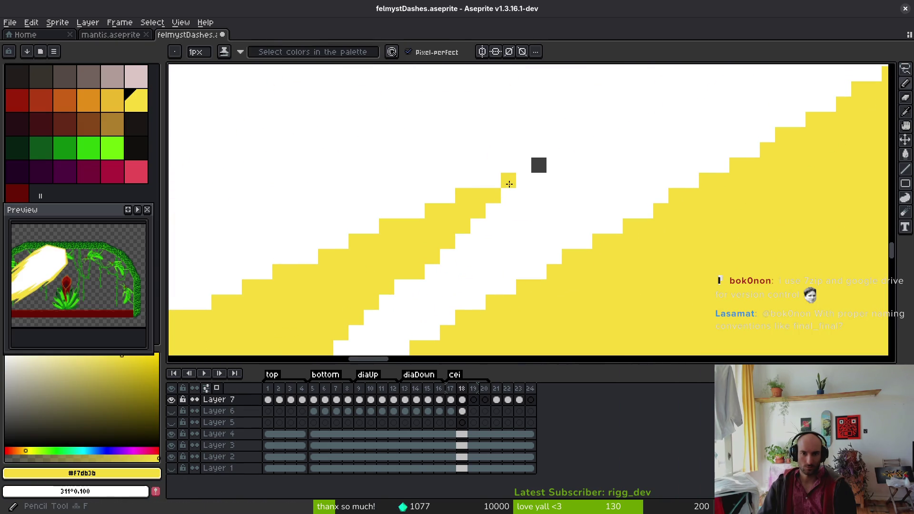
pyautogui.scroll(-3, 350, 257)
pyautogui.scroll(2, 518, 252)
pyautogui.scroll(2, 517, 252)
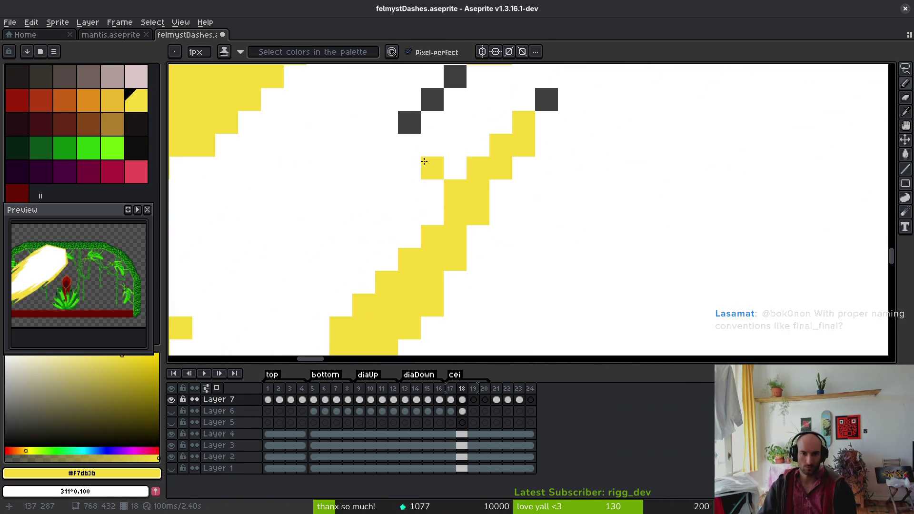
pyautogui.moveTo(422, 159); pyautogui.dragTo(419, 261)
pyautogui.click(404, 262)
pyautogui.click(421, 244)
pyautogui.click(448, 216)
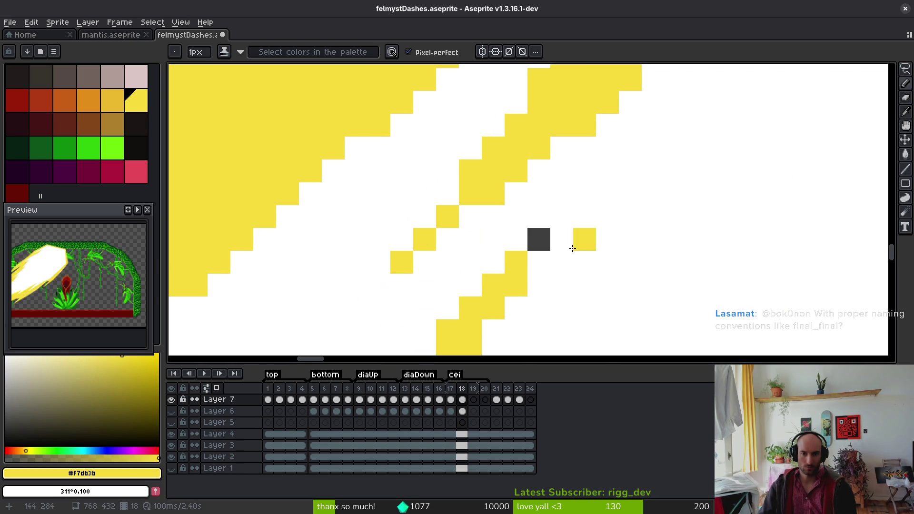
pyautogui.click(539, 240)
# - Paint the last two stray dark pixels yellow
pyautogui.scroll(-3, 544, 239)
pyautogui.scroll(1, 782, 142)
pyautogui.scroll(4, 647, 235)
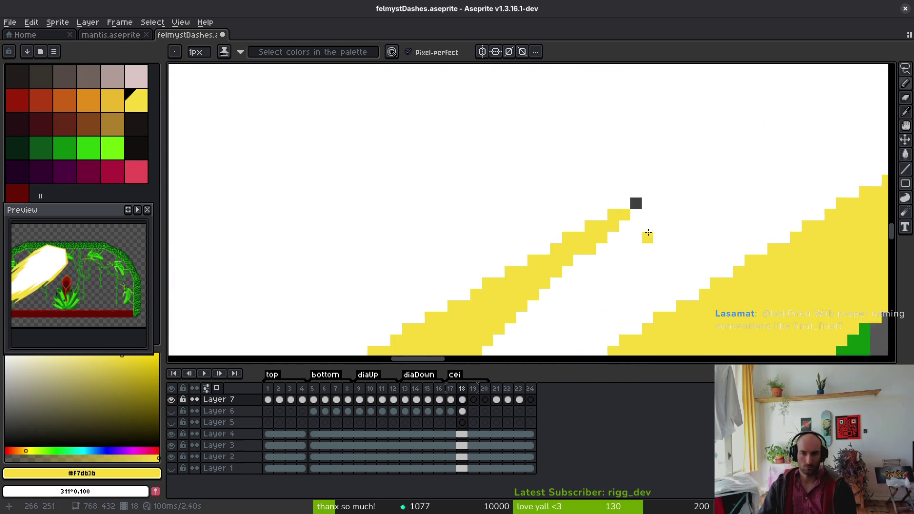
pyautogui.click(601, 128)
pyautogui.scroll(-5, 665, 231)
pyautogui.scroll(4, 445, 259)
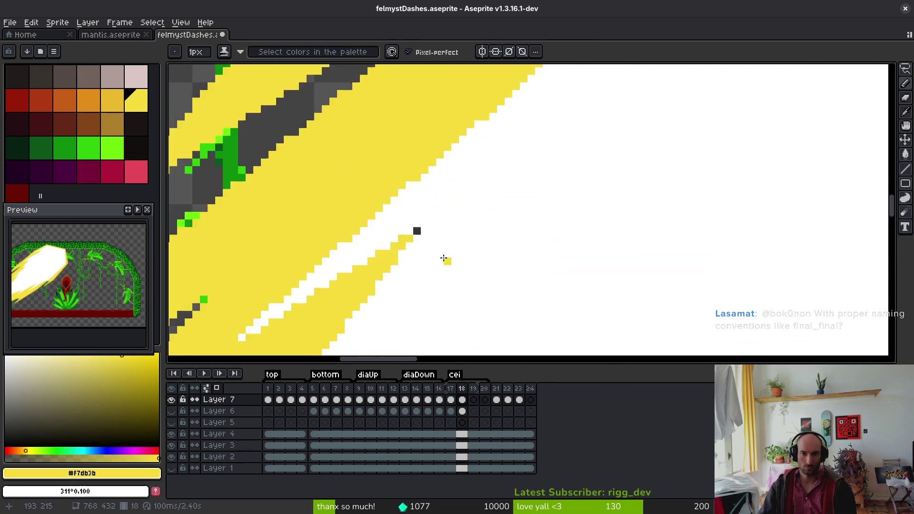
pyautogui.click(433, 204)
pyautogui.scroll(-5, 551, 239)
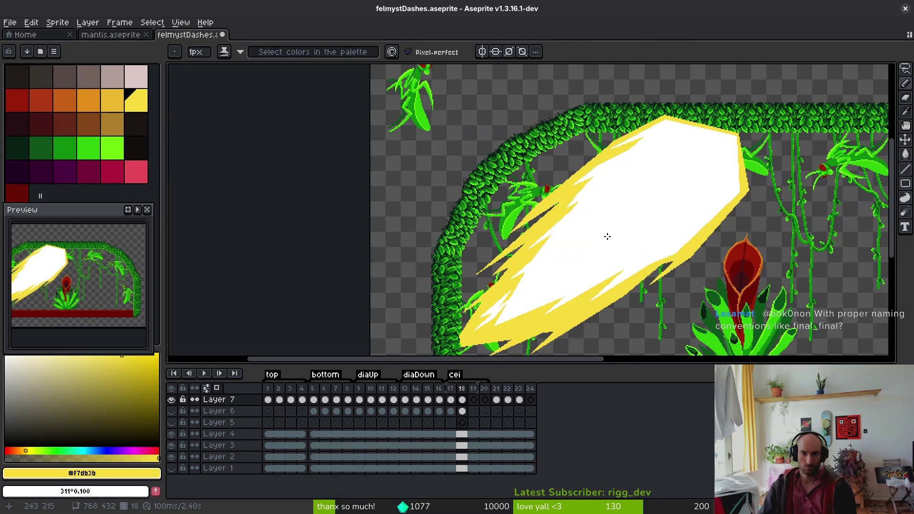
# - Save felmystDashes.aseprite with Ctrl+S and review the blast
pyautogui.hotkey('ctrl', 's')
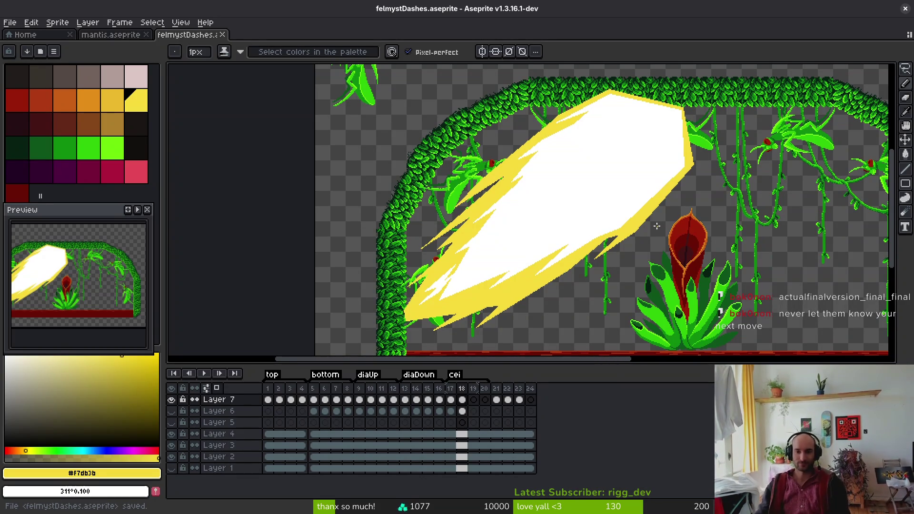
pyautogui.hscroll(2, 580, 251)
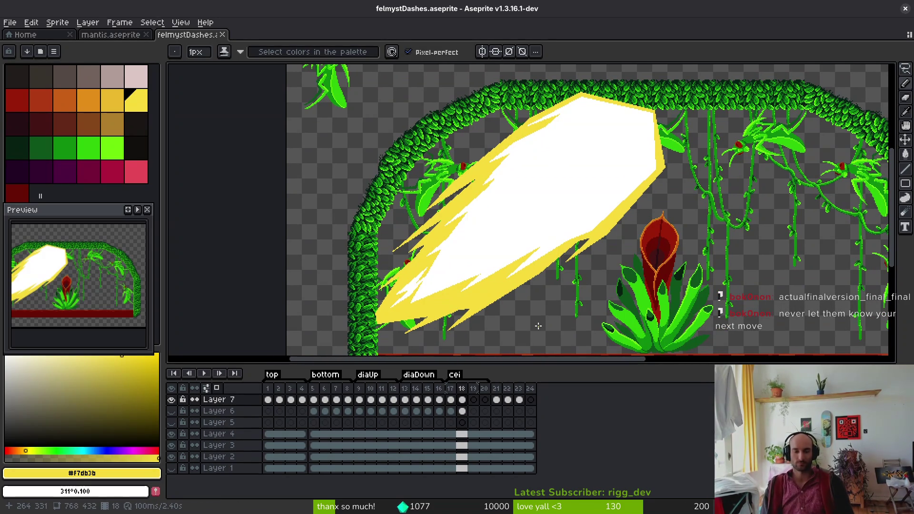
# - Select Layer 6's cel on frame 19 and make Layer 6 visible again
pyautogui.press('Right')
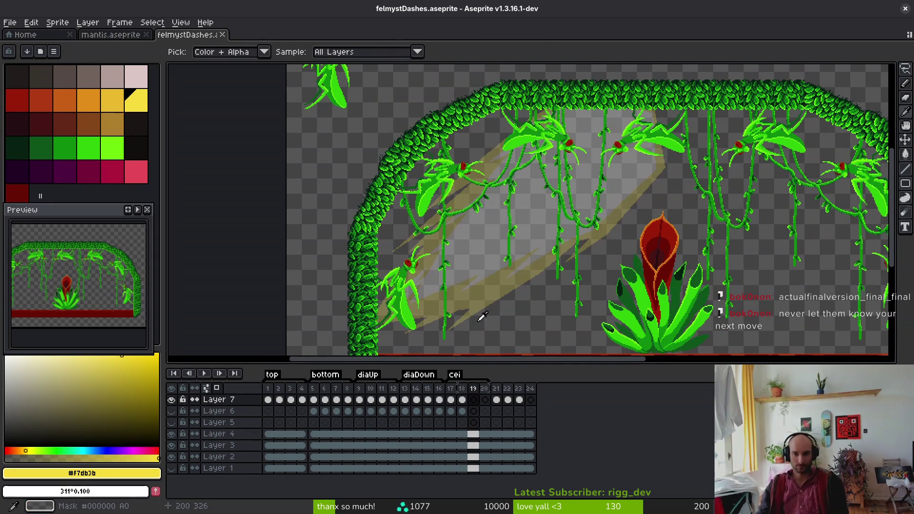
pyautogui.press('Left')
pyautogui.press('Left')
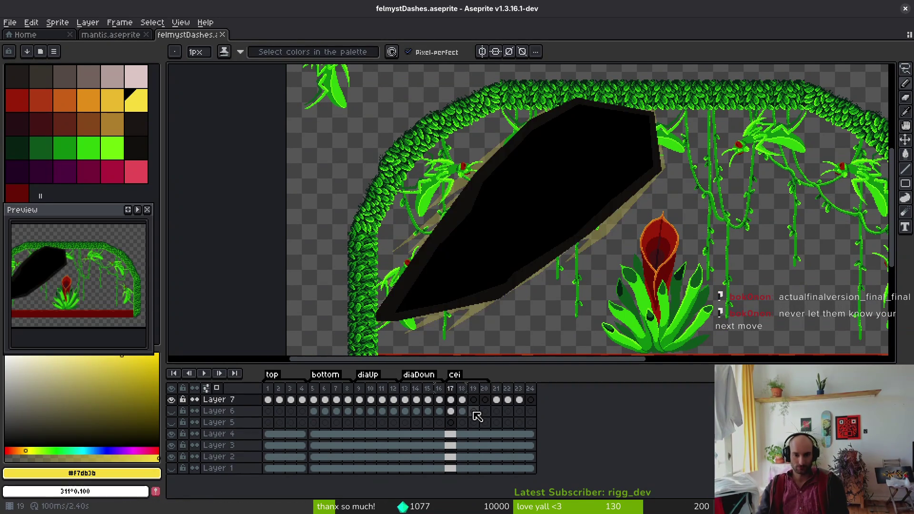
pyautogui.press('Right')
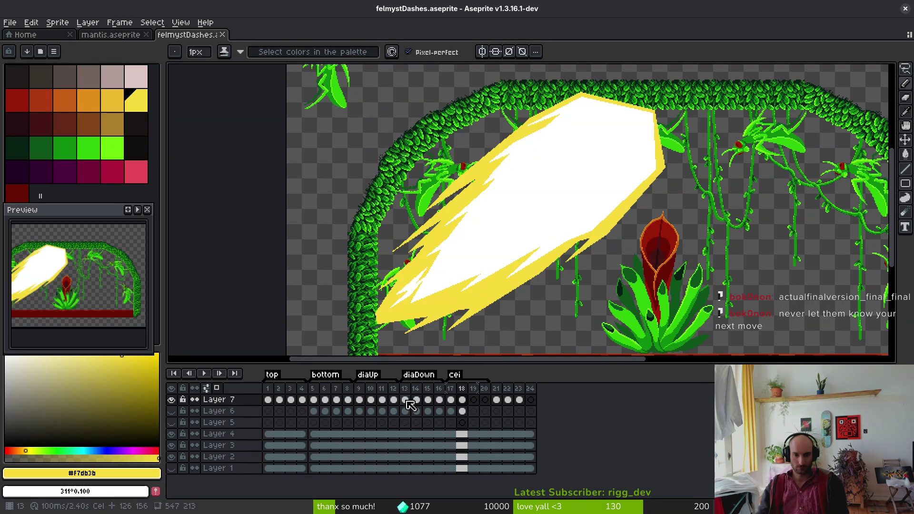
pyautogui.moveTo(290, 400); pyautogui.dragTo(302, 400)
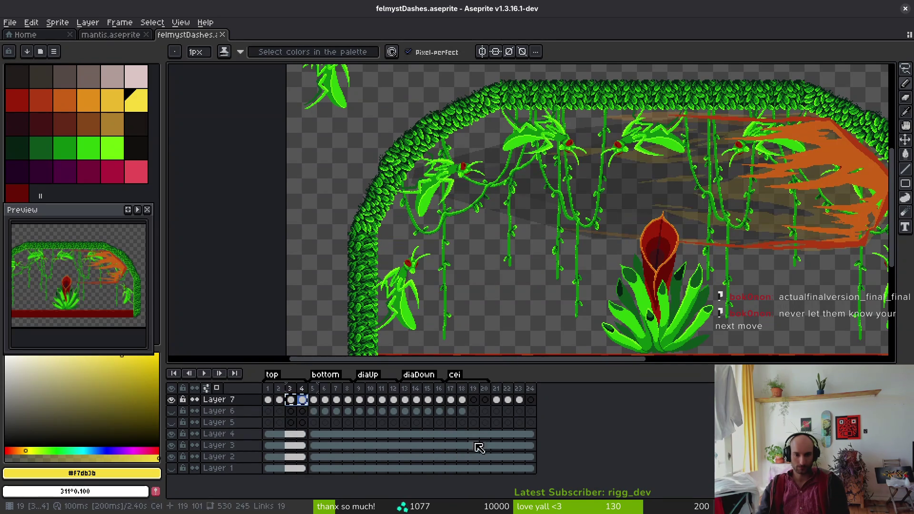
pyautogui.click(474, 412)
pyautogui.moveTo(526, 338); pyautogui.dragTo(590, 360)
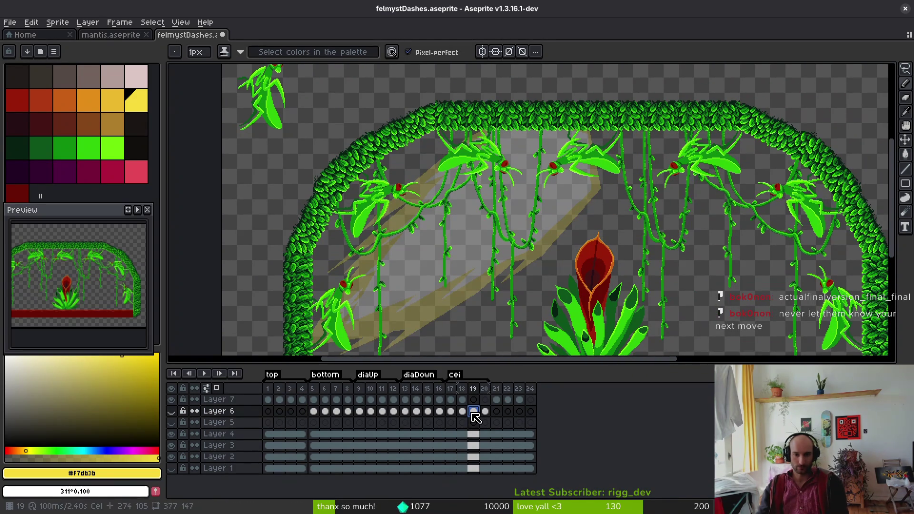
pyautogui.click(171, 411)
pyautogui.scroll(-2, 448, 193)
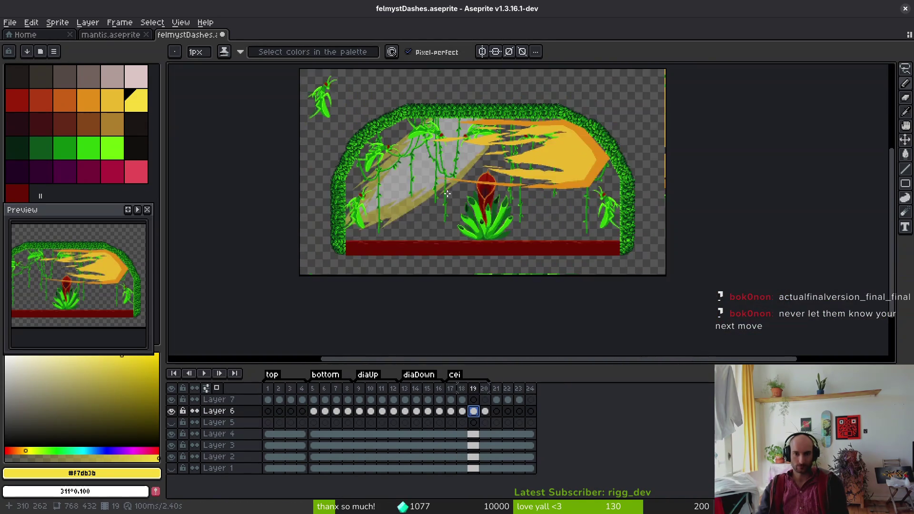
# - Marquee-select the orange slash, try squeezing and rotating it about 42°, then cancel
pyautogui.press('m')
pyautogui.moveTo(380, 138); pyautogui.dragTo(632, 257)
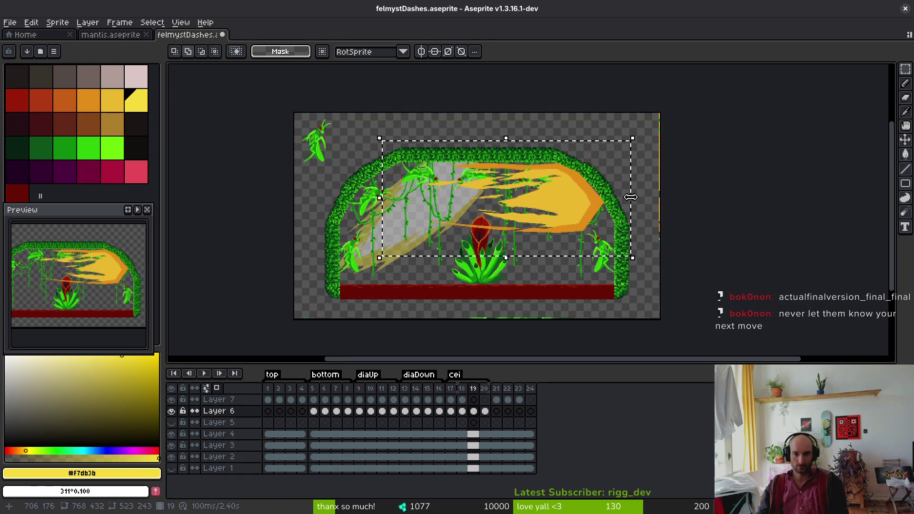
pyautogui.moveTo(630, 197)
pyautogui.mouseDown()
pyautogui.moveTo(590, 203)
pyautogui.moveTo(605, 201)
pyautogui.moveTo(633, 235)
pyautogui.moveTo(633, 176)
pyautogui.moveTo(428, 209)
pyautogui.moveTo(460, 199)
pyautogui.moveTo(474, 177)
pyautogui.moveTo(496, 178)
pyautogui.mouseUp()
pyautogui.scroll(3, 462, 198)
pyautogui.scroll(-5, 598, 240)
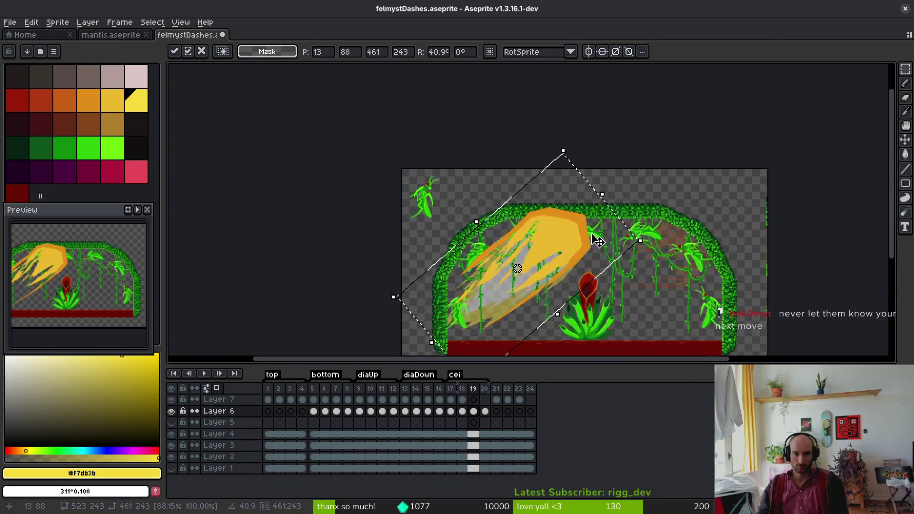
pyautogui.moveTo(598, 240); pyautogui.dragTo(595, 238)
pyautogui.scroll(1, 459, 228)
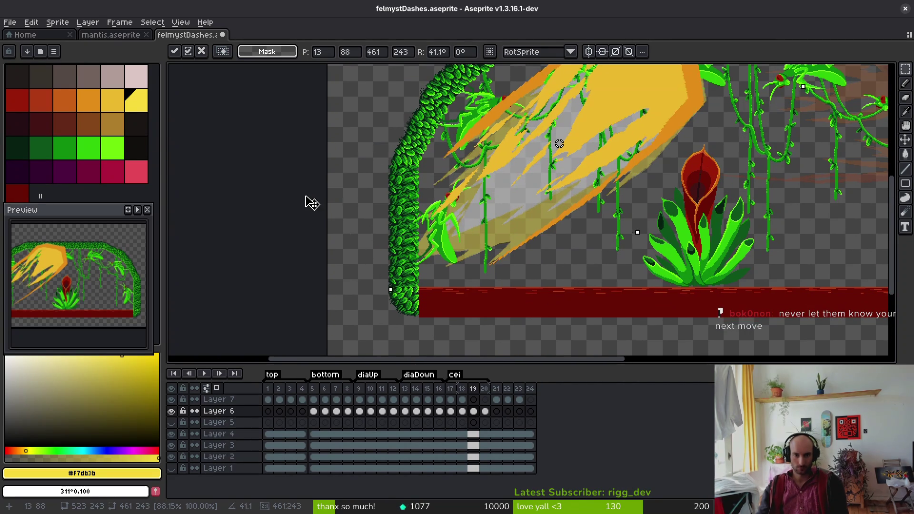
pyautogui.moveTo(312, 202)
pyautogui.mouseDown()
pyautogui.moveTo(310, 214)
pyautogui.moveTo(301, 210)
pyautogui.mouseUp()
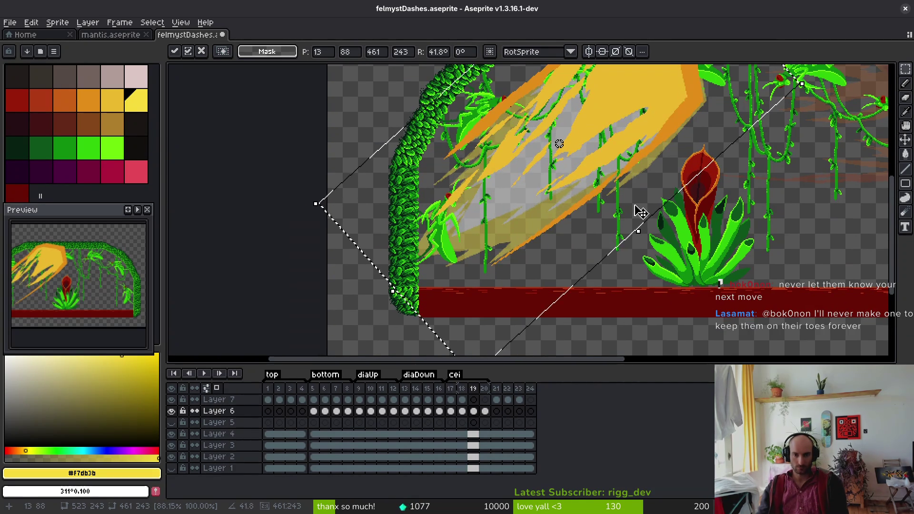
pyautogui.scroll(3, 640, 212)
pyautogui.moveTo(570, 190)
pyautogui.mouseDown()
pyautogui.moveTo(543, 213)
pyautogui.moveTo(585, 195)
pyautogui.mouseUp()
pyautogui.press('Escape')
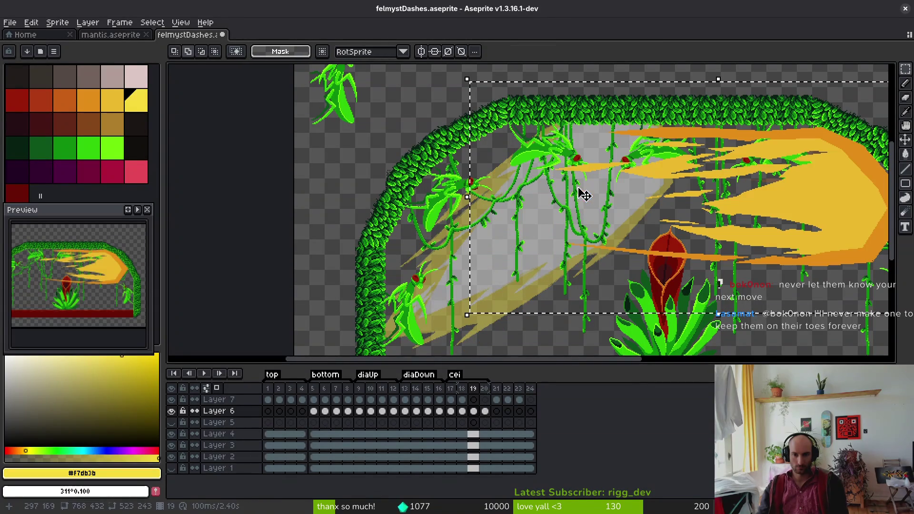
# - Select frame 19's yellow slash, try moving and rotating it about 40°, then discard
pyautogui.click(485, 412)
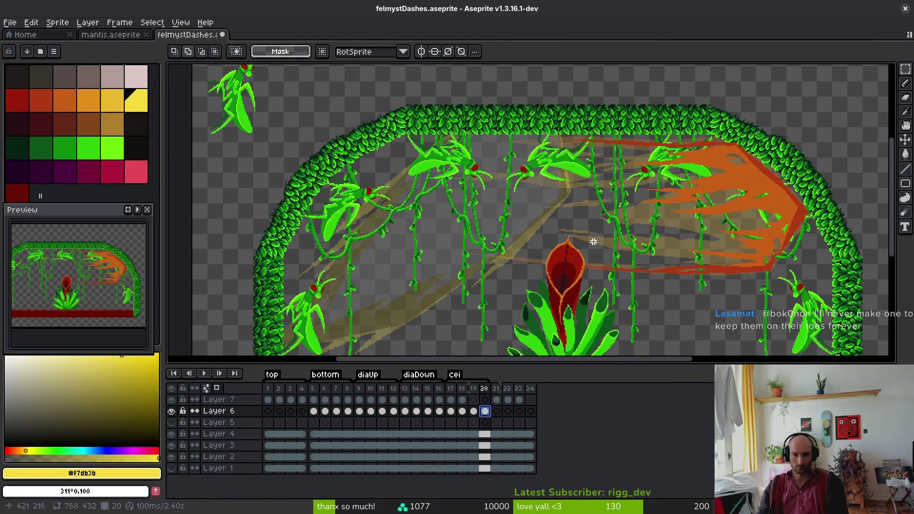
pyautogui.click(474, 412)
pyautogui.moveTo(407, 118)
pyautogui.mouseDown()
pyautogui.moveTo(571, 213)
pyautogui.moveTo(855, 306)
pyautogui.mouseUp()
pyautogui.moveTo(691, 209); pyautogui.dragTo(446, 198)
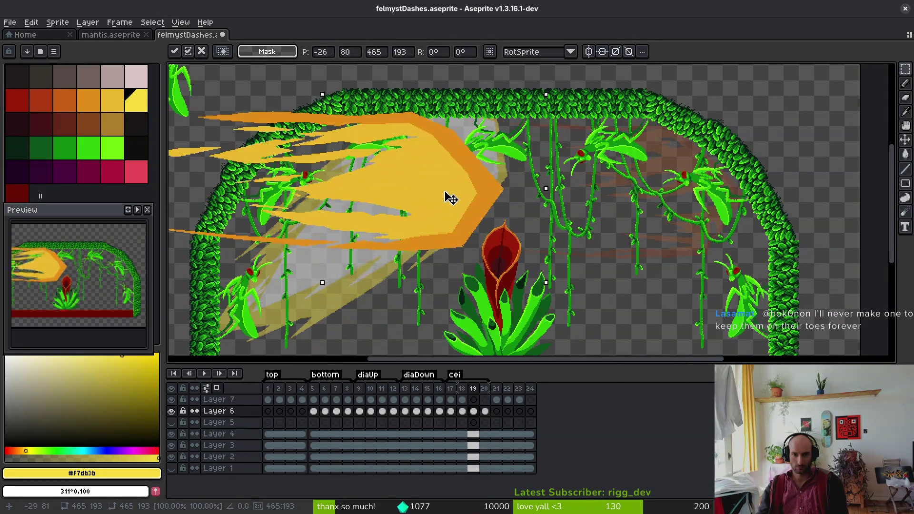
pyautogui.scroll(-1, 551, 198)
pyautogui.moveTo(634, 164); pyautogui.dragTo(573, 109)
pyautogui.scroll(4, 576, 166)
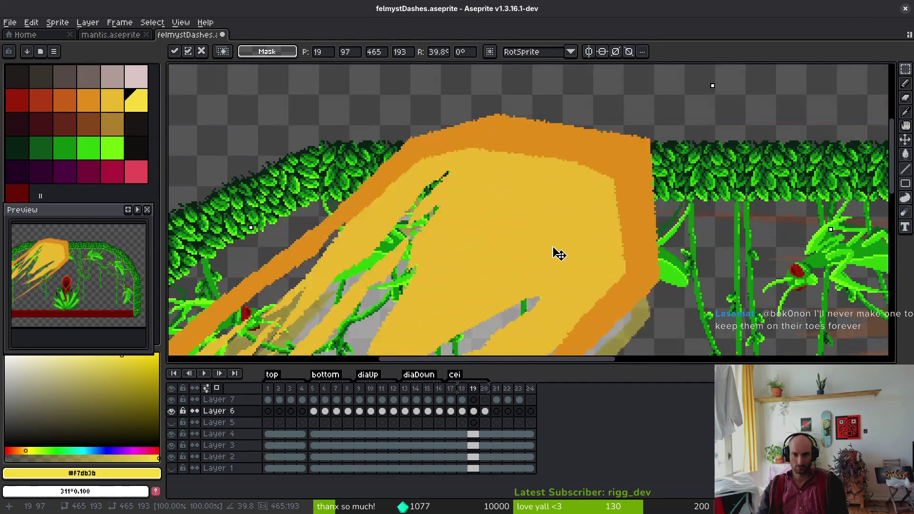
pyautogui.moveTo(553, 253)
pyautogui.mouseDown()
pyautogui.moveTo(522, 306)
pyautogui.moveTo(561, 281)
pyautogui.mouseUp()
pyautogui.scroll(-4, 556, 275)
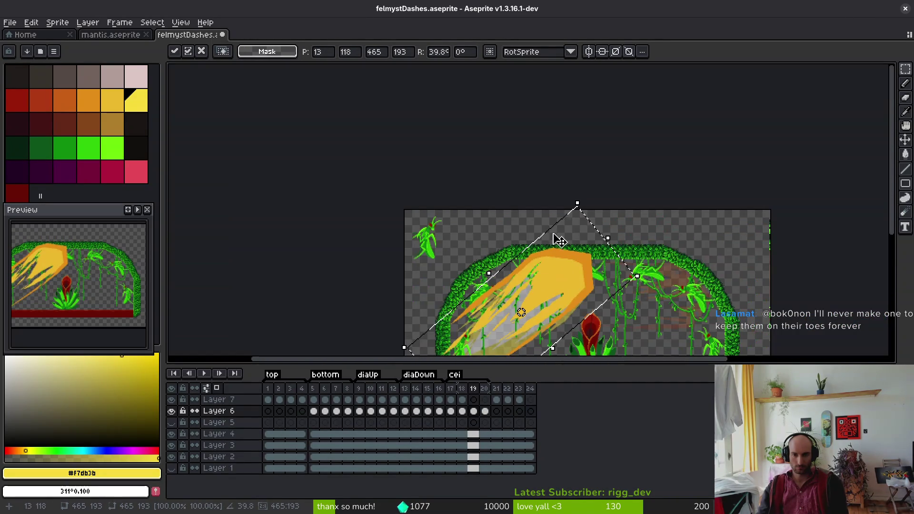
pyautogui.press('Escape')
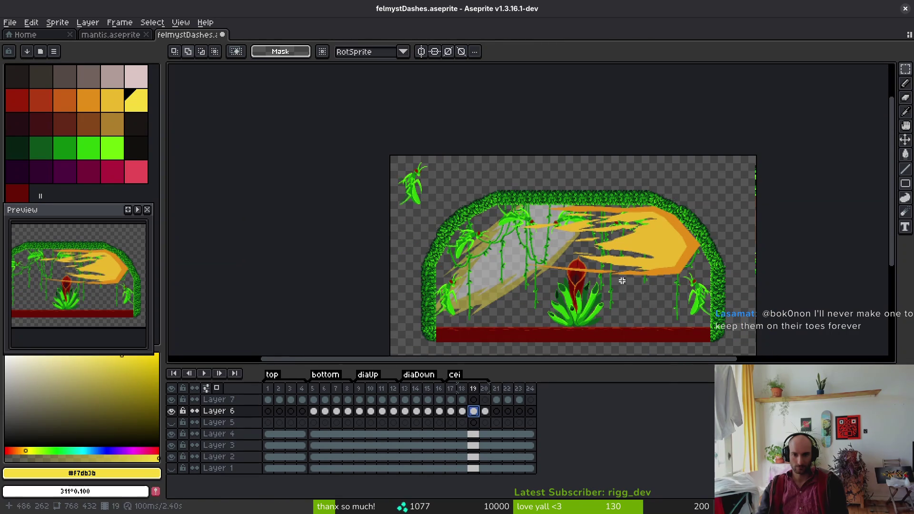
# - Compare the Layer 7 and Layer 6 cels on frames 19 and 20, zoomed in on the arch
pyautogui.click(473, 400)
pyautogui.press('2')
pyautogui.click(473, 411)
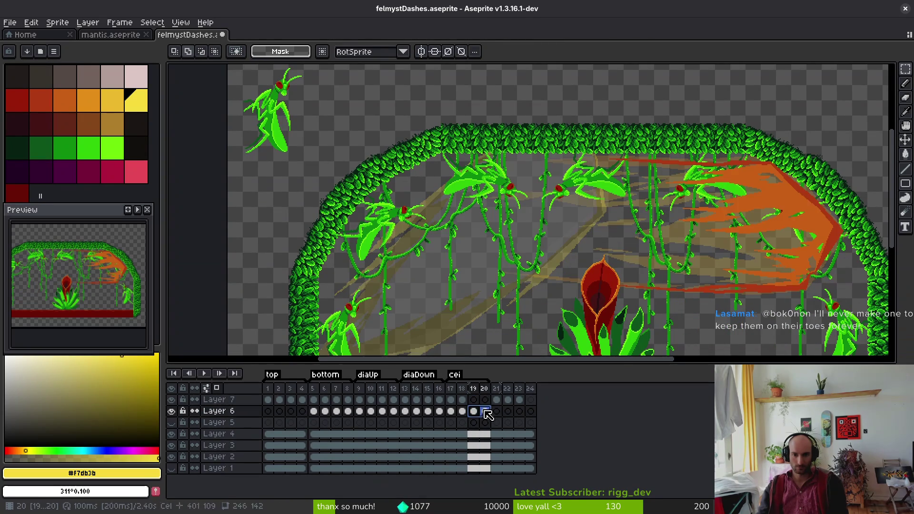
pyautogui.click(484, 411)
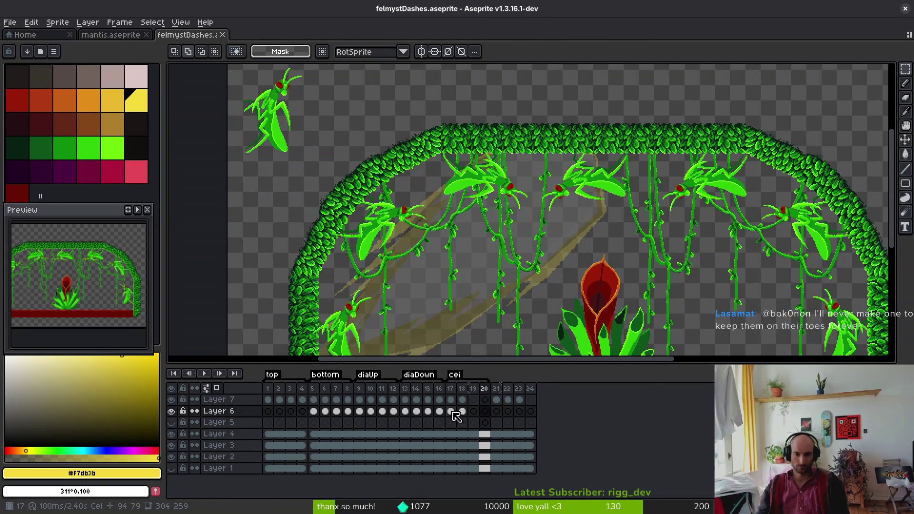
pyautogui.click(473, 400)
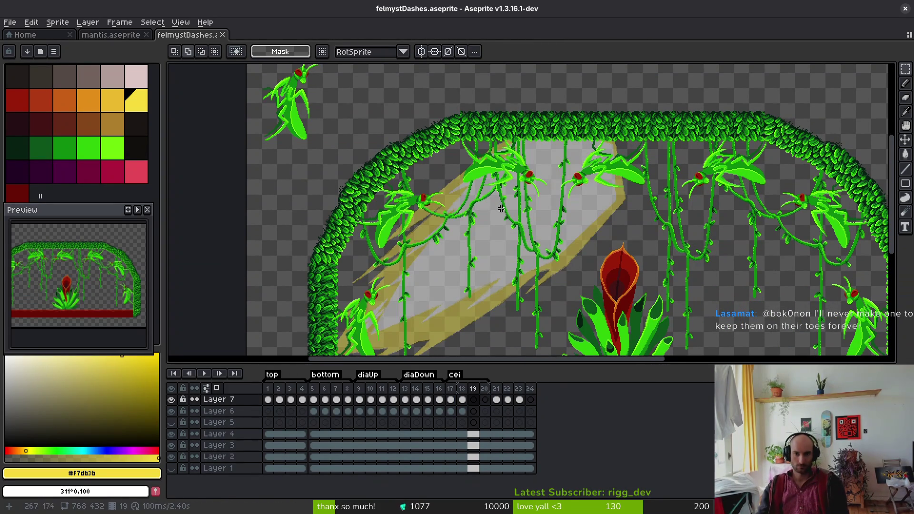
pyautogui.keyDown('ctrl'); pyautogui.click(497, 227); pyautogui.keyUp('ctrl')
pyautogui.keyDown('ctrl'); pyautogui.click(496, 228); pyautogui.keyUp('ctrl')
pyautogui.click(474, 418)
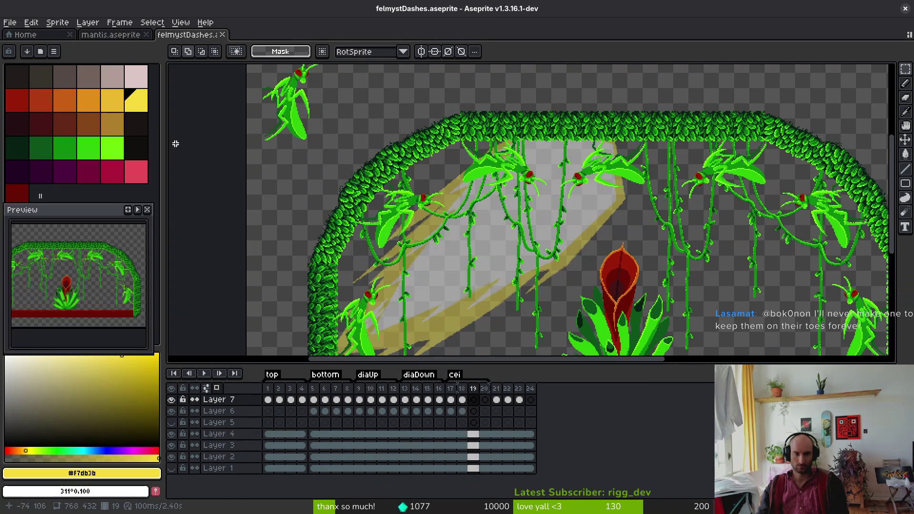
pyautogui.scroll(2, 562, 243)
pyautogui.hscroll(2, 562, 243)
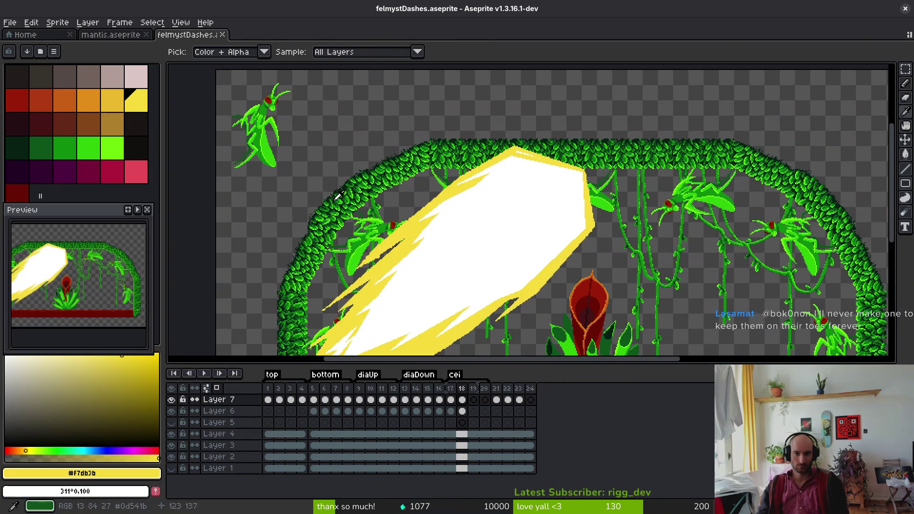
pyautogui.scroll(2, 480, 231)
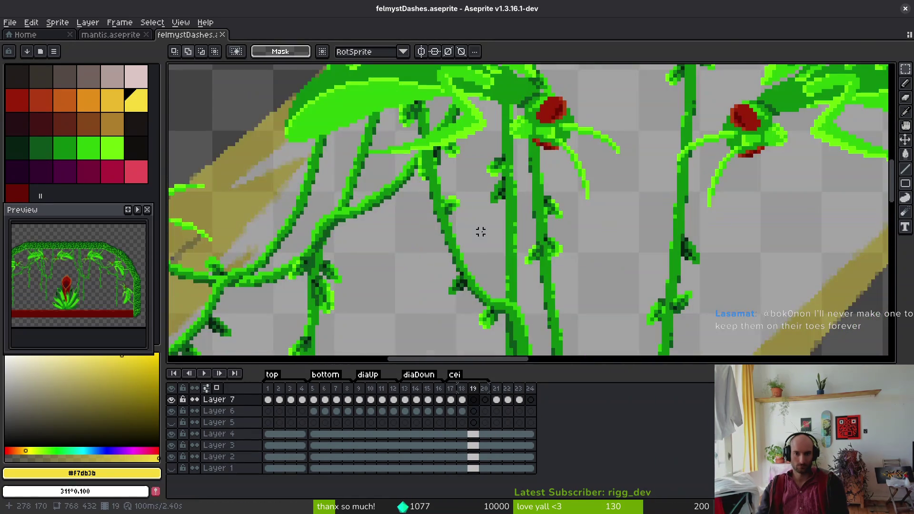
pyautogui.scroll(-2, 481, 229)
# - Eyedrop the slash's orange from the canvas as the drawing colour
pyautogui.press('i')
pyautogui.press('Left')
pyautogui.press('Left')
pyautogui.press('Left')
pyautogui.press('Left')
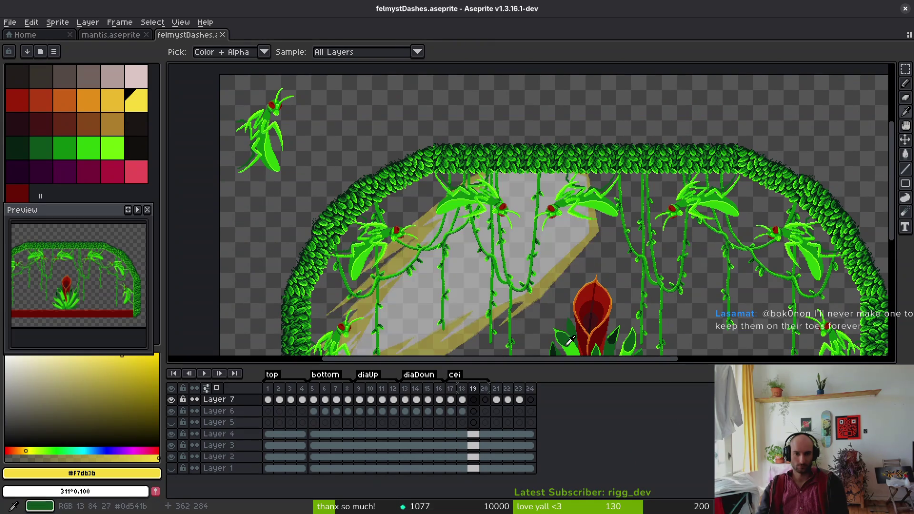
pyautogui.click(817, 292)
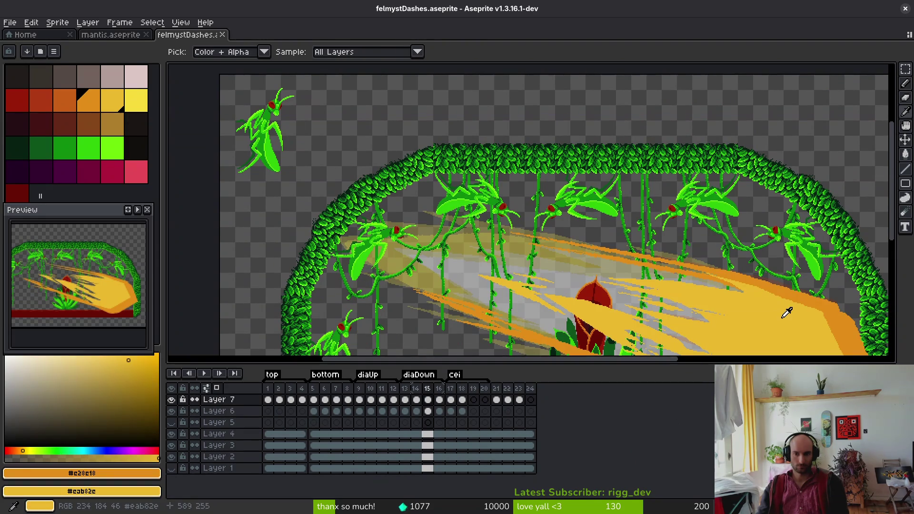
pyautogui.press('Right')
pyautogui.press('b')
# - Compare the yellow slash on frame 15 with the orange slash on frame 16, then hide Layer 6
pyautogui.scroll(3, 837, 324)
pyautogui.moveTo(836, 324)
pyautogui.mouseDown()
pyautogui.moveTo(520, 267)
pyautogui.moveTo(474, 193)
pyautogui.moveTo(547, 158)
pyautogui.moveTo(543, 191)
pyautogui.moveTo(587, 208)
pyautogui.mouseUp()
pyautogui.scroll(-3, 582, 159)
pyautogui.press('i')
pyautogui.press('Left')
pyautogui.press('Right')
pyautogui.press('b')
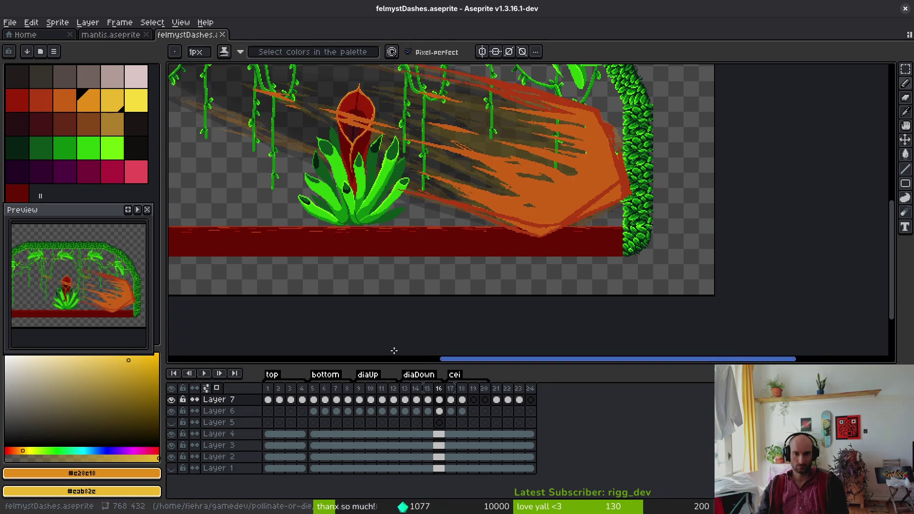
pyautogui.click(172, 411)
# - Step forward through frame 18's white slash to the empty frame 19, centring the view over the mantises
pyautogui.scroll(2, 537, 195)
pyautogui.scroll(1, 537, 196)
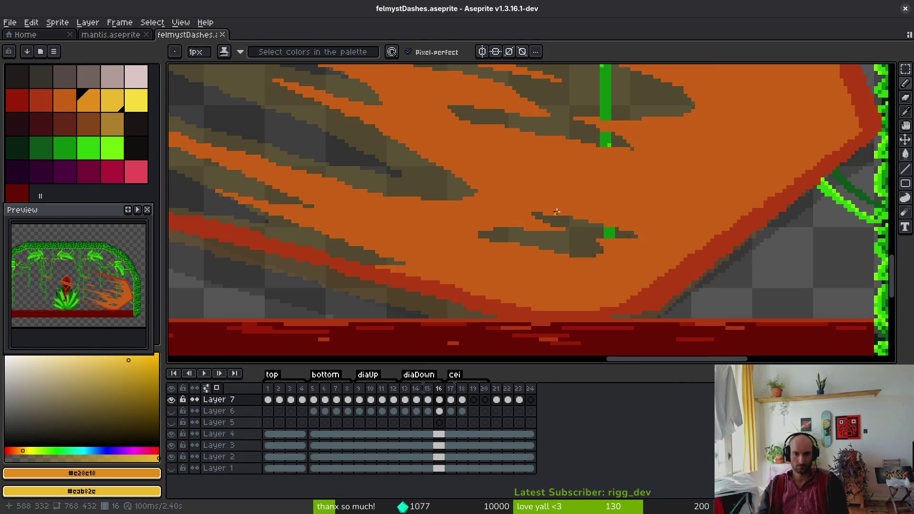
pyautogui.scroll(-2, 587, 259)
pyautogui.scroll(-3, 544, 251)
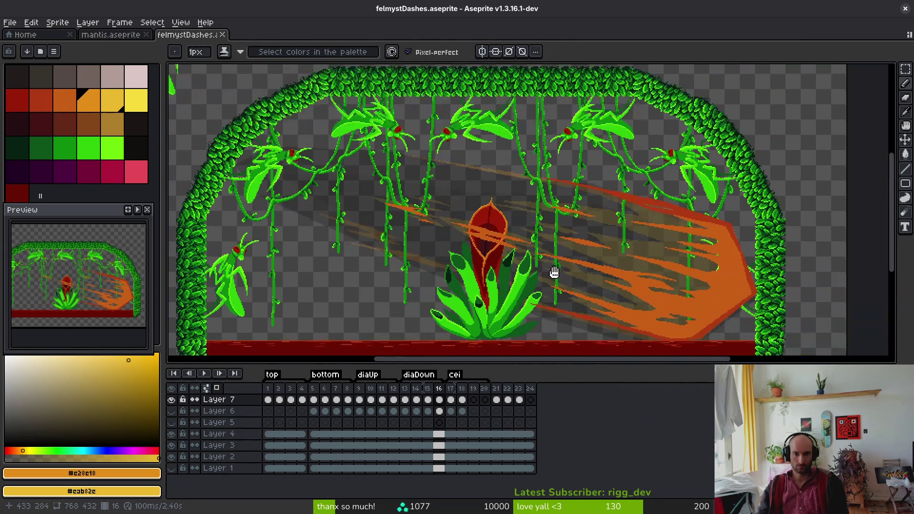
pyautogui.press('i')
pyautogui.press('Right')
pyautogui.press('Right')
pyautogui.press('l')
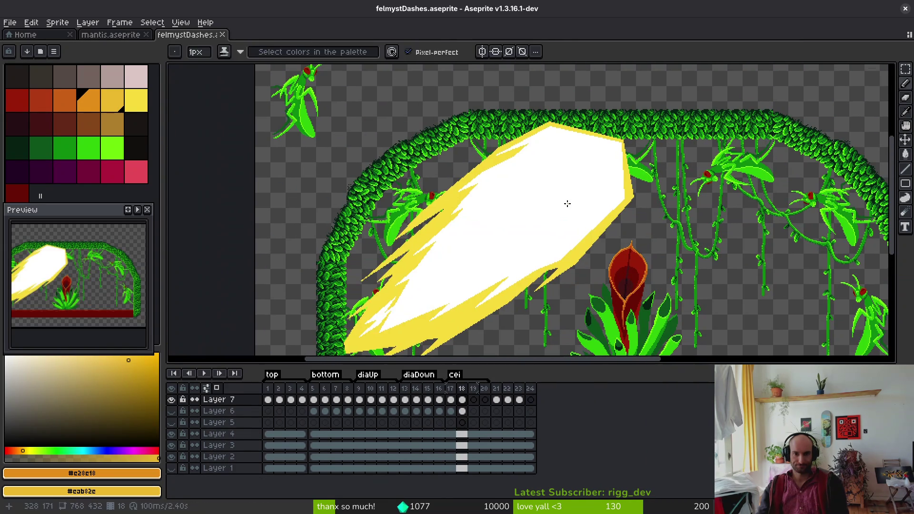
pyautogui.press('Right')
pyautogui.scroll(1, 572, 203)
pyautogui.scroll(3, 584, 186)
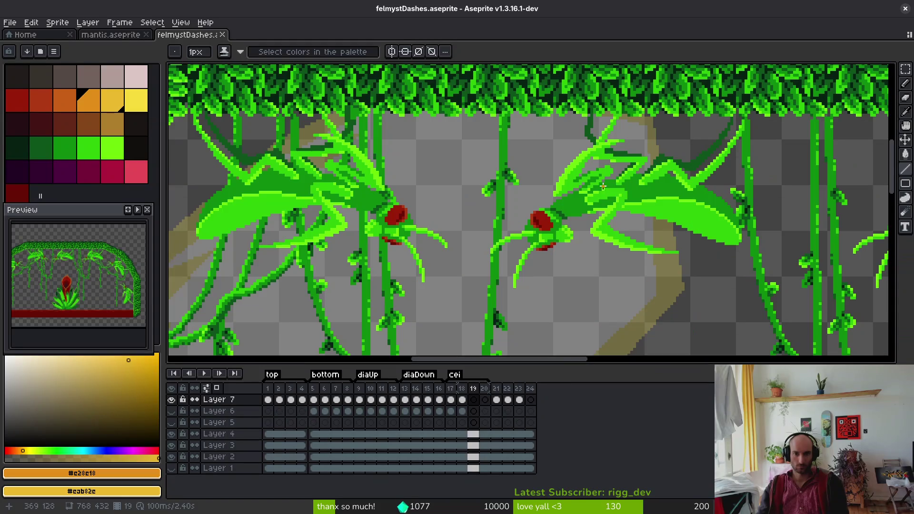
pyautogui.scroll(-2, 639, 150)
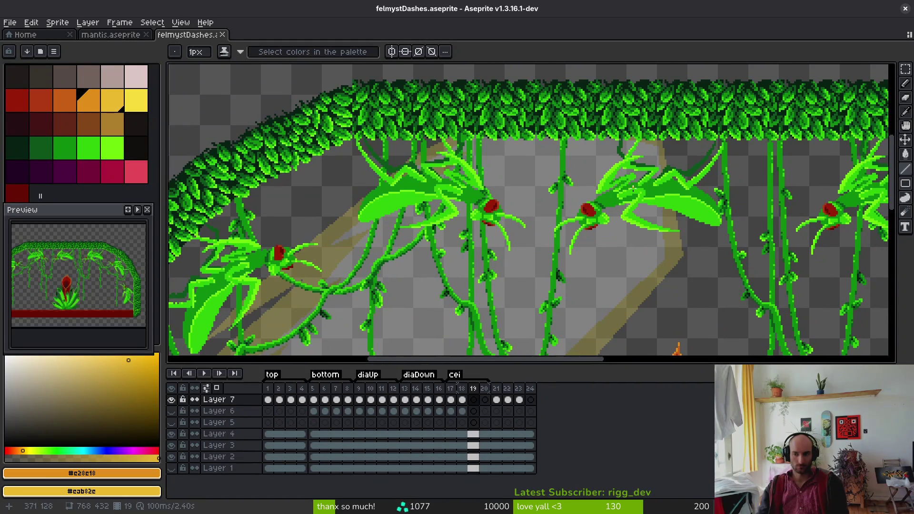
pyautogui.moveTo(650, 195); pyautogui.dragTo(656, 200)
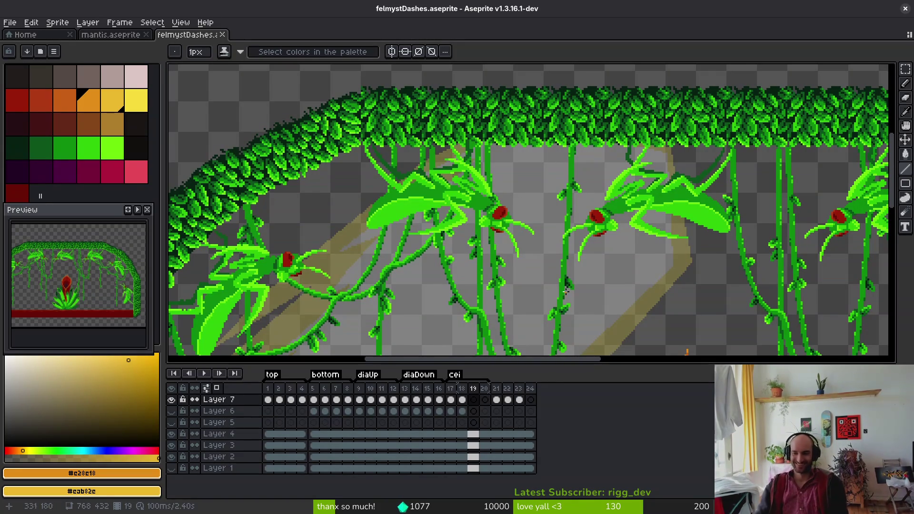
pyautogui.scroll(-3, 581, 229)
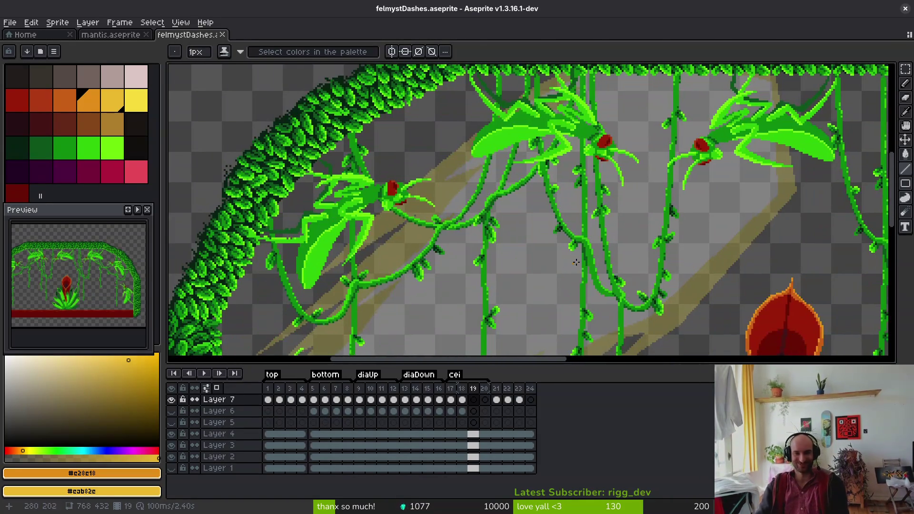
pyautogui.scroll(3, 617, 177)
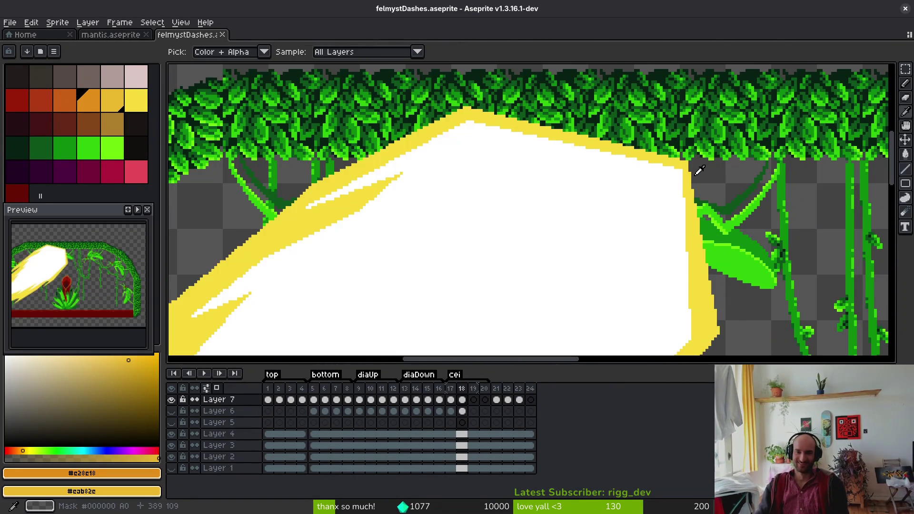
# - Draw the first orange #e28e18 1px outline segments along the slash's right side and edge
pyautogui.press('b')
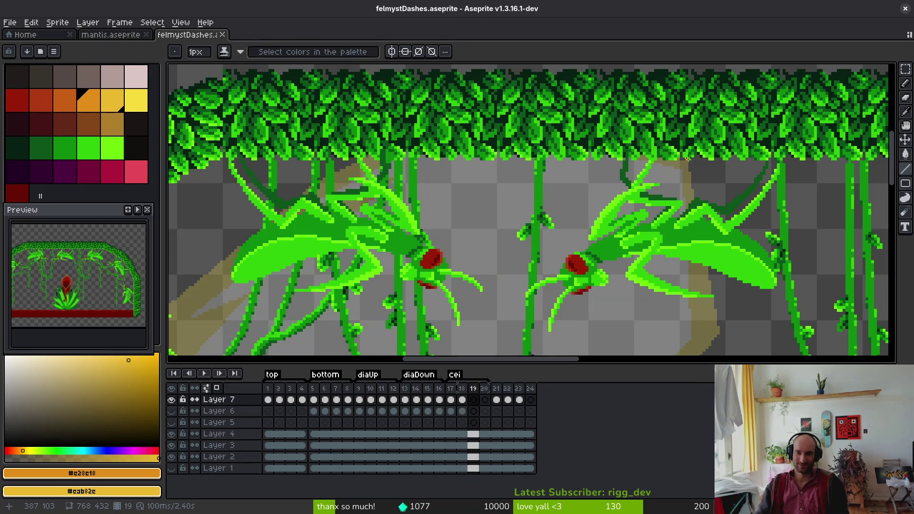
pyautogui.keyDown('shift'); pyautogui.click(722, 330); pyautogui.keyUp('shift')
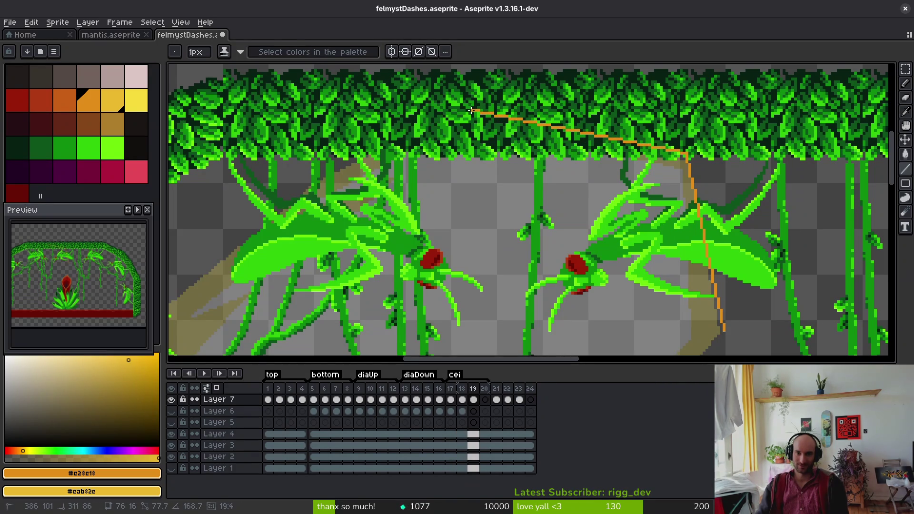
pyautogui.scroll(-5, 482, 98)
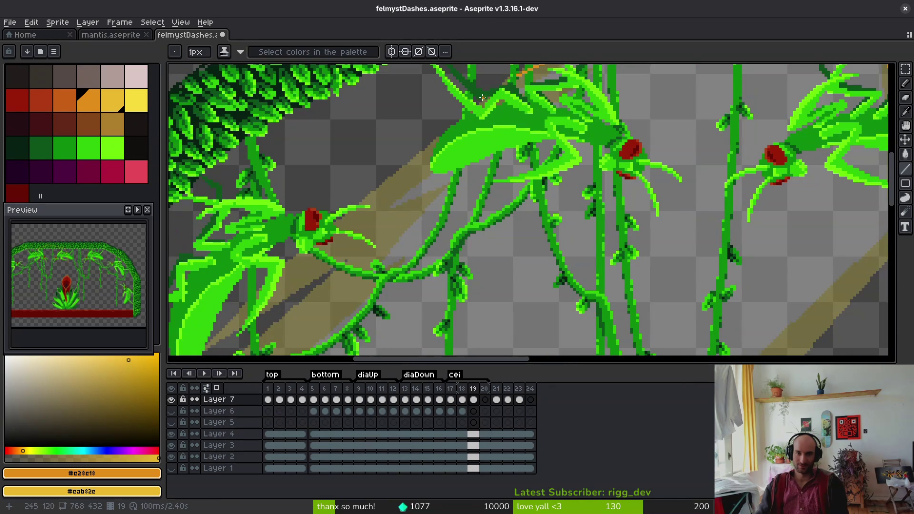
pyautogui.scroll(2, 398, 221)
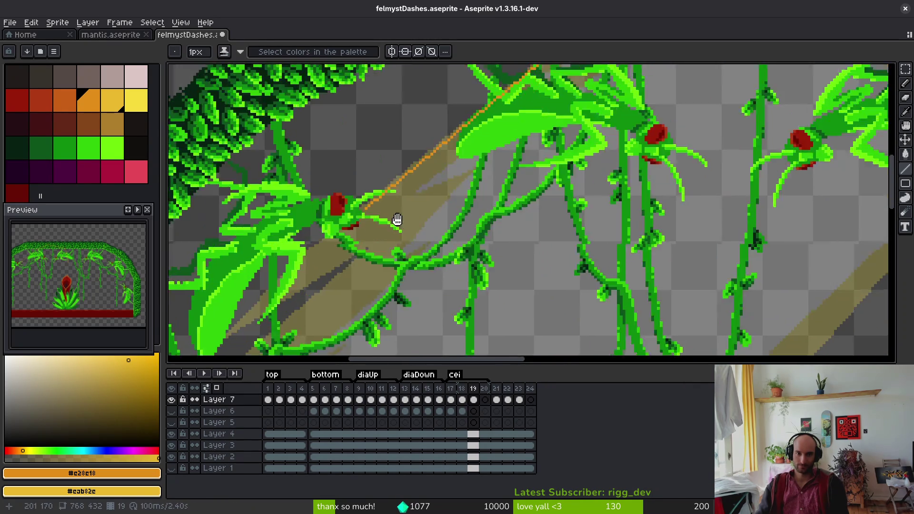
pyautogui.keyDown('shift'); pyautogui.click(478, 248); pyautogui.keyUp('shift')
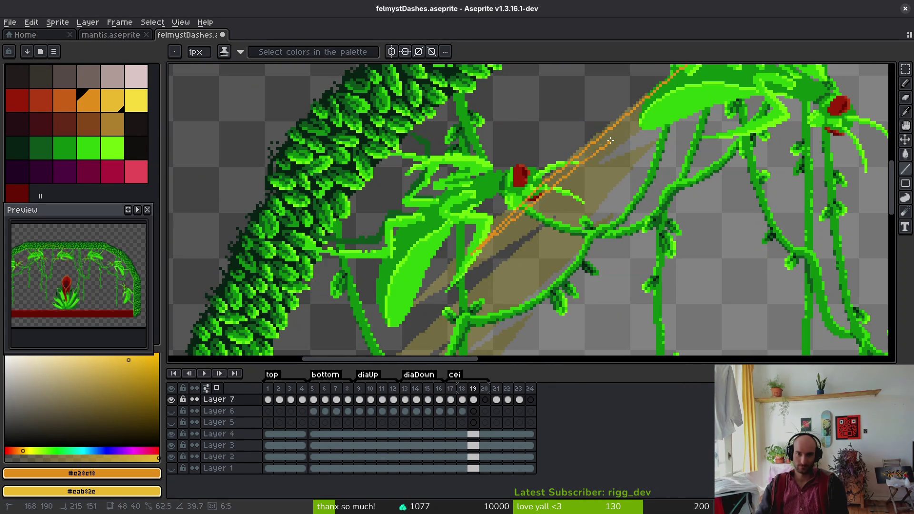
# - Trace the slash's top edge, its near-vertical right edge, and the diagonal toward the red flower
pyautogui.moveTo(633, 150); pyautogui.dragTo(516, 323)
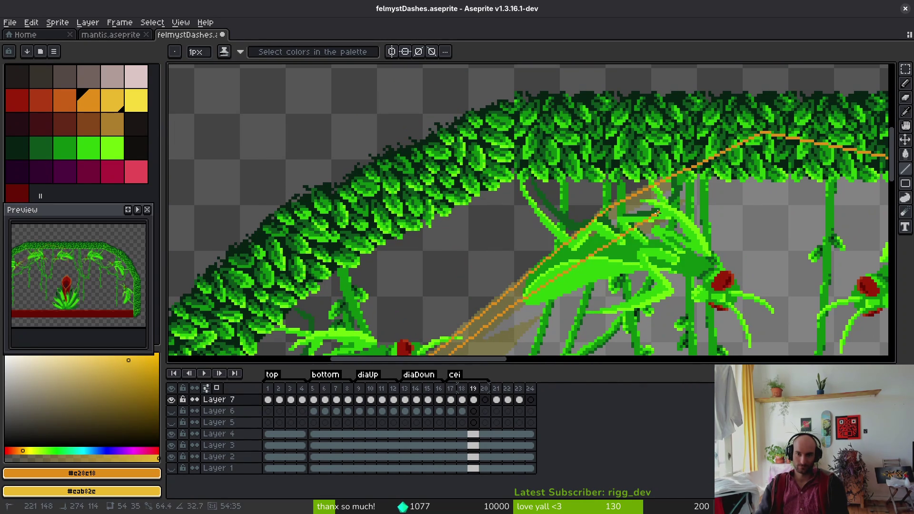
pyautogui.moveTo(771, 147); pyautogui.dragTo(439, 166)
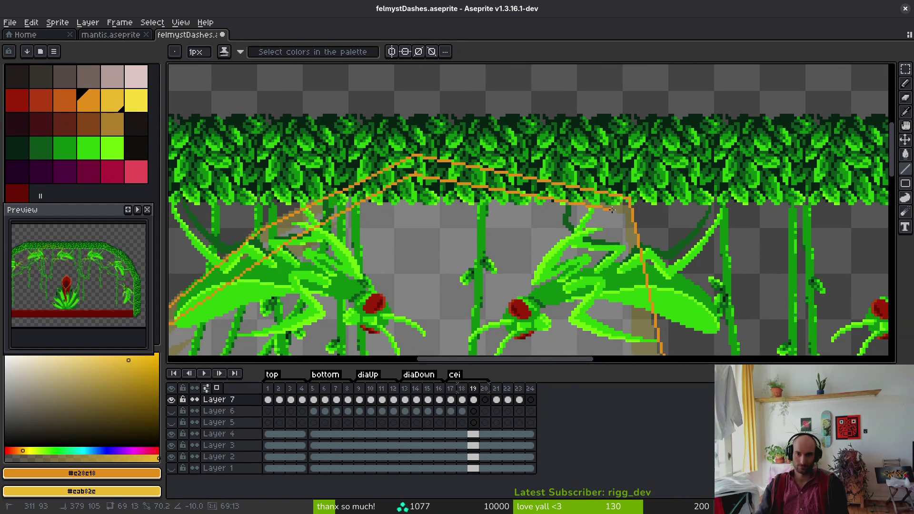
pyautogui.moveTo(609, 211)
pyautogui.mouseDown()
pyautogui.moveTo(394, 188)
pyautogui.moveTo(285, 117)
pyautogui.mouseUp()
pyautogui.moveTo(505, 143); pyautogui.dragTo(520, 313)
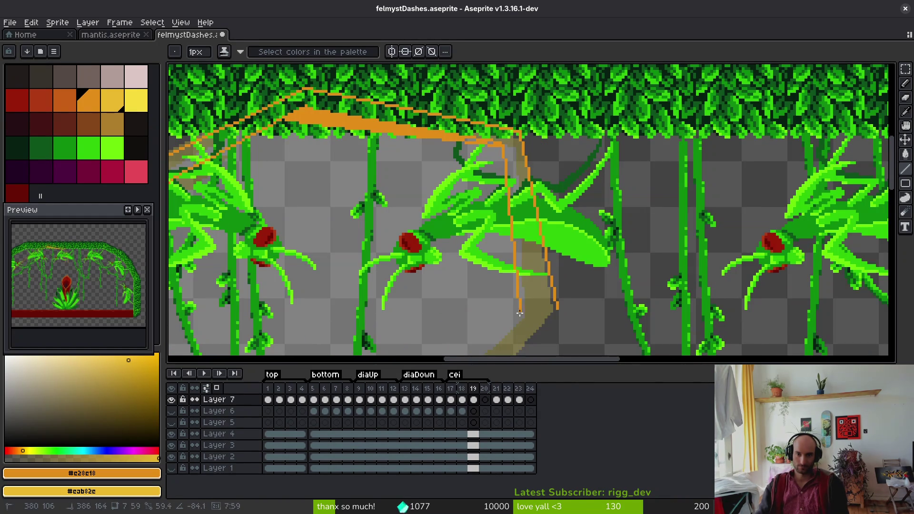
pyautogui.scroll(-3, 556, 189)
pyautogui.moveTo(563, 166)
pyautogui.mouseDown()
pyautogui.moveTo(466, 270)
pyautogui.moveTo(689, 99)
pyautogui.moveTo(552, 228)
pyautogui.moveTo(530, 276)
pyautogui.moveTo(719, 196)
pyautogui.moveTo(609, 245)
pyautogui.moveTo(715, 144)
pyautogui.moveTo(691, 169)
pyautogui.moveTo(629, 295)
pyautogui.mouseUp()
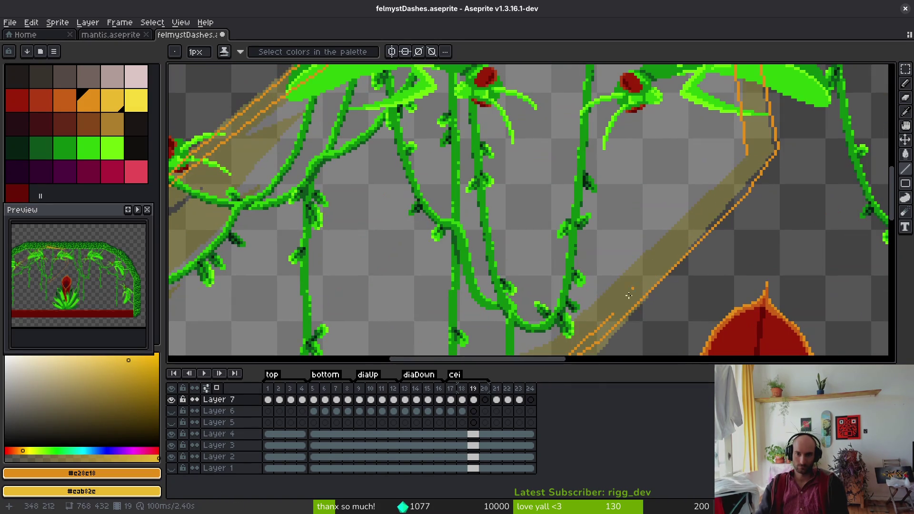
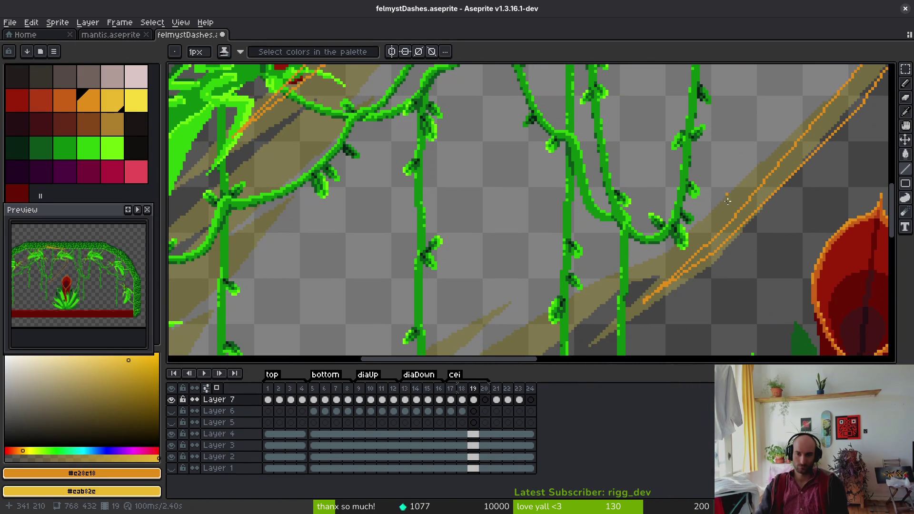
# - Draw a thin orange pixel line along the diagonal light streak on frame 19
pyautogui.scroll(-3, 746, 212)
pyautogui.scroll(3, 746, 217)
pyautogui.scroll(-3, 734, 163)
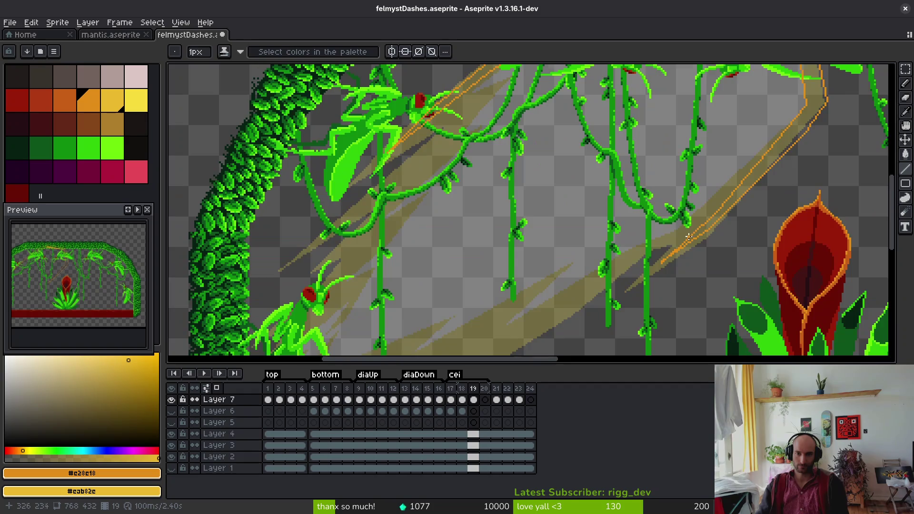
pyautogui.scroll(4, 642, 216)
pyautogui.moveTo(654, 203)
pyautogui.mouseDown()
pyautogui.moveTo(431, 344)
pyautogui.moveTo(504, 280)
pyautogui.moveTo(510, 286)
pyautogui.moveTo(693, 175)
pyautogui.mouseUp()
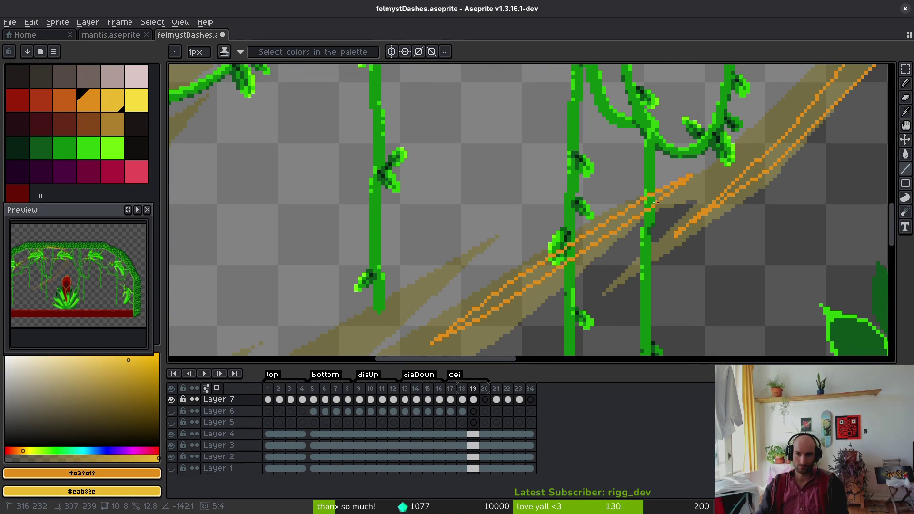
# - Check frame 3 of the animation, then return to frame 19
pyautogui.scroll(-3, 654, 215)
pyautogui.scroll(3, 664, 171)
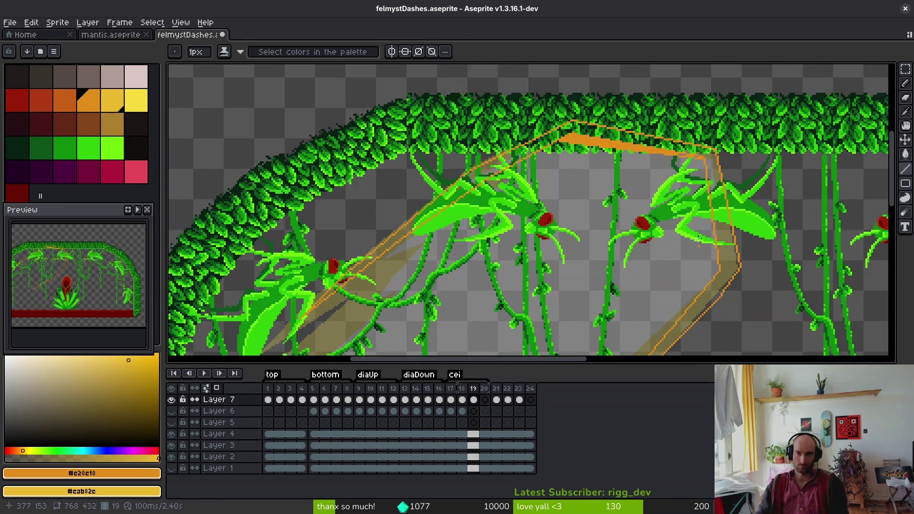
pyautogui.scroll(-2, 664, 171)
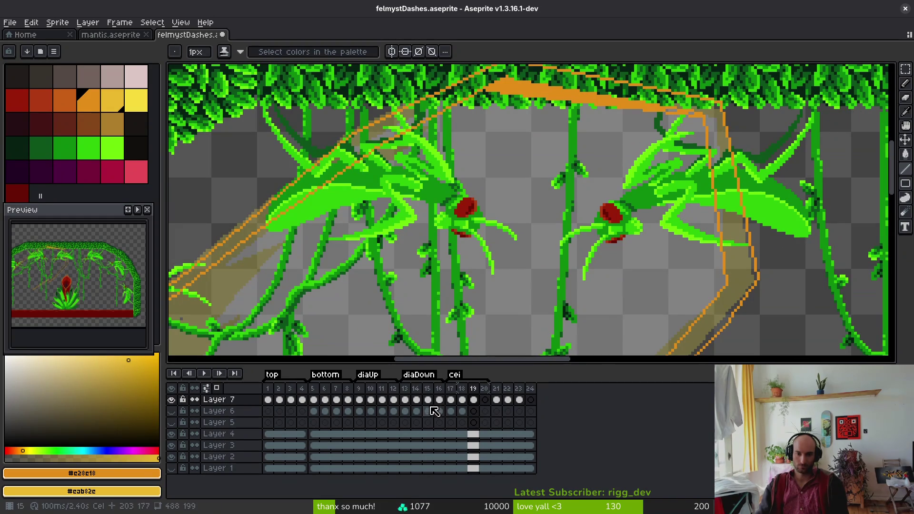
pyautogui.click(285, 400)
pyautogui.scroll(-4, 550, 263)
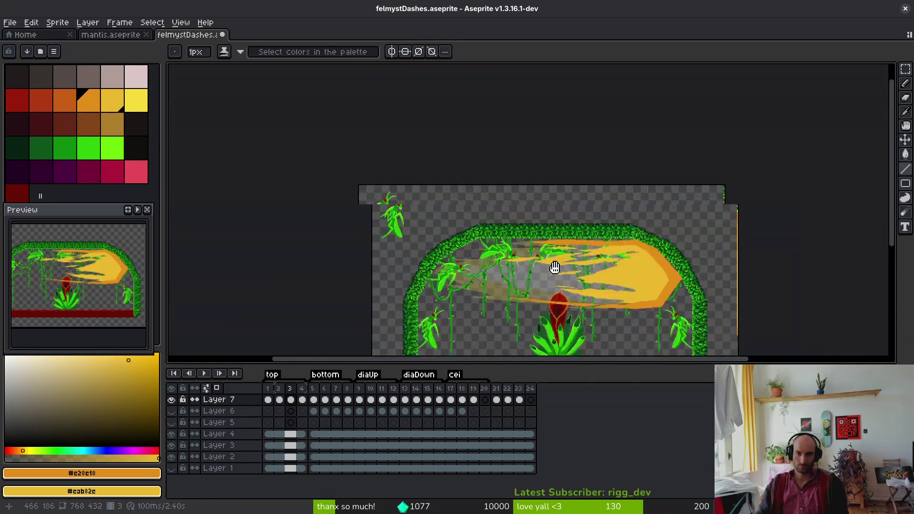
pyautogui.scroll(5, 551, 256)
pyautogui.scroll(-3, 551, 256)
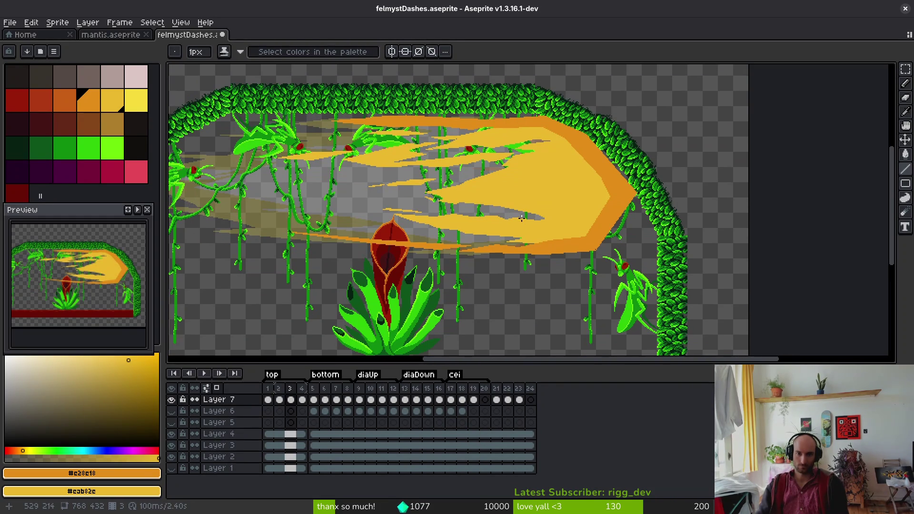
pyautogui.click(469, 407)
# - Lasso the new orange streak lines and move them lower along the beam
pyautogui.moveTo(305, 292)
pyautogui.mouseDown()
pyautogui.moveTo(305, 235)
pyautogui.moveTo(576, 163)
pyautogui.moveTo(587, 140)
pyautogui.moveTo(427, 264)
pyautogui.mouseUp()
pyautogui.scroll(2, 577, 163)
pyautogui.press('q')
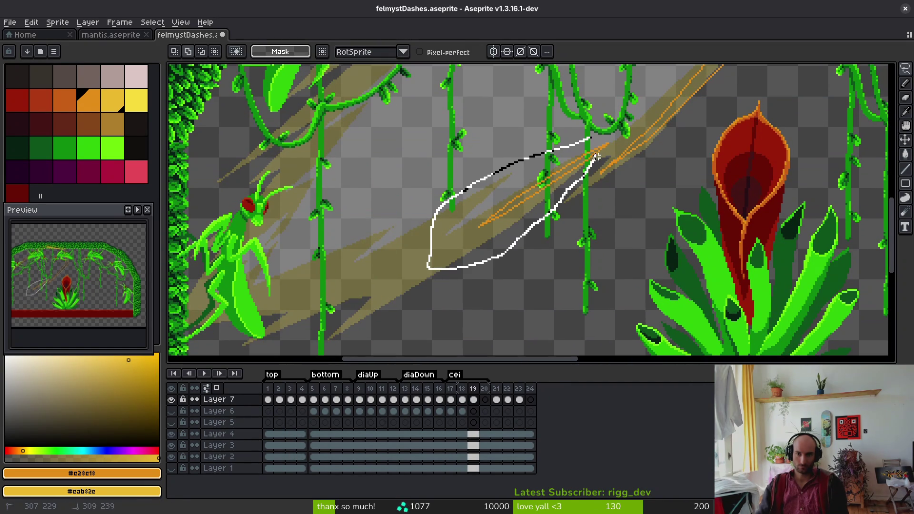
pyautogui.moveTo(596, 157); pyautogui.dragTo(609, 127)
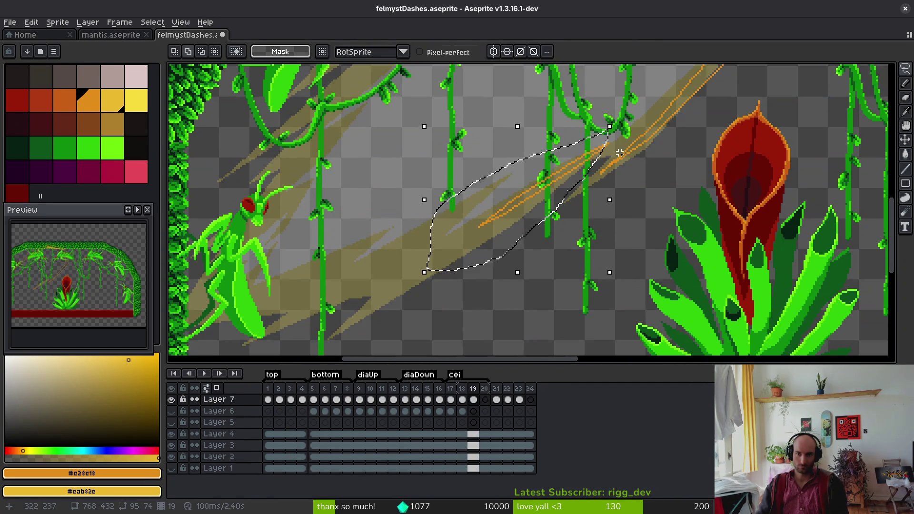
pyautogui.scroll(2, 617, 155)
pyautogui.scroll(2, 571, 167)
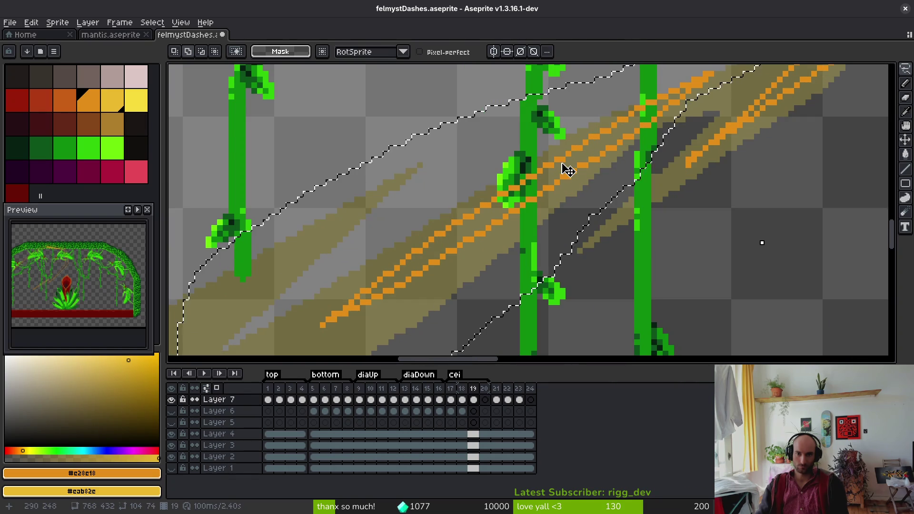
pyautogui.moveTo(567, 169)
pyautogui.mouseDown()
pyautogui.moveTo(571, 188)
pyautogui.moveTo(561, 187)
pyautogui.mouseUp()
pyautogui.hotkey('ctrl', 'd')
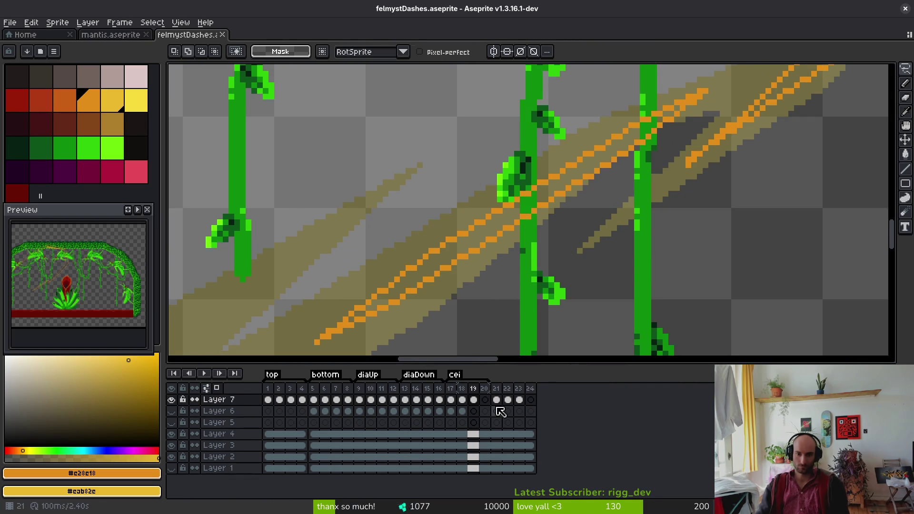
# - Clear Layer 7's cels in frames 21–23, save, and delete frames 21–24
pyautogui.moveTo(519, 400); pyautogui.dragTo(498, 401)
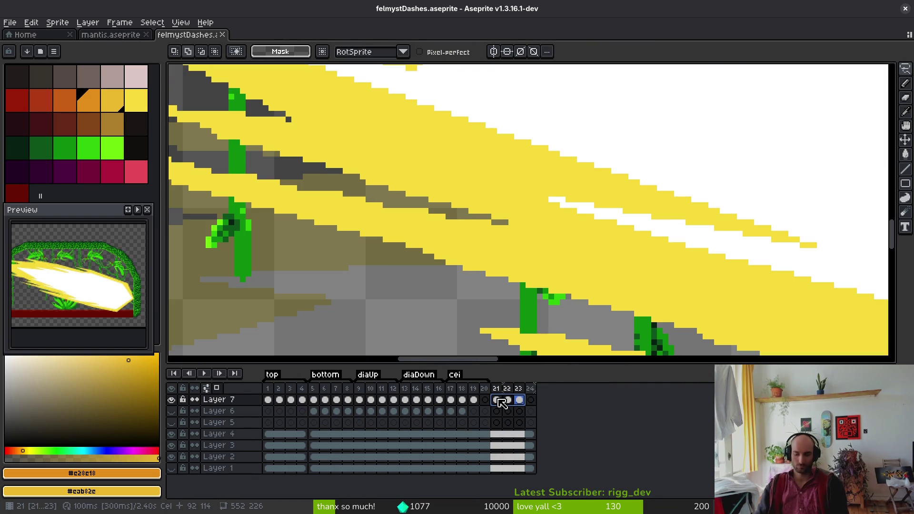
pyautogui.press('Delete')
pyautogui.hotkey('ctrl', 's')
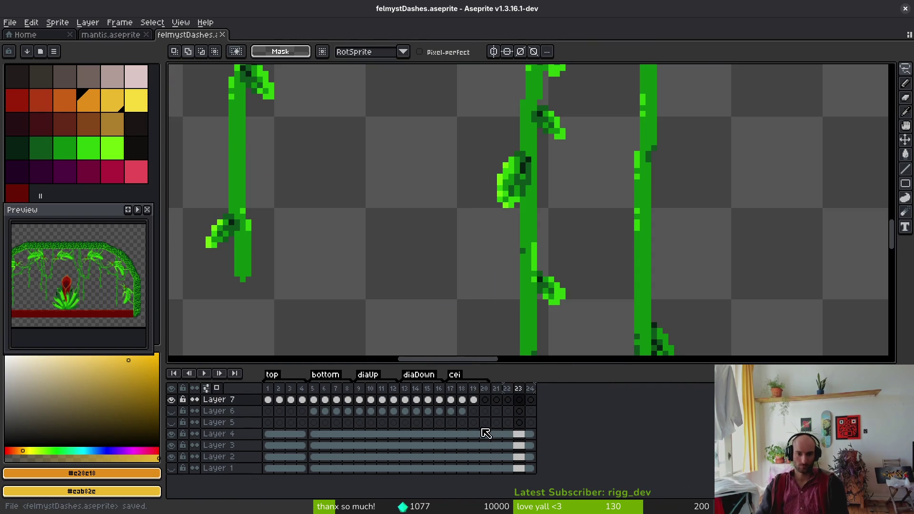
pyautogui.moveTo(505, 390); pyautogui.dragTo(525, 388)
pyautogui.hotkey('alt', 'c')
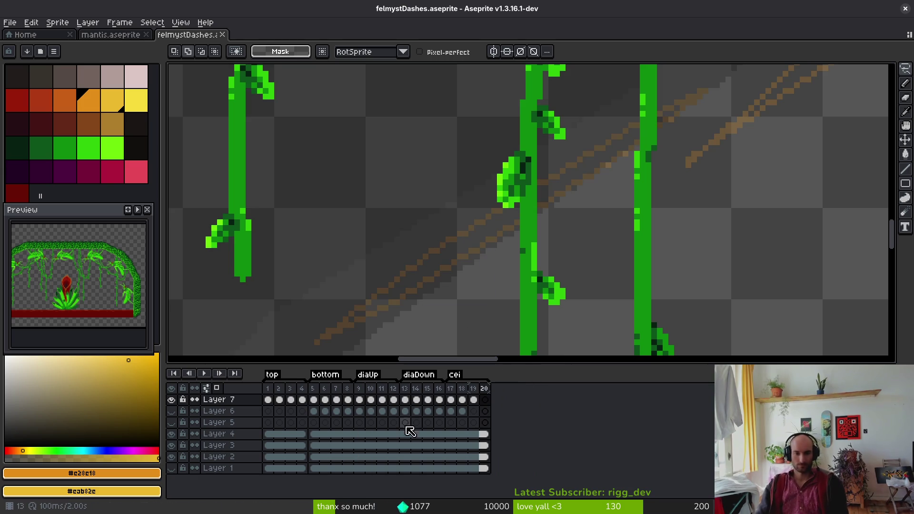
pyautogui.scroll(-3, 669, 204)
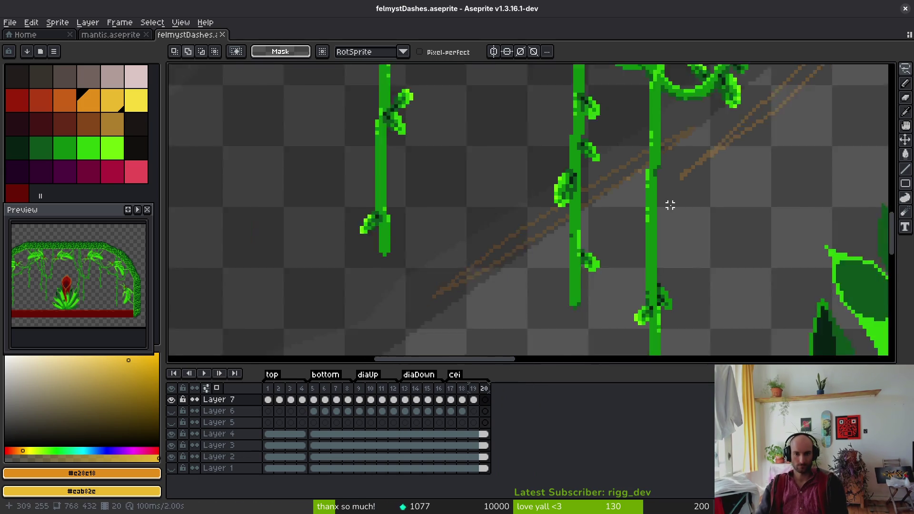
pyautogui.scroll(3, 629, 218)
# - Step back through the frames to frame 3 showing the big dash
pyautogui.press('alt')
pyautogui.press(',')
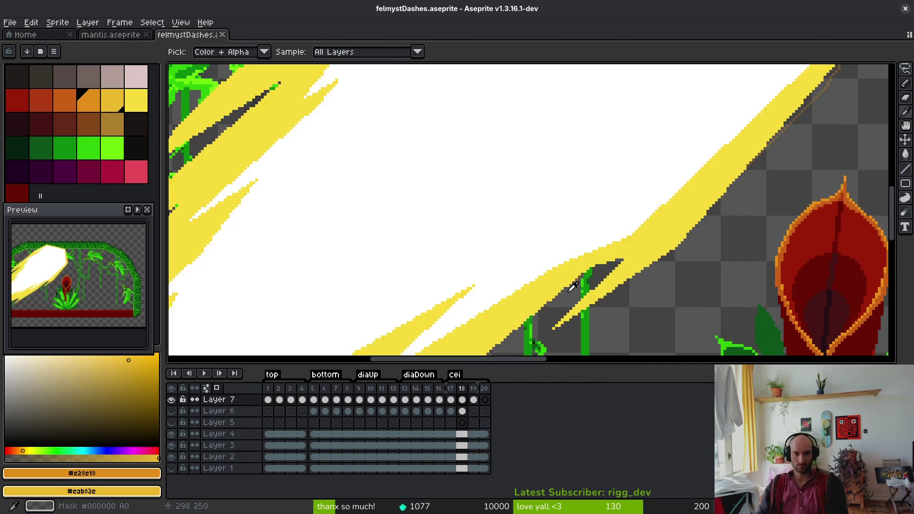
pyautogui.scroll(-5, 605, 218)
pyautogui.scroll(4, 605, 217)
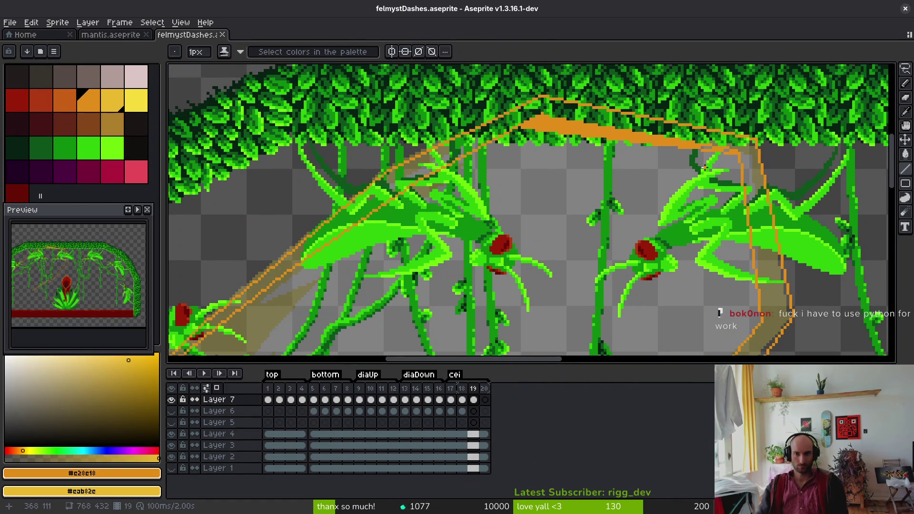
pyautogui.click(350, 402)
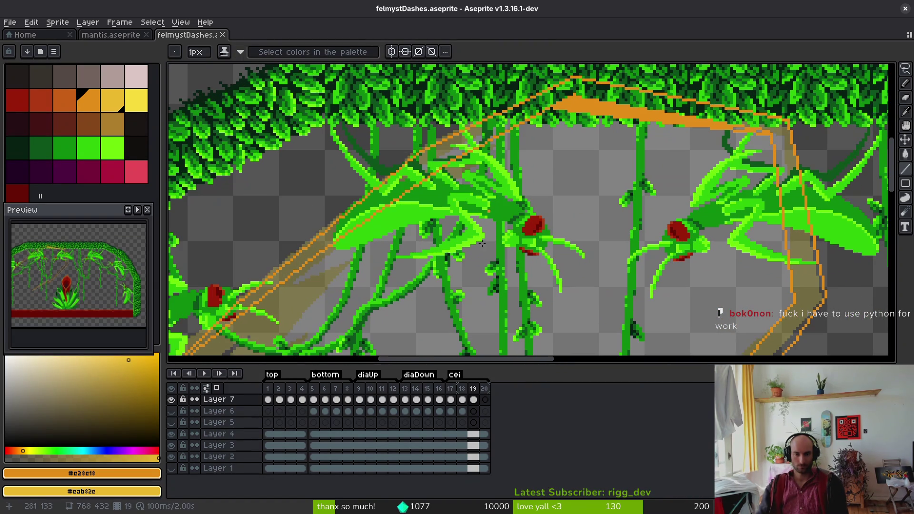
pyautogui.click(337, 405)
pyautogui.click(326, 401)
pyautogui.click(313, 402)
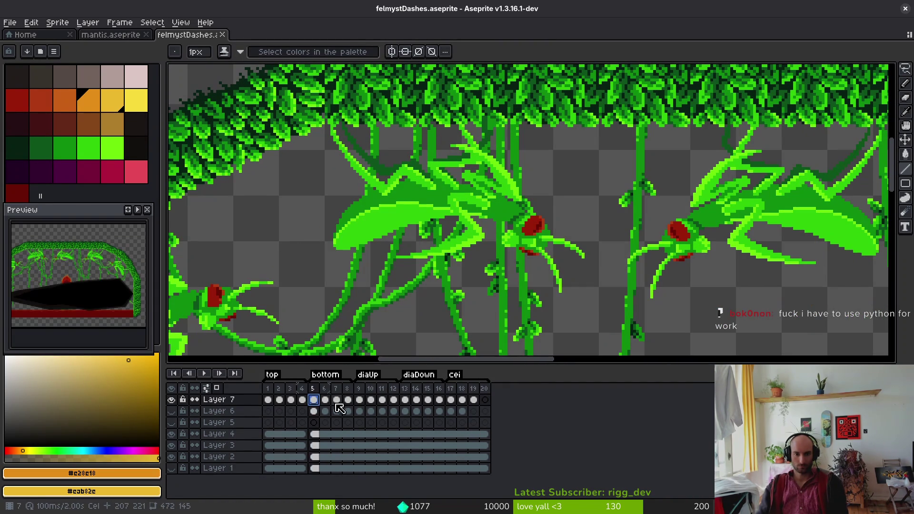
pyautogui.click(279, 400)
pyautogui.click(290, 400)
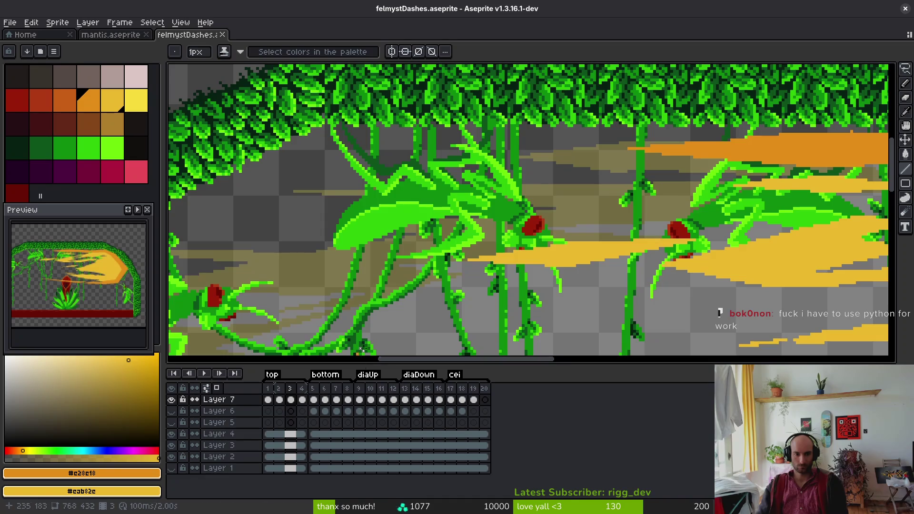
# - Select the whole dash shape on frame 3 with the rectangular marquee
pyautogui.scroll(-3, 360, 350)
pyautogui.press('m')
pyautogui.moveTo(306, 111)
pyautogui.mouseDown()
pyautogui.moveTo(718, 307)
pyautogui.moveTo(781, 309)
pyautogui.mouseUp()
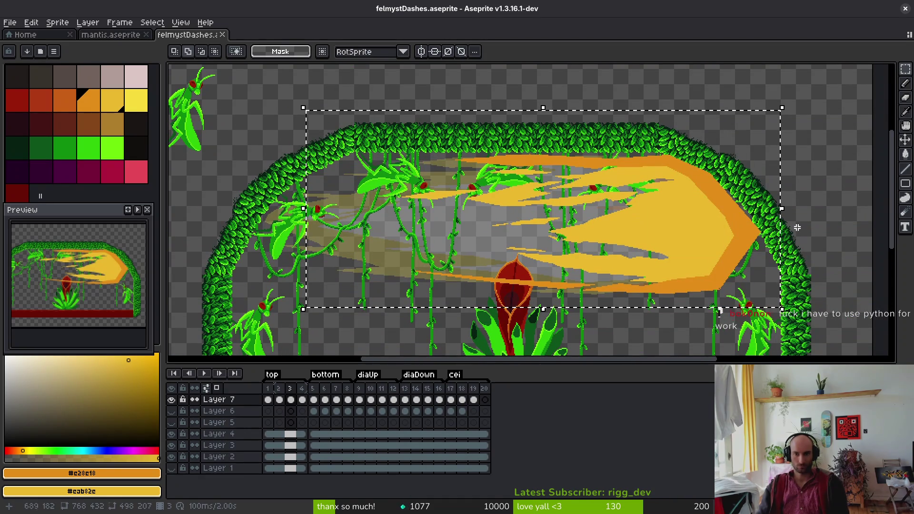
# - Return to Layer 6's frame 19 after checking the flash on frame 2
pyautogui.click(473, 412)
pyautogui.scroll(-2, 524, 238)
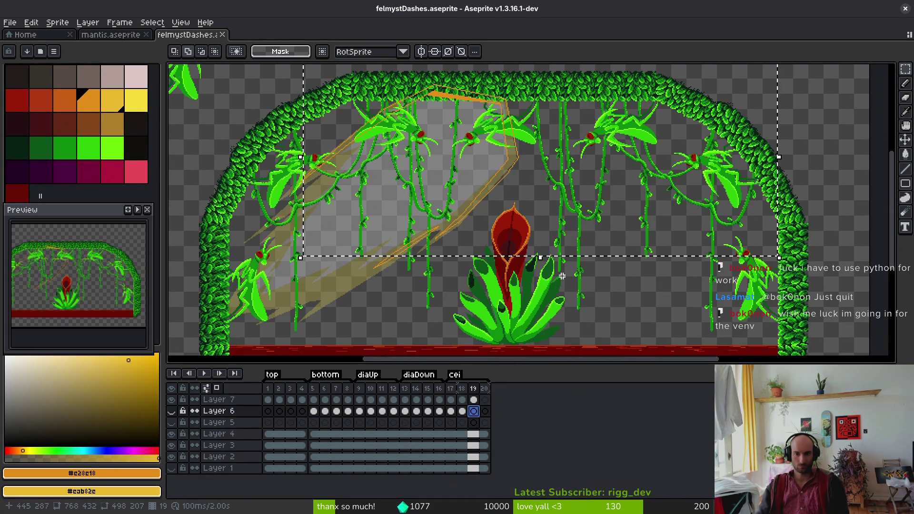
pyautogui.click(279, 400)
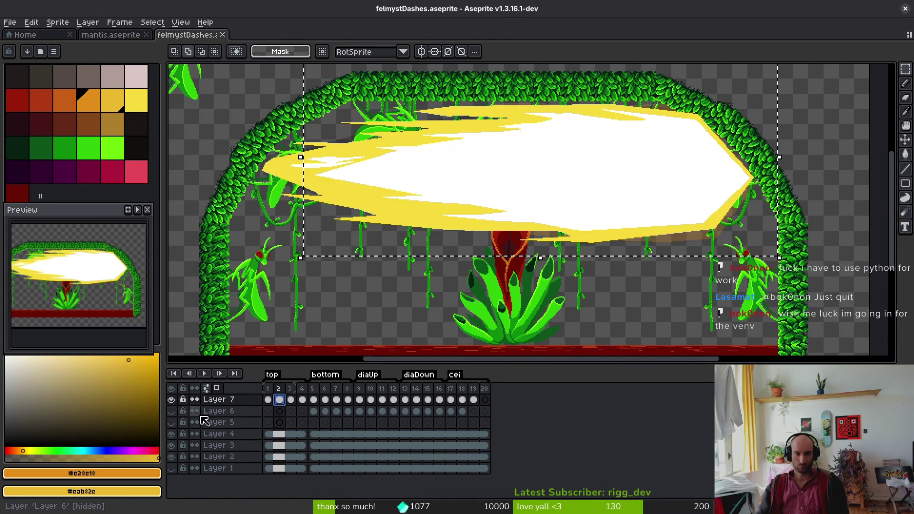
pyautogui.click(474, 412)
pyautogui.scroll(-2, 619, 191)
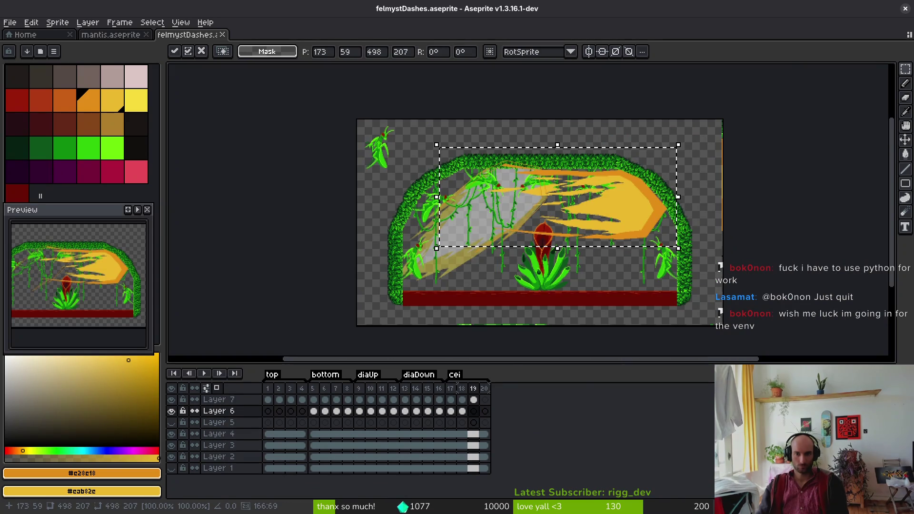
# - Shrink the dash to about 88%, tilt it about 39°, reposition it, and commit
pyautogui.moveTo(679, 197); pyautogui.dragTo(650, 199)
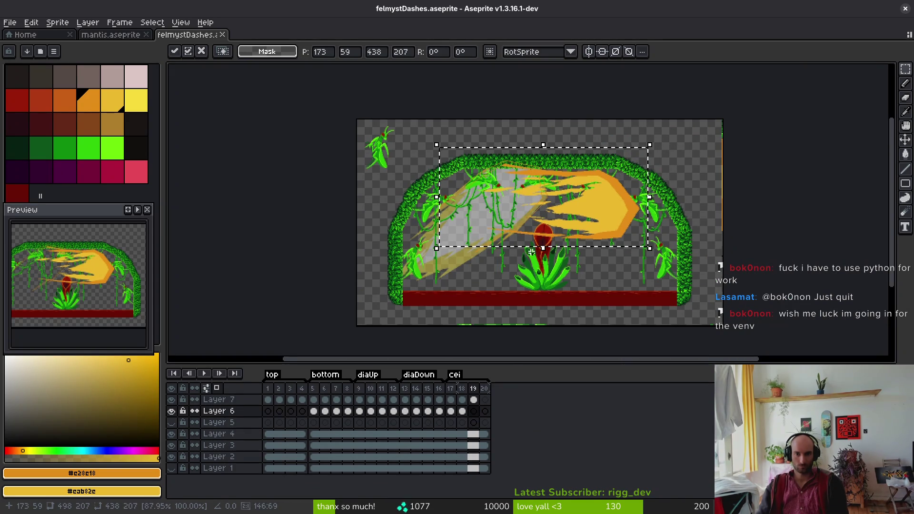
pyautogui.moveTo(532, 252); pyautogui.dragTo(542, 239)
pyautogui.moveTo(582, 208)
pyautogui.mouseDown()
pyautogui.moveTo(490, 241)
pyautogui.moveTo(492, 226)
pyautogui.mouseUp()
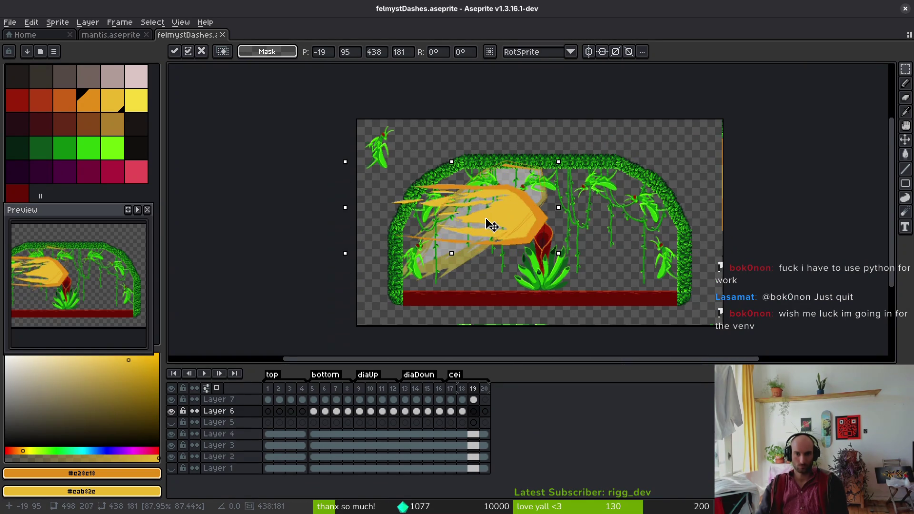
pyautogui.moveTo(337, 153); pyautogui.dragTo(342, 248)
pyautogui.moveTo(527, 204)
pyautogui.mouseDown()
pyautogui.moveTo(508, 210)
pyautogui.moveTo(517, 205)
pyautogui.mouseUp()
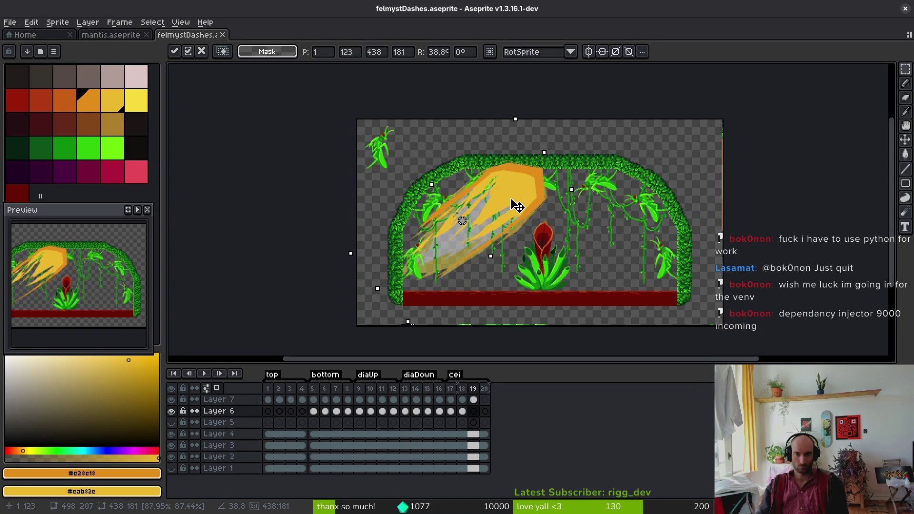
pyautogui.press('Return')
# - Sample the dash's yellow after trying and undoing a green fill
pyautogui.scroll(4, 517, 206)
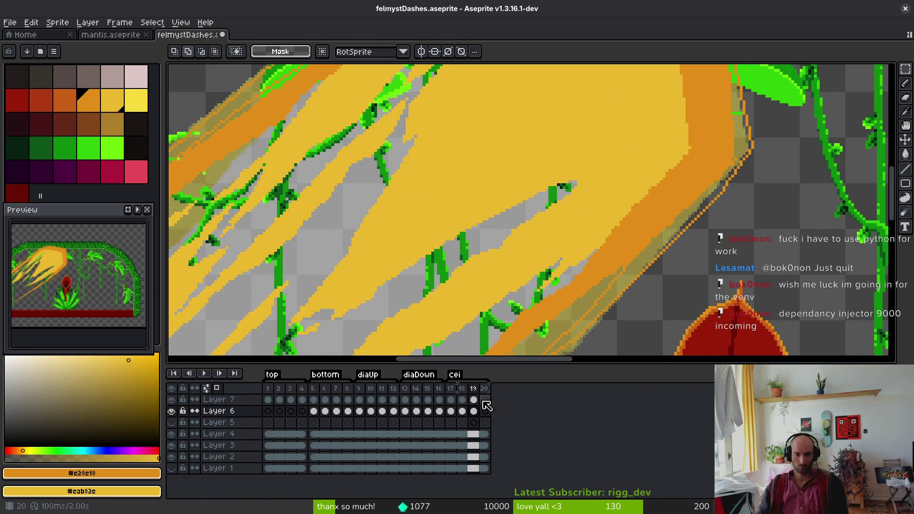
pyautogui.click(474, 411)
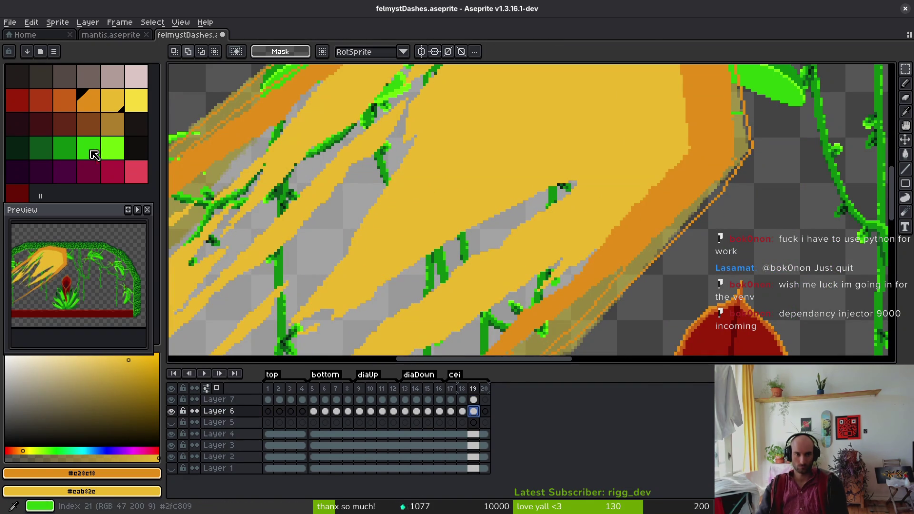
pyautogui.click(65, 148)
pyautogui.press('g')
pyautogui.click(538, 134)
pyautogui.hotkey('ctrl', 'z')
pyautogui.press('i')
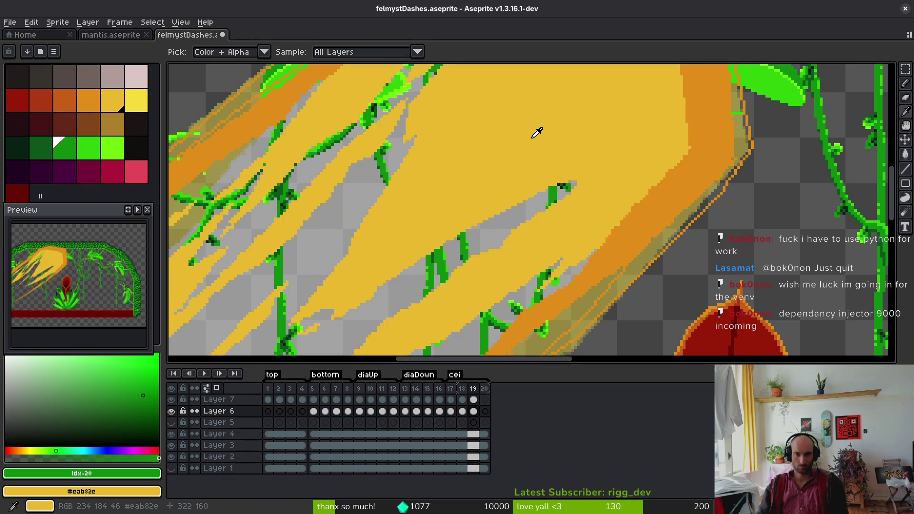
pyautogui.click(536, 133)
# - Replace the yellow with green, then set up replacing the darker orange with dark green
pyautogui.rightClick(45, 149)
pyautogui.hotkey('shift', 'r')
pyautogui.click(702, 137)
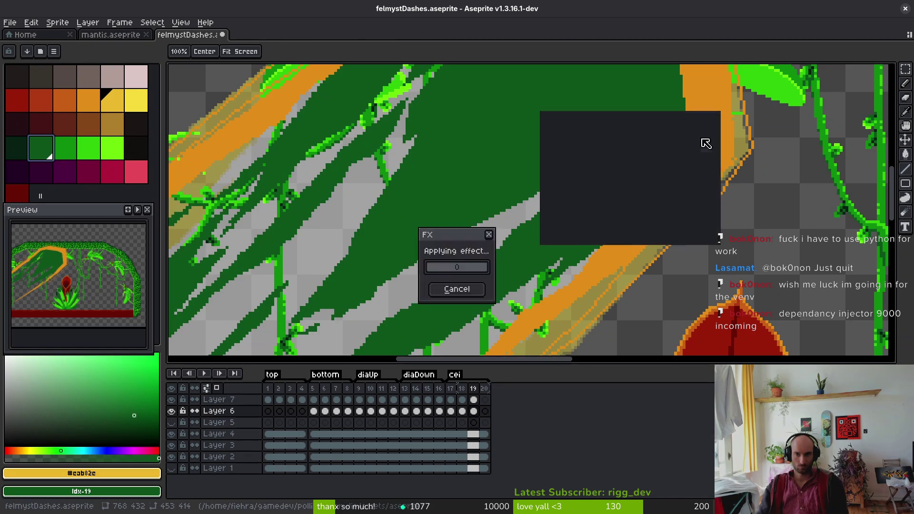
pyautogui.click(496, 173)
pyautogui.rightClick(24, 153)
pyautogui.hotkey('shift', 'r')
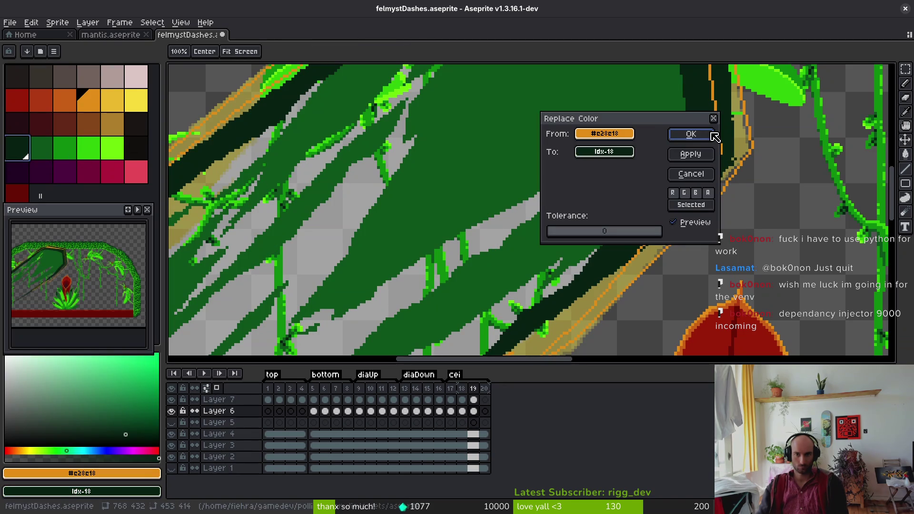
# - Confirm replacing the orange with dark green and select Layer 7's frame 19 cel
pyautogui.click(715, 137)
pyautogui.scroll(-2, 577, 267)
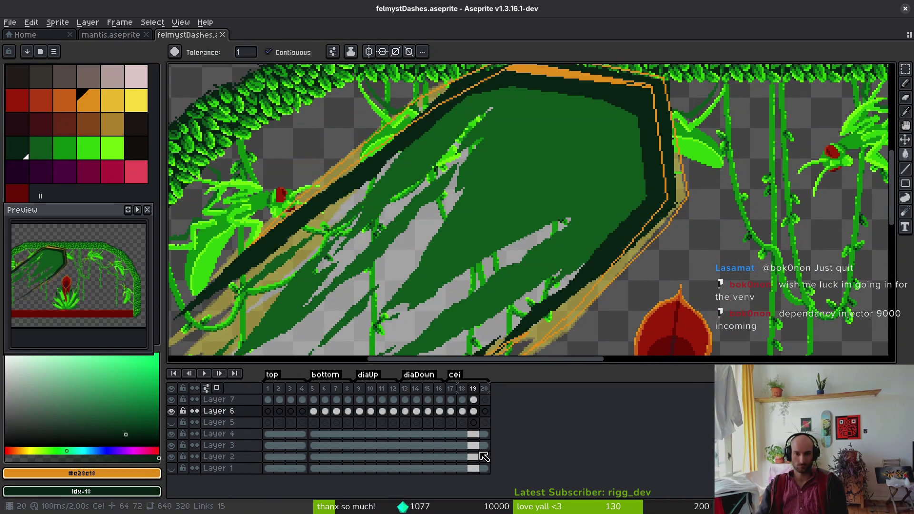
pyautogui.click(473, 400)
pyautogui.scroll(3, 589, 256)
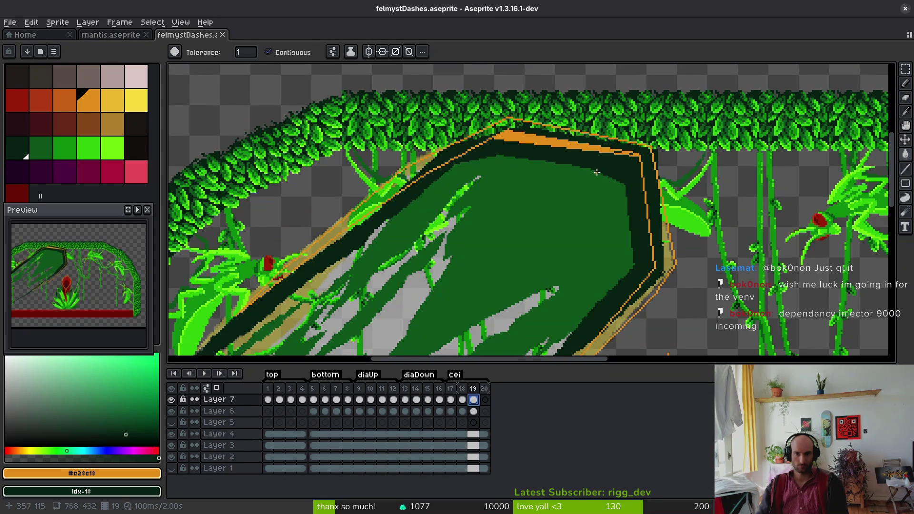
pyautogui.scroll(2, 597, 172)
pyautogui.scroll(2, 577, 234)
# - Draw a thin orange pencil line inside the dash outline, redrawing it once
pyautogui.press('b')
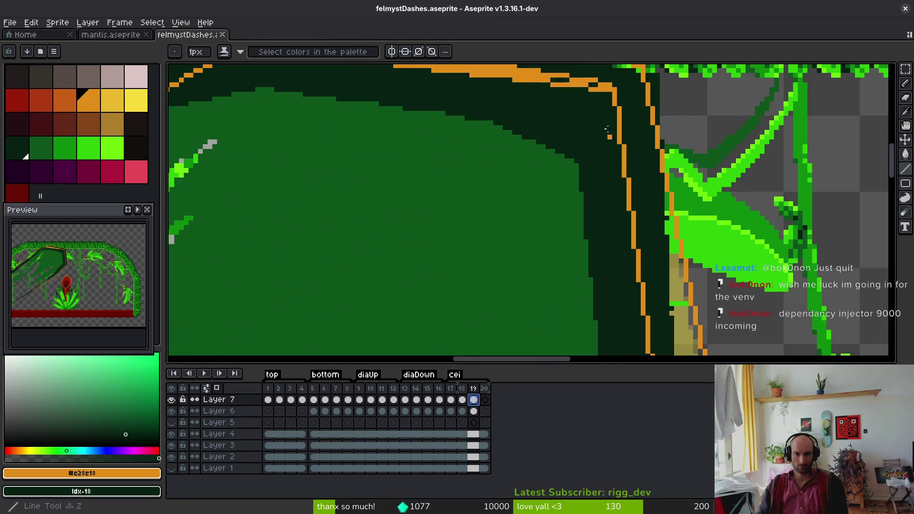
pyautogui.scroll(-2, 601, 146)
pyautogui.moveTo(628, 273); pyautogui.dragTo(611, 103)
pyautogui.hotkey('ctrl', 'z')
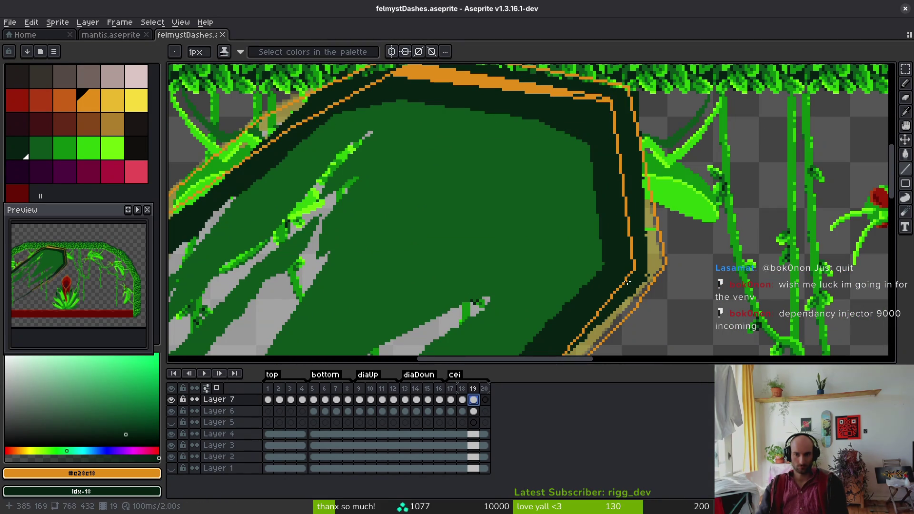
pyautogui.moveTo(623, 281)
pyautogui.mouseDown()
pyautogui.moveTo(611, 105)
pyautogui.moveTo(616, 170)
pyautogui.mouseUp()
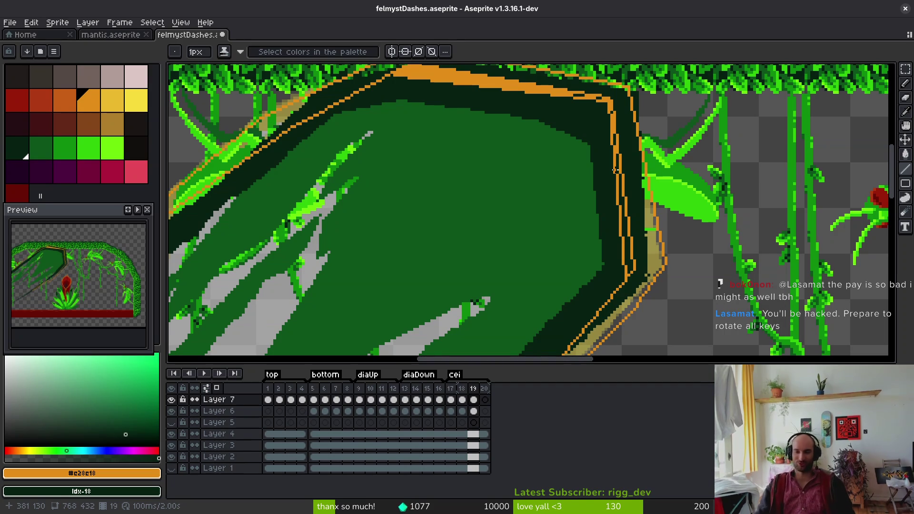
pyautogui.hscroll(-5, 530, 248)
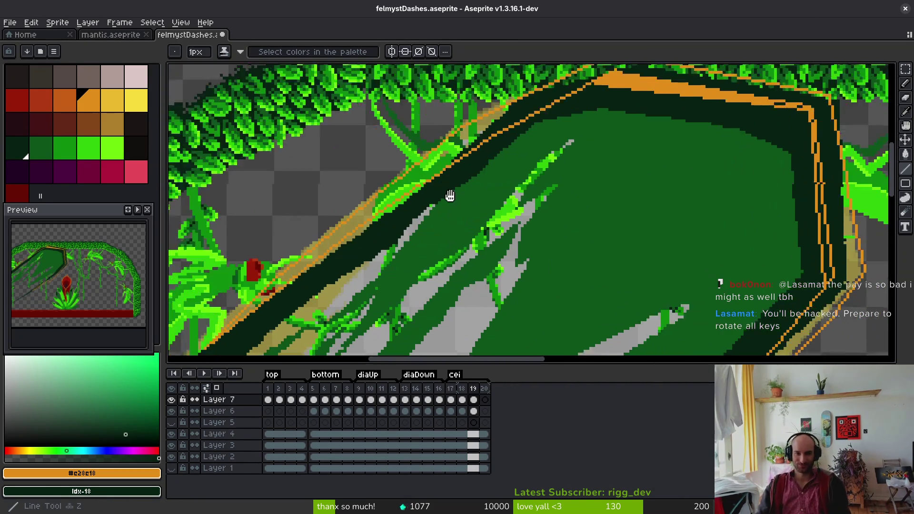
pyautogui.hscroll(-2, 468, 221)
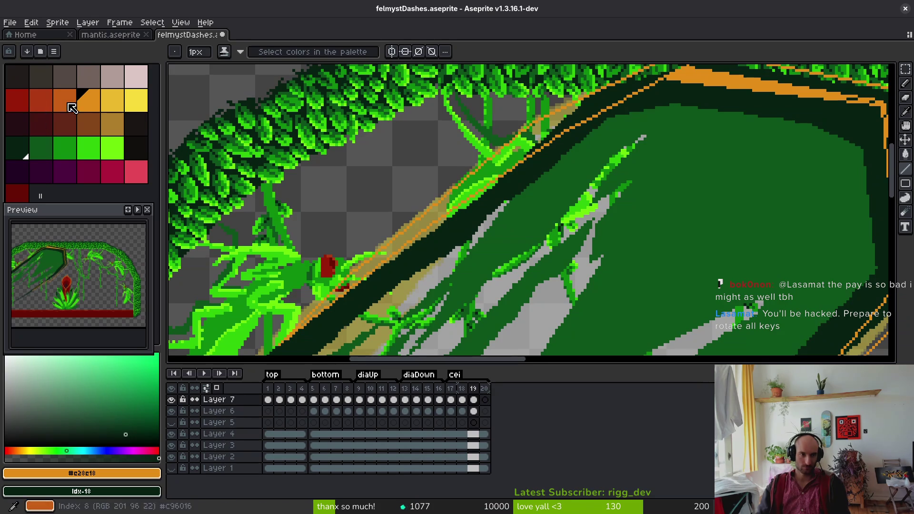
# - Switch to the yellow palette colour and draw a short yellow line along the leaves
pyautogui.scroll(2, 549, 173)
pyautogui.press('i')
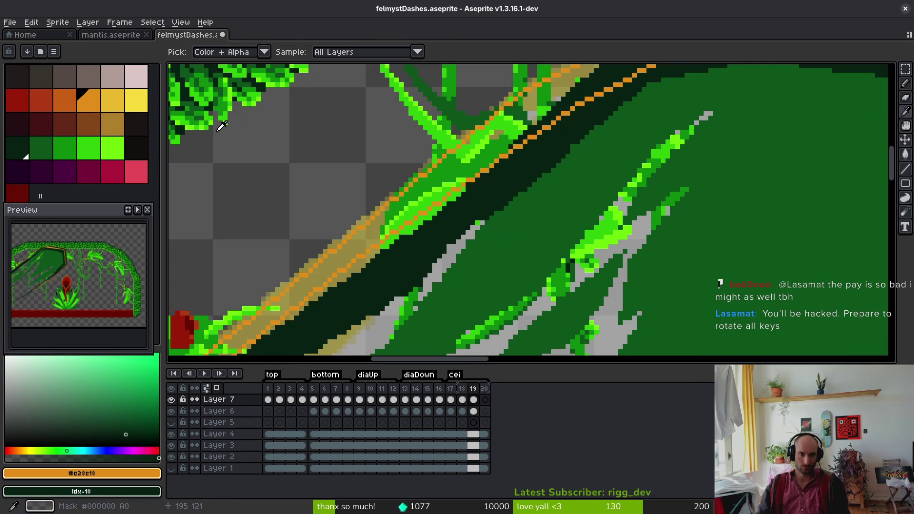
pyautogui.press('b')
pyautogui.rightClick(65, 100)
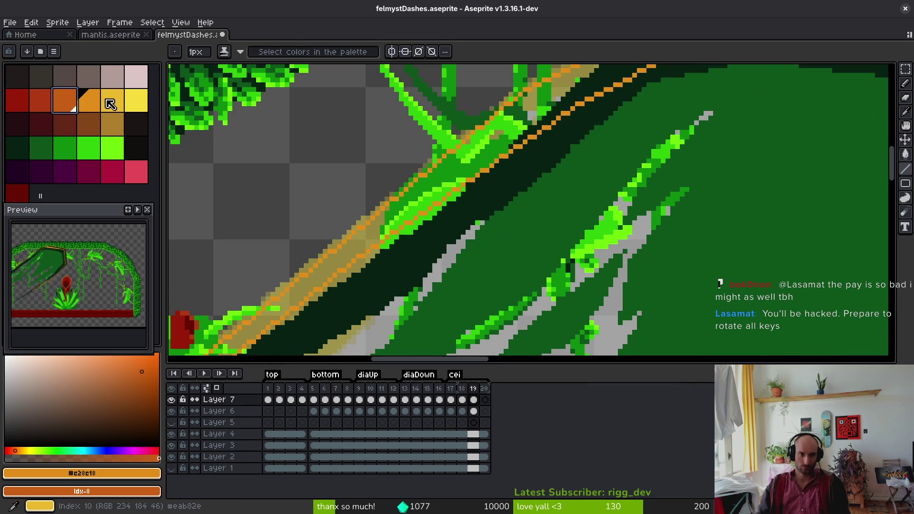
pyautogui.hotkey('shift', ']')
pyautogui.hotkey('shift', ']')
pyautogui.moveTo(520, 150)
pyautogui.mouseDown()
pyautogui.moveTo(316, 322)
pyautogui.moveTo(526, 175)
pyautogui.mouseUp()
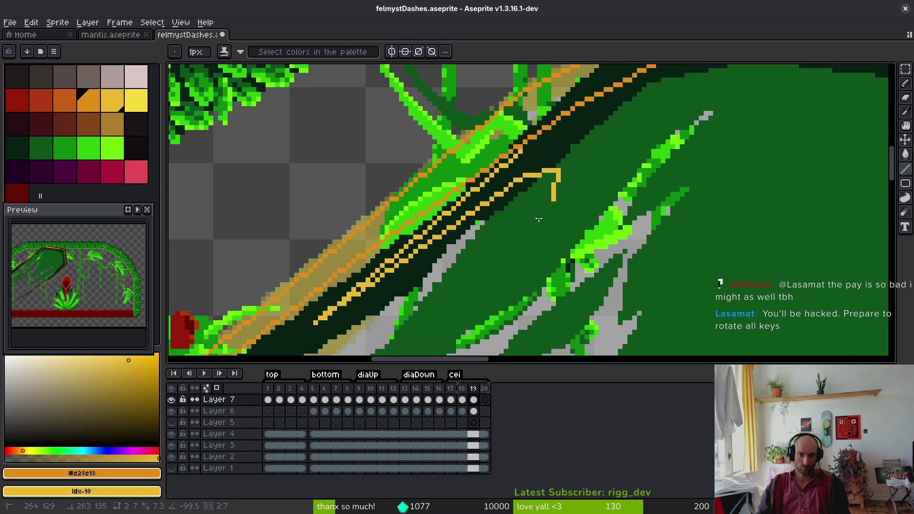
# - Add several yellow streaks running down-left along the leaf edges
pyautogui.scroll(-2, 538, 210)
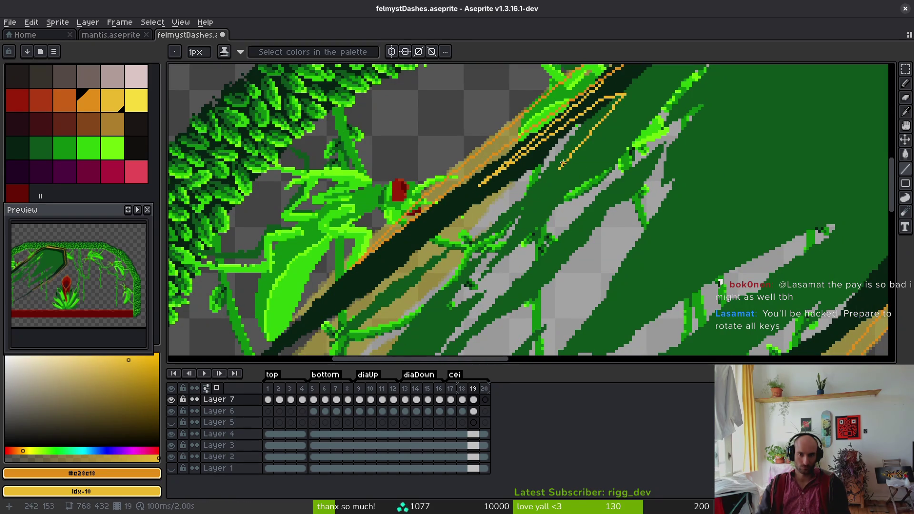
pyautogui.moveTo(522, 215)
pyautogui.mouseDown()
pyautogui.moveTo(476, 236)
pyautogui.moveTo(460, 258)
pyautogui.mouseUp()
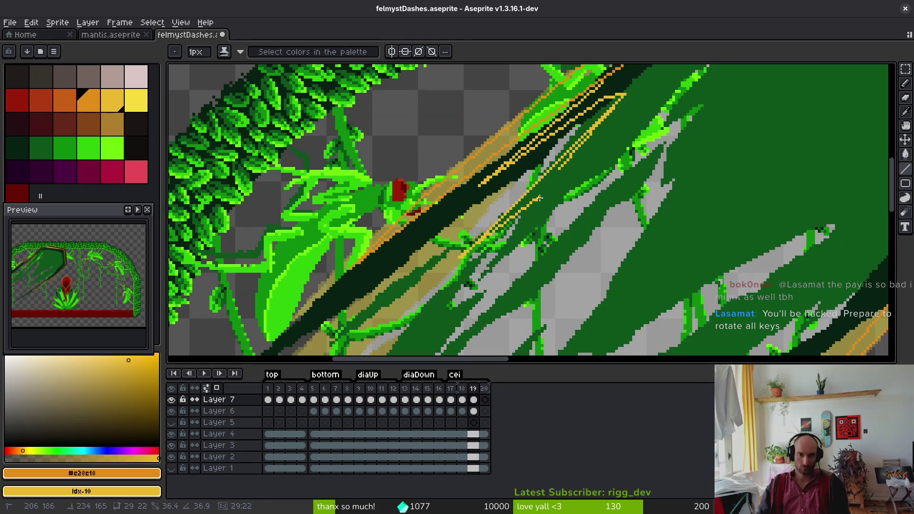
pyautogui.moveTo(517, 226); pyautogui.dragTo(472, 284)
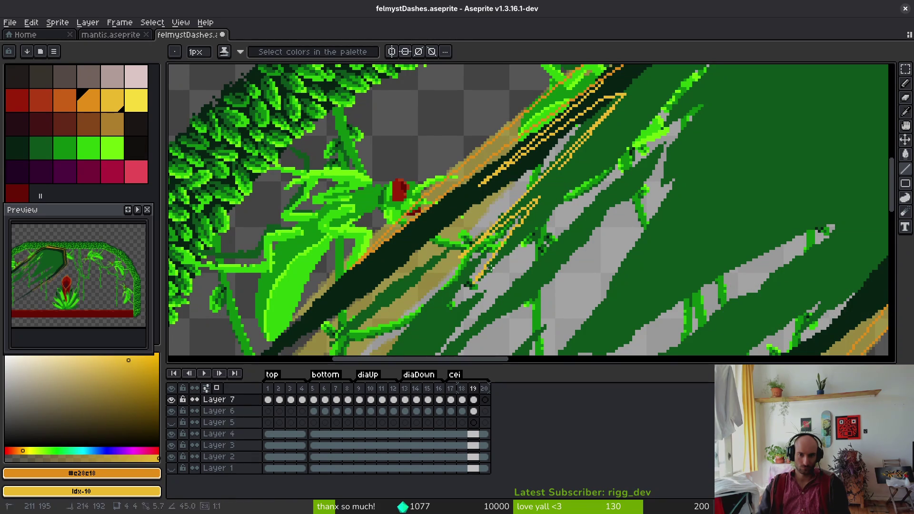
pyautogui.moveTo(562, 203); pyautogui.dragTo(562, 199)
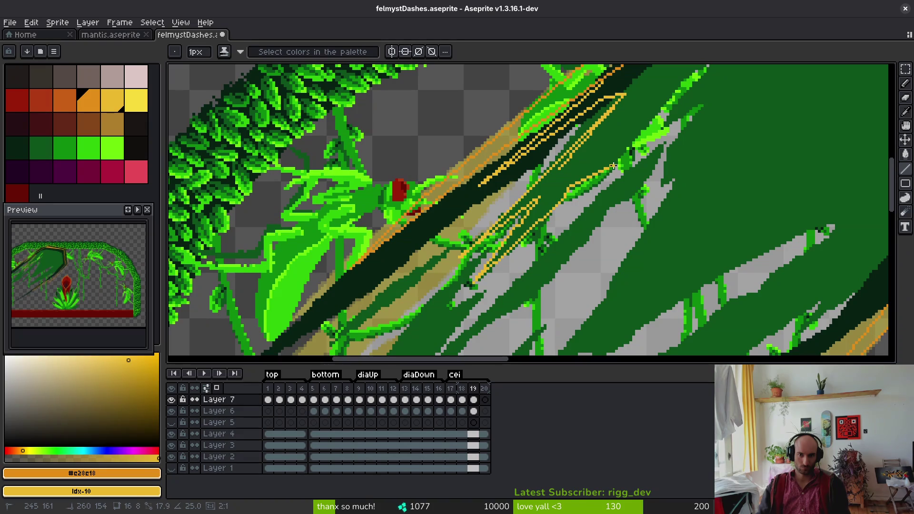
pyautogui.moveTo(613, 166); pyautogui.dragTo(610, 166)
# - Draw yellow lines from the stem tip down-left and along the right stem
pyautogui.scroll(3, 565, 223)
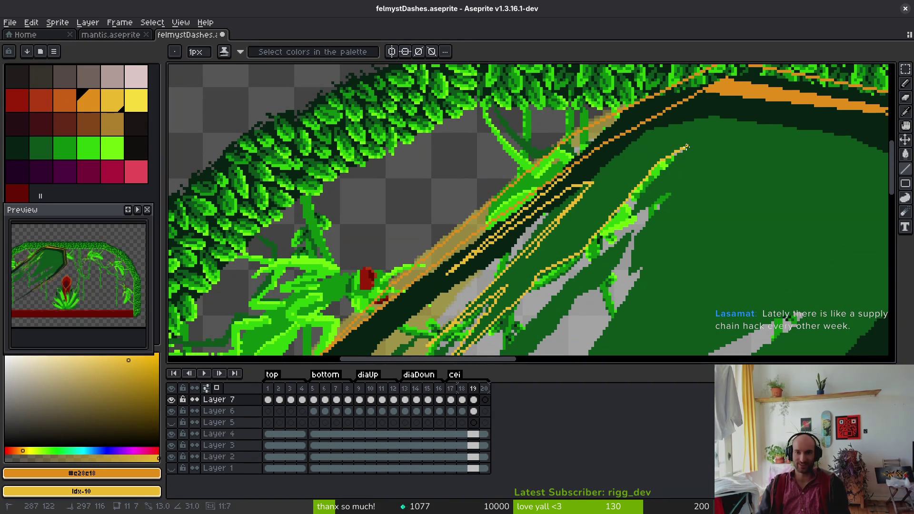
pyautogui.scroll(2, 699, 153)
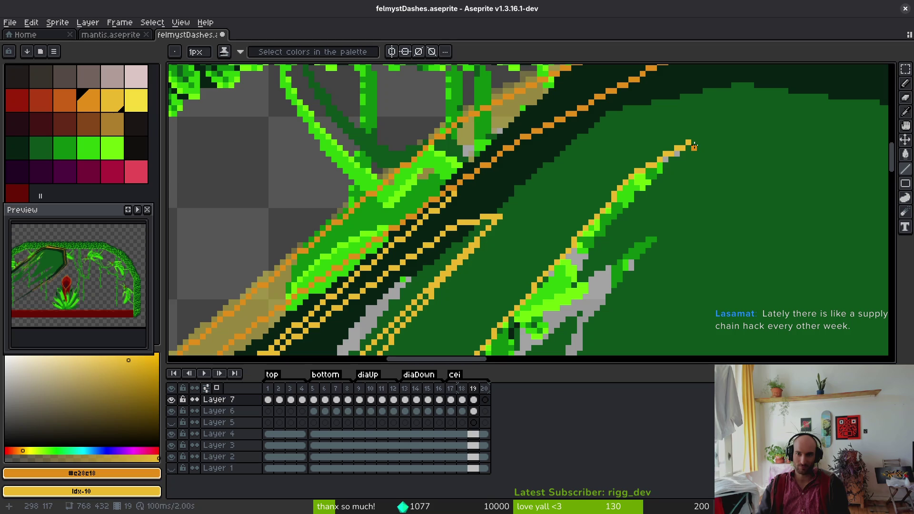
pyautogui.moveTo(694, 147)
pyautogui.mouseDown()
pyautogui.moveTo(630, 223)
pyautogui.moveTo(602, 234)
pyautogui.mouseUp()
pyautogui.scroll(-3, 691, 191)
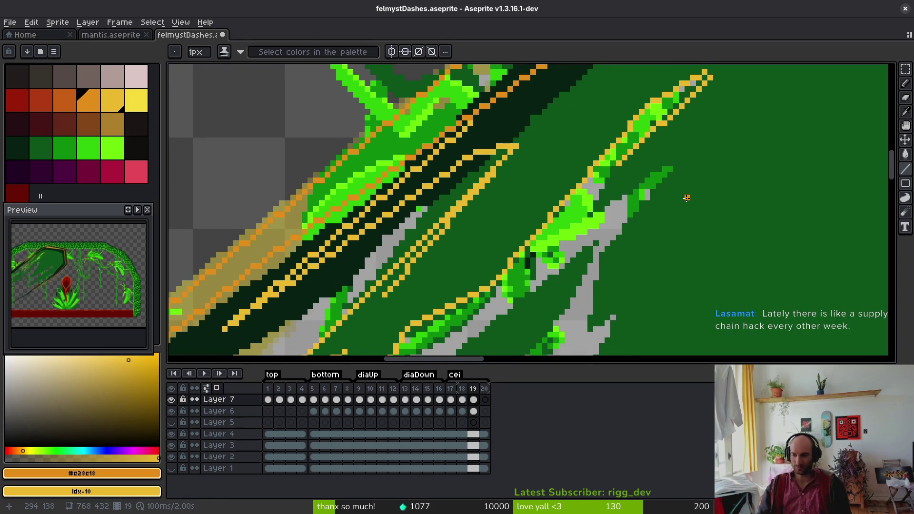
pyautogui.scroll(-3, 738, 176)
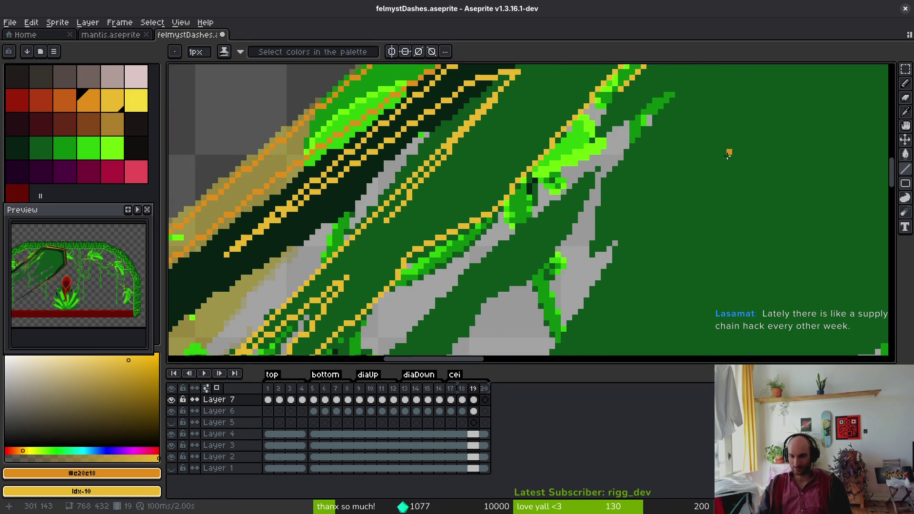
pyautogui.moveTo(622, 89)
pyautogui.mouseDown()
pyautogui.moveTo(601, 134)
pyautogui.moveTo(693, 90)
pyautogui.moveTo(678, 85)
pyautogui.moveTo(689, 84)
pyautogui.moveTo(612, 177)
pyautogui.mouseUp()
# - Trace the stem down-left with a yellow line
pyautogui.scroll(-2, 619, 171)
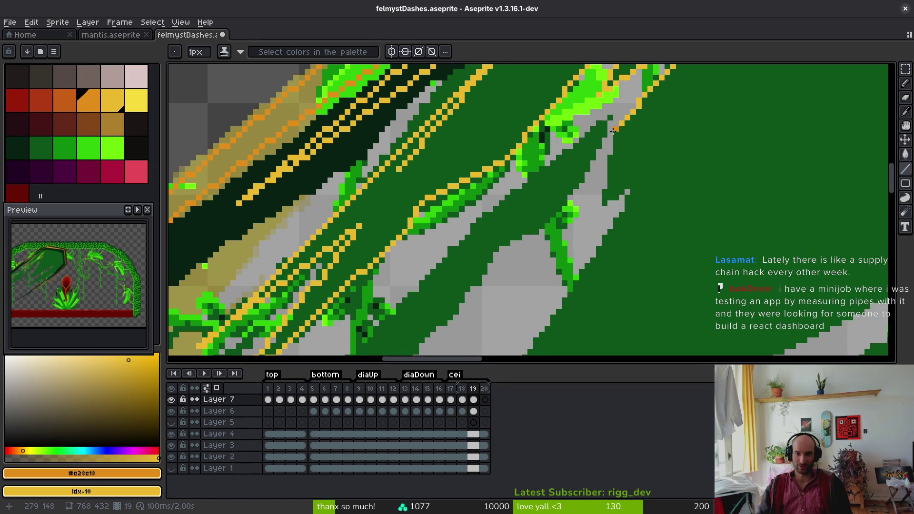
pyautogui.moveTo(613, 131)
pyautogui.mouseDown()
pyautogui.moveTo(585, 227)
pyautogui.moveTo(634, 186)
pyautogui.mouseUp()
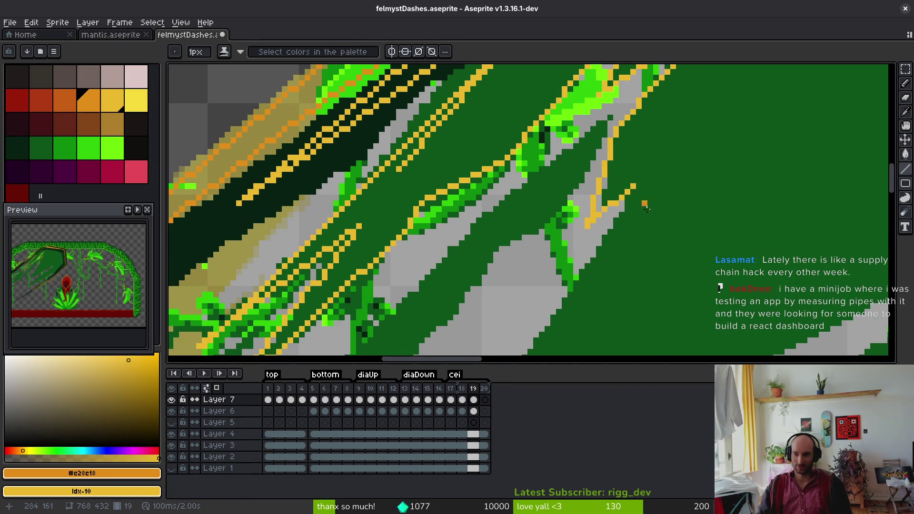
pyautogui.scroll(-3, 644, 200)
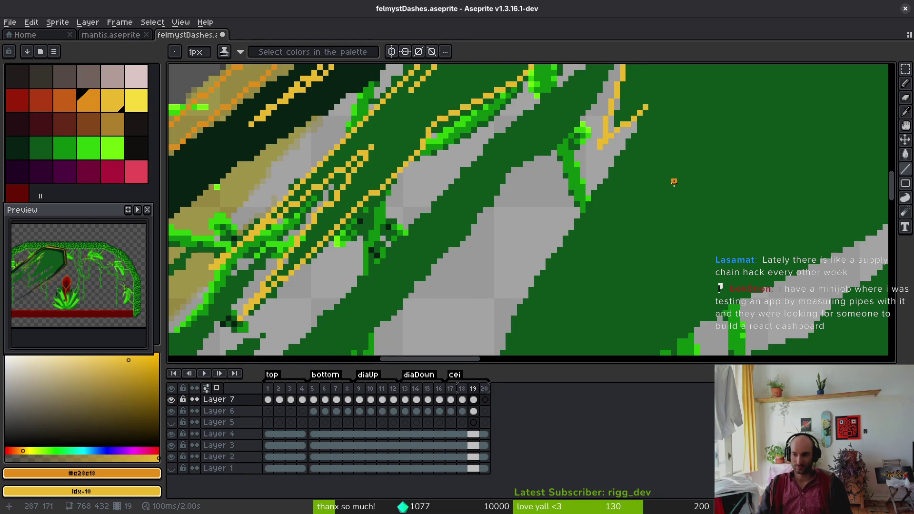
pyautogui.scroll(2, 674, 186)
pyautogui.scroll(-3, 676, 176)
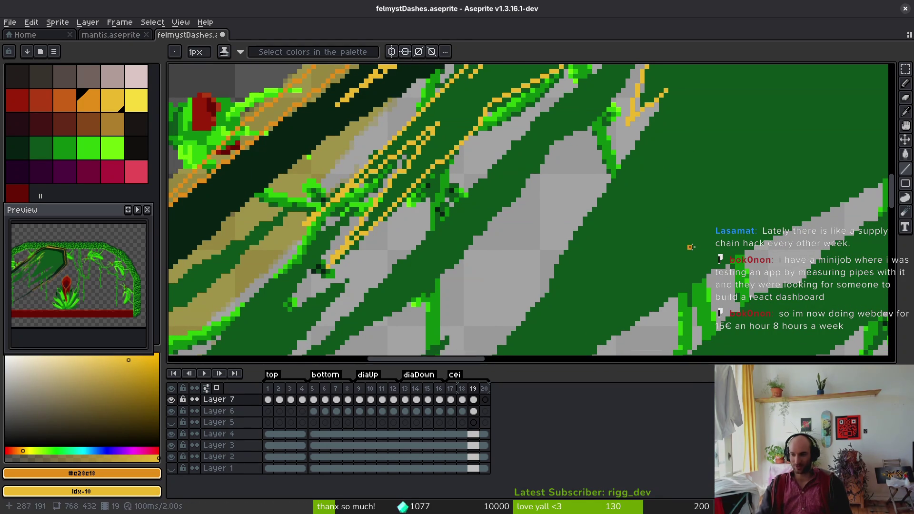
# - Draw a long yellow line down a leaf and chain segments along its edge
pyautogui.hscroll(-3, 691, 247)
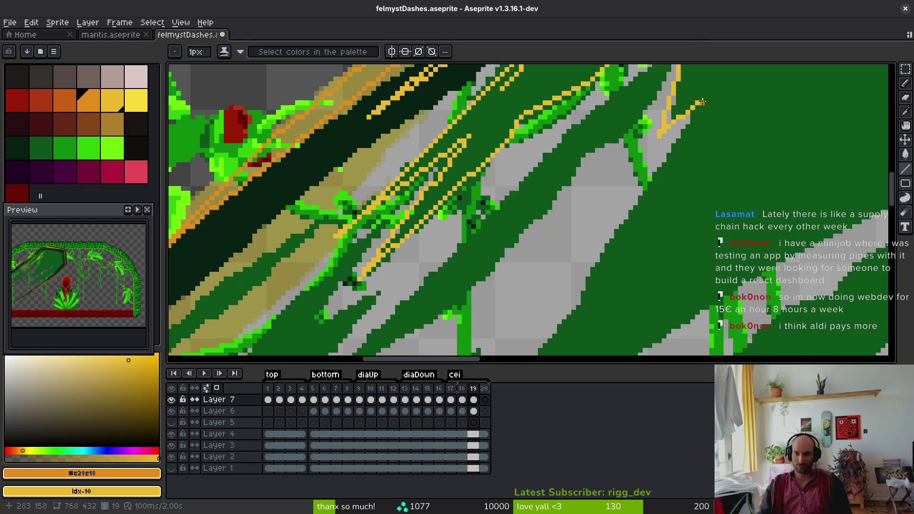
pyautogui.moveTo(702, 101)
pyautogui.mouseDown()
pyautogui.moveTo(690, 143)
pyautogui.moveTo(571, 317)
pyautogui.moveTo(668, 184)
pyautogui.moveTo(721, 176)
pyautogui.moveTo(714, 117)
pyautogui.moveTo(607, 245)
pyautogui.mouseUp()
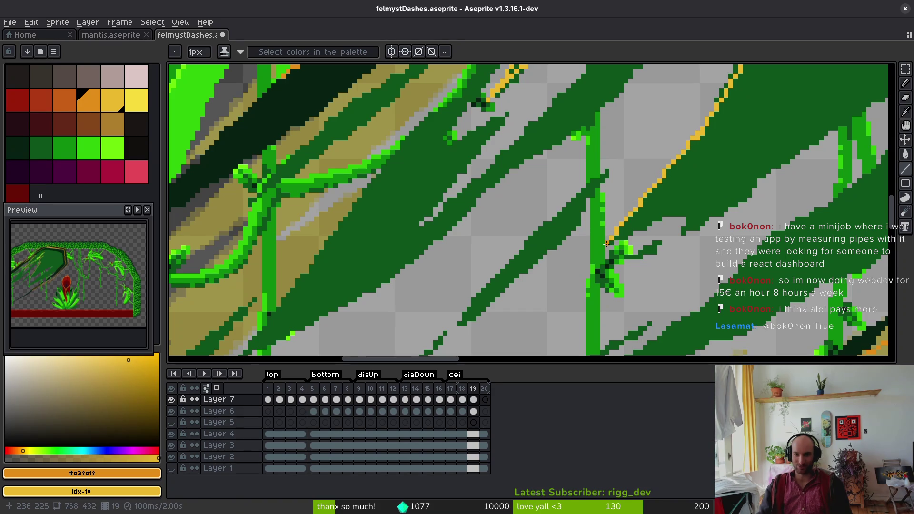
pyautogui.keyDown('shift'); pyautogui.click(667, 214); pyautogui.keyUp('shift')
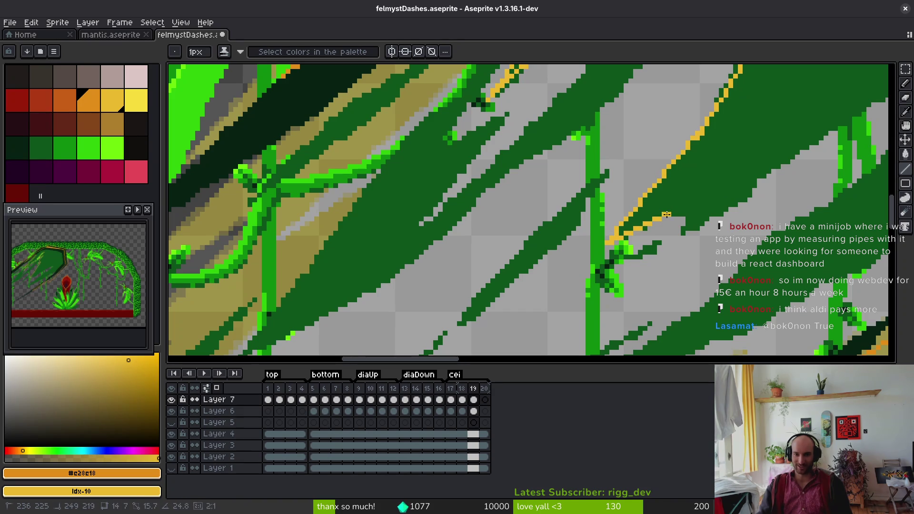
pyautogui.keyDown('shift'); pyautogui.click(695, 210); pyautogui.keyUp('shift')
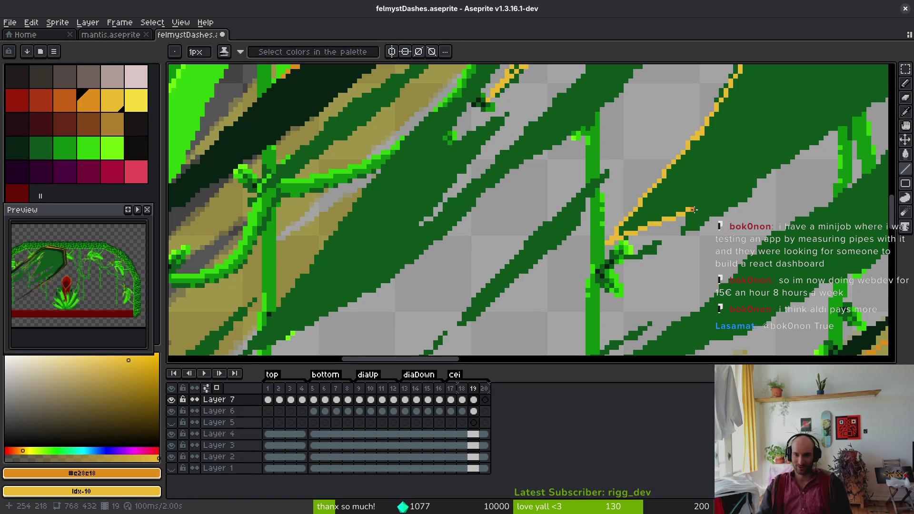
pyautogui.keyDown('shift'); pyautogui.click(674, 237); pyautogui.keyUp('shift')
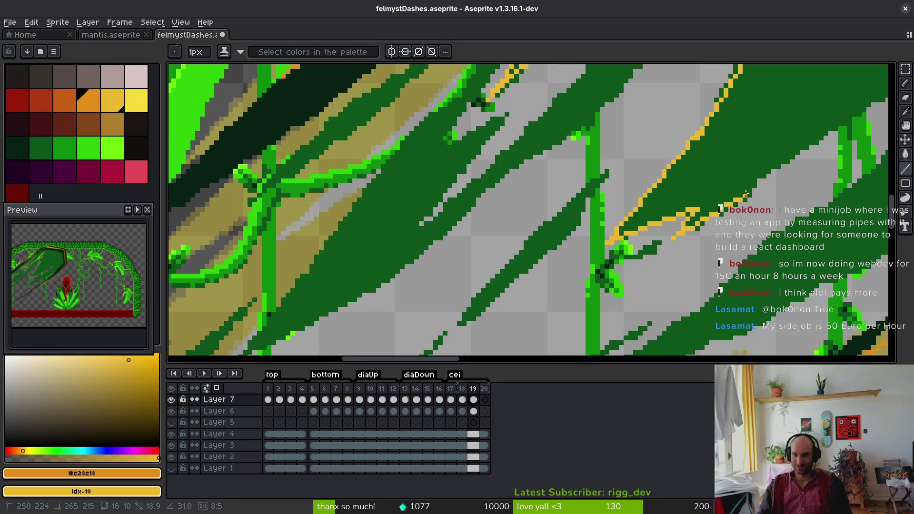
# - Stretch a yellow line up along the leaf and outline the next leaf tip
pyautogui.moveTo(755, 191); pyautogui.dragTo(570, 307)
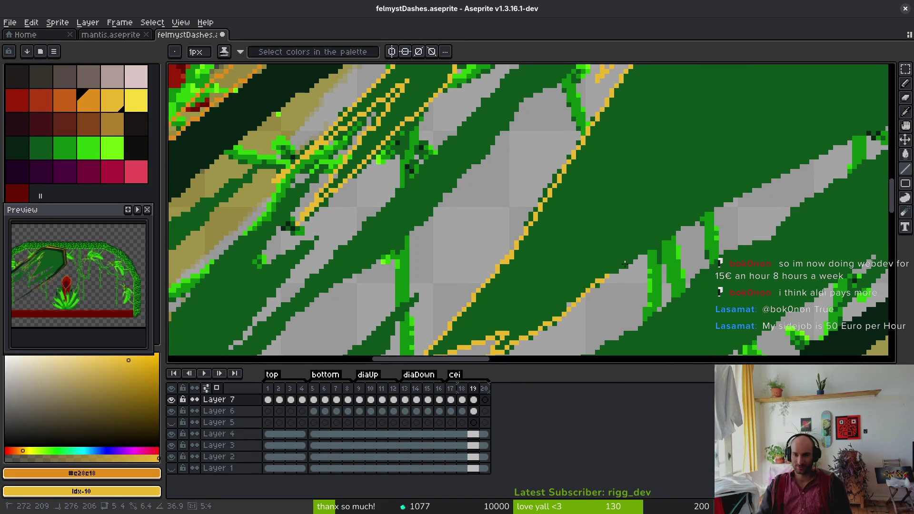
pyautogui.moveTo(624, 263); pyautogui.dragTo(853, 139)
pyautogui.moveTo(856, 149); pyautogui.dragTo(628, 217)
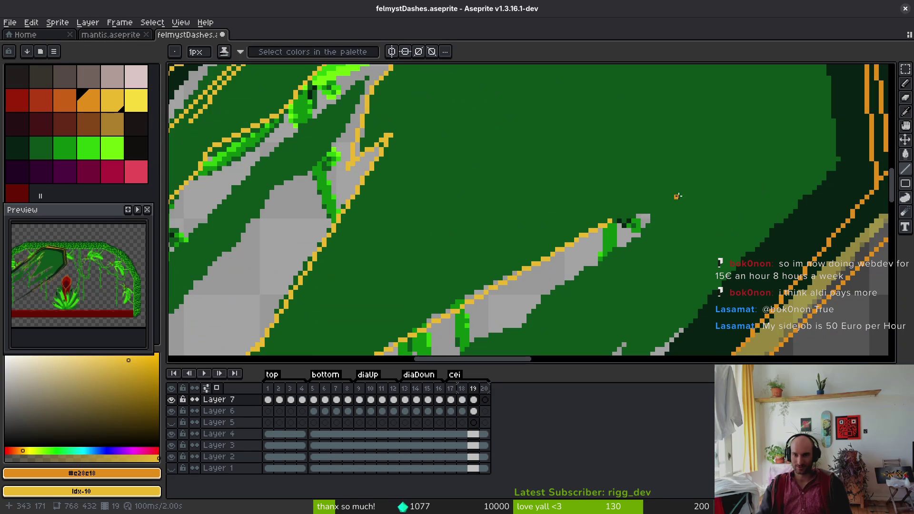
pyautogui.keyDown('shift'); pyautogui.click(658, 217); pyautogui.keyUp('shift')
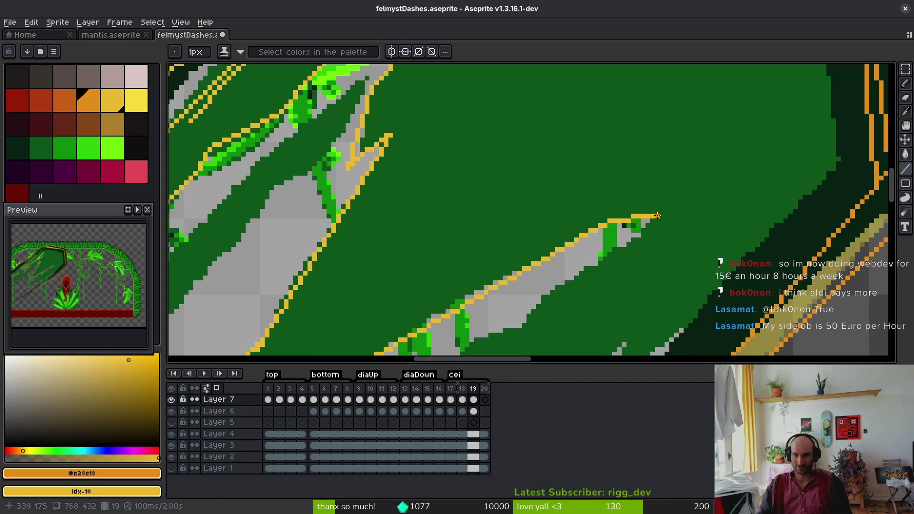
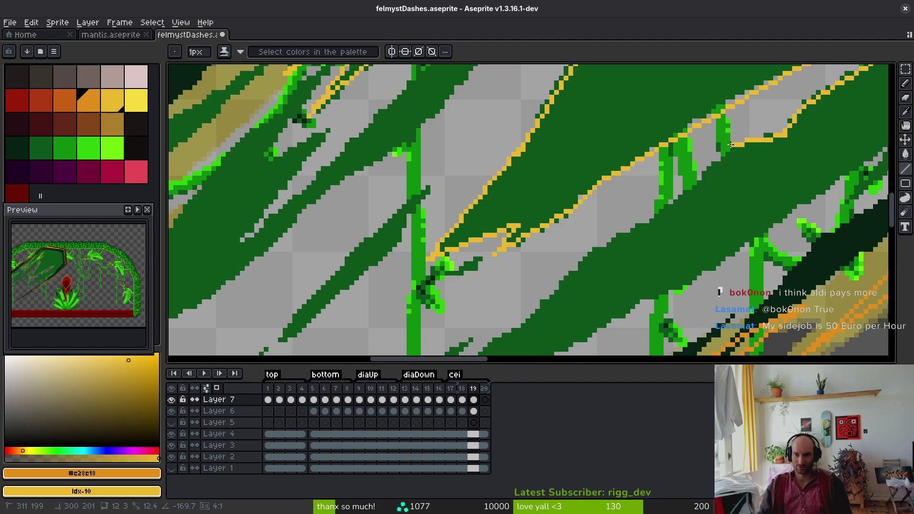
# - Draw straight yellow-orange outline segments along one leaf edge, then along a second leaf to its tip
pyautogui.keyDown('shift'); pyautogui.click(636, 226); pyautogui.keyUp('shift')
pyautogui.keyDown('shift'); pyautogui.click(629, 230); pyautogui.keyUp('shift')
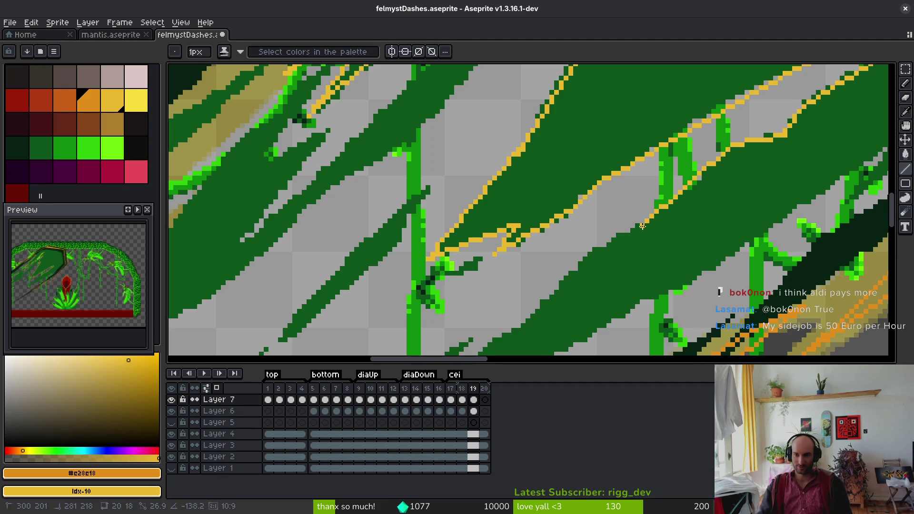
pyautogui.moveTo(651, 279); pyautogui.dragTo(792, 169)
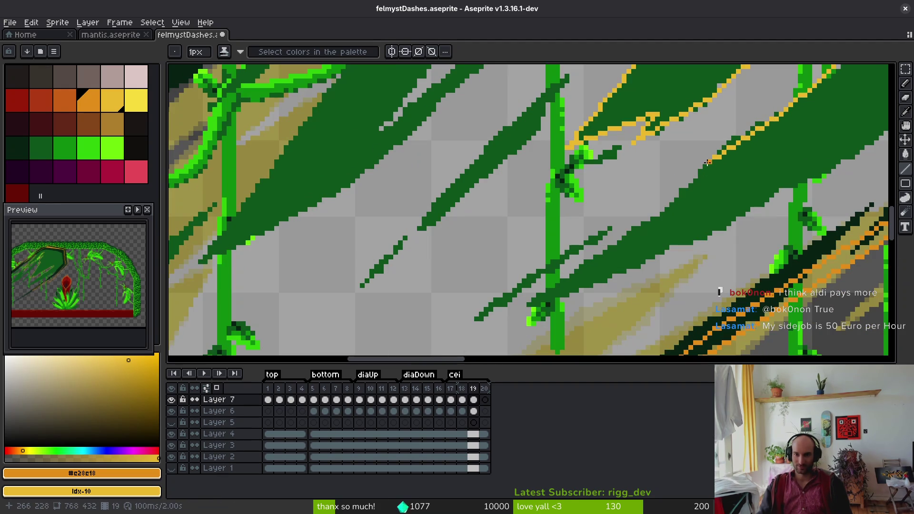
pyautogui.keyDown('shift'); pyautogui.click(656, 215); pyautogui.keyUp('shift')
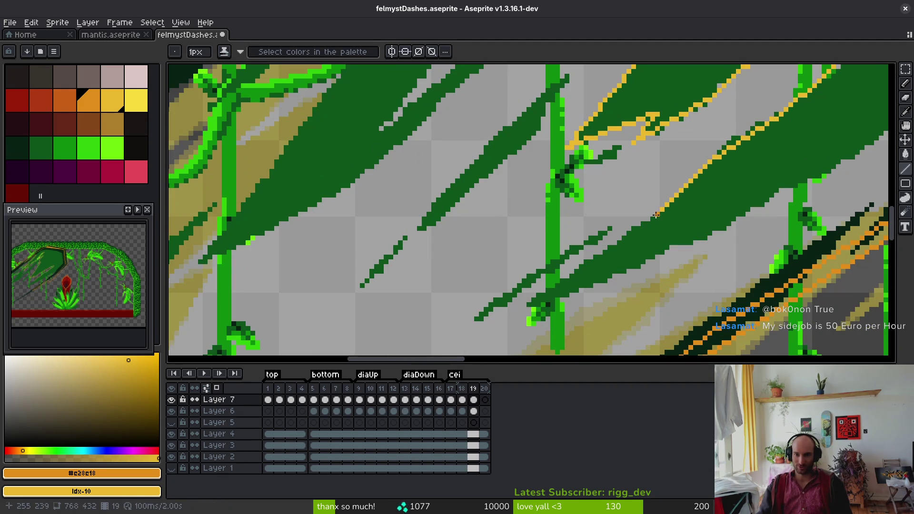
pyautogui.keyDown('shift'); pyautogui.click(525, 306); pyautogui.keyUp('shift')
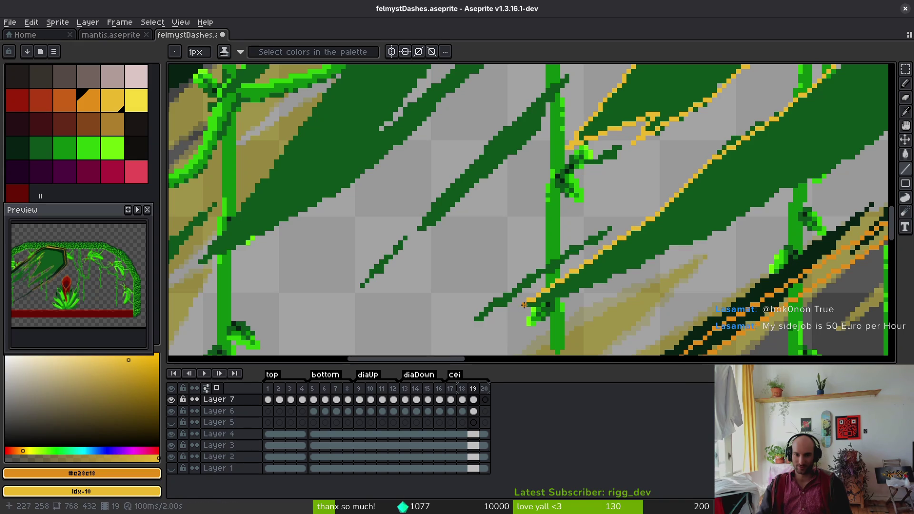
pyautogui.keyDown('shift'); pyautogui.click(692, 250); pyautogui.keyUp('shift')
# - Extend the yellow outline along the long streak's upper and lower edges up to its tip
pyautogui.scroll(1, 691, 250)
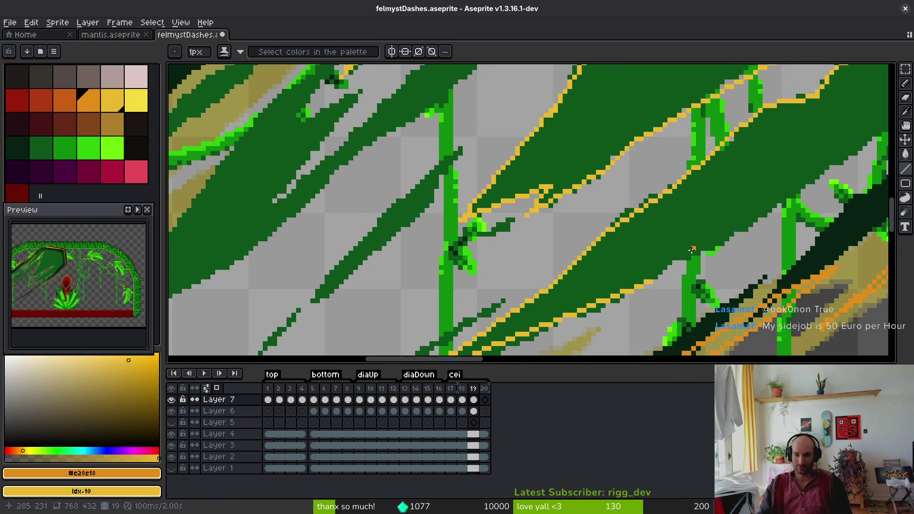
pyautogui.scroll(-1, 538, 307)
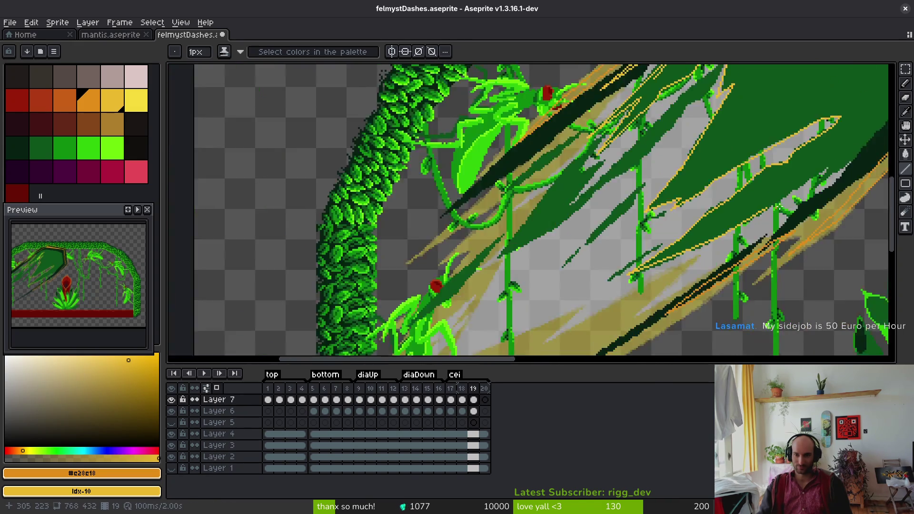
pyautogui.scroll(1, 669, 257)
pyautogui.scroll(1, 669, 257)
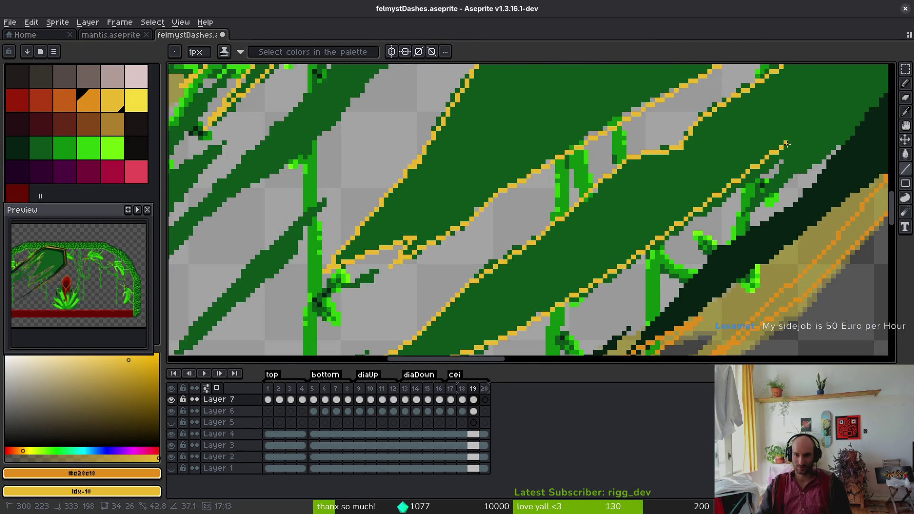
pyautogui.keyDown('shift'); pyautogui.click(790, 152); pyautogui.keyUp('shift')
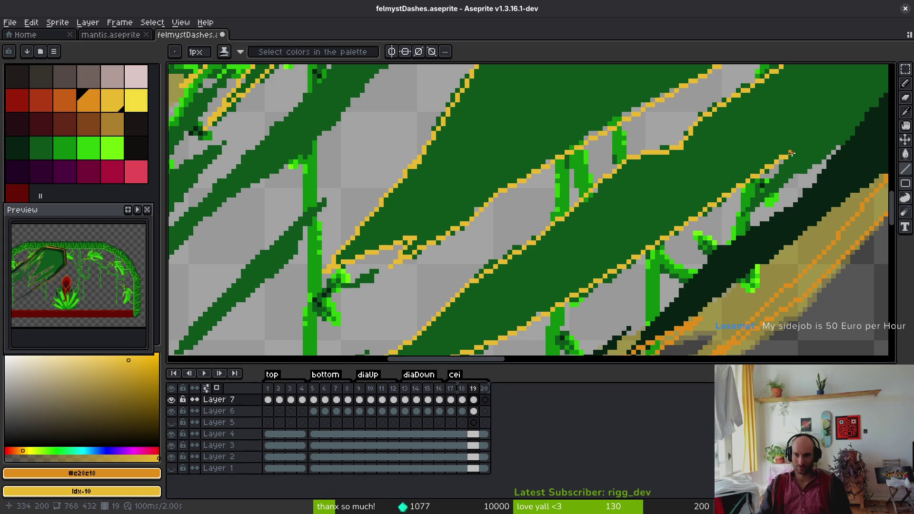
pyautogui.keyDown('shift'); pyautogui.click(743, 214); pyautogui.keyUp('shift')
pyautogui.keyDown('shift'); pyautogui.click(840, 141); pyautogui.keyUp('shift')
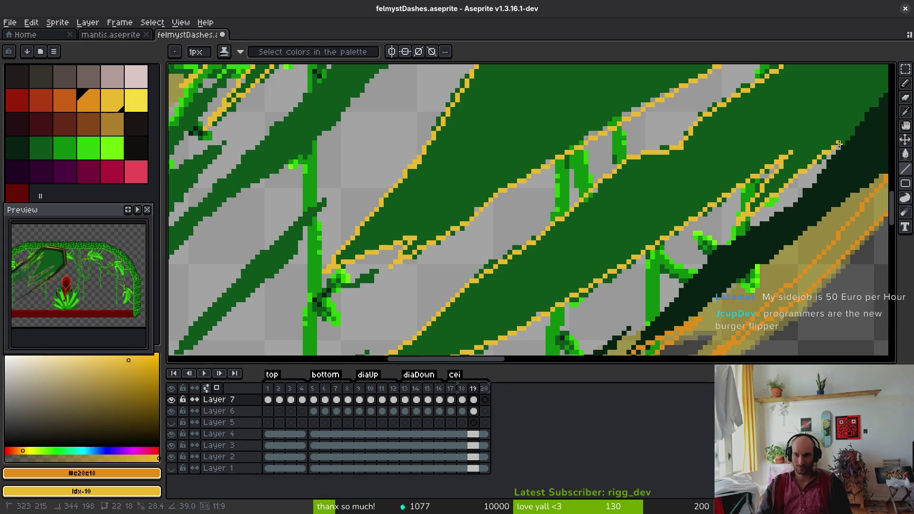
pyautogui.moveTo(852, 177)
pyautogui.mouseDown()
pyautogui.moveTo(699, 197)
pyautogui.moveTo(513, 179)
pyautogui.moveTo(456, 338)
pyautogui.mouseUp()
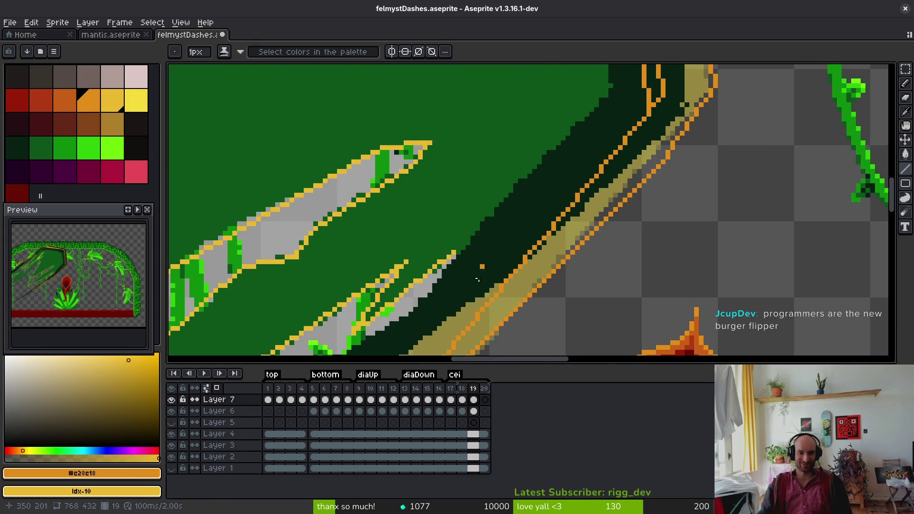
# - Draw a yellow stroke inside the dark green streak, then undo it to redo it as a straight diagonal
pyautogui.scroll(2, 479, 265)
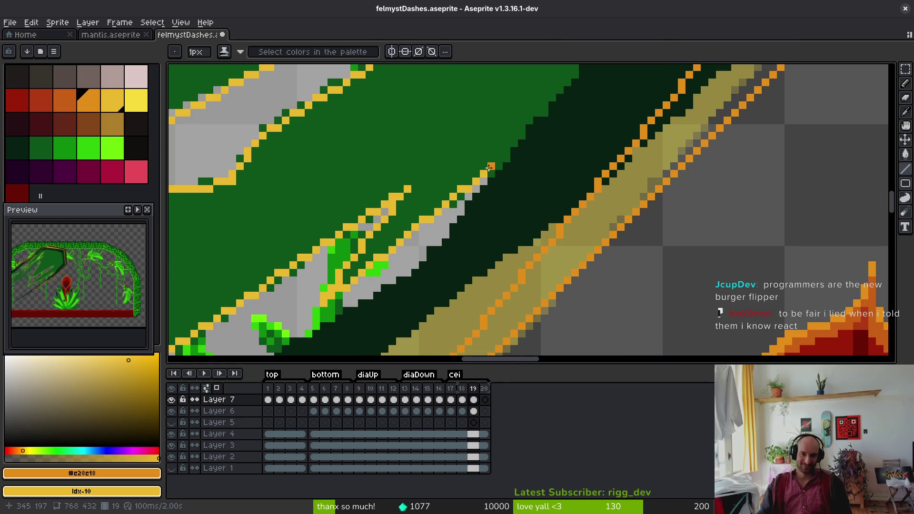
pyautogui.moveTo(484, 173)
pyautogui.mouseDown()
pyautogui.moveTo(516, 174)
pyautogui.moveTo(508, 166)
pyautogui.moveTo(519, 158)
pyautogui.moveTo(453, 273)
pyautogui.moveTo(574, 195)
pyautogui.moveTo(580, 206)
pyautogui.moveTo(568, 208)
pyautogui.mouseUp()
pyautogui.hotkey('ctrl', 'z')
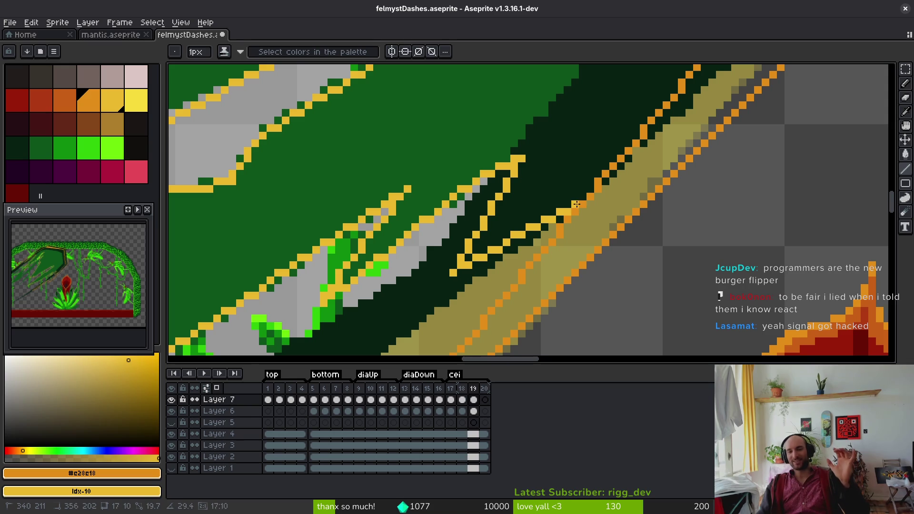